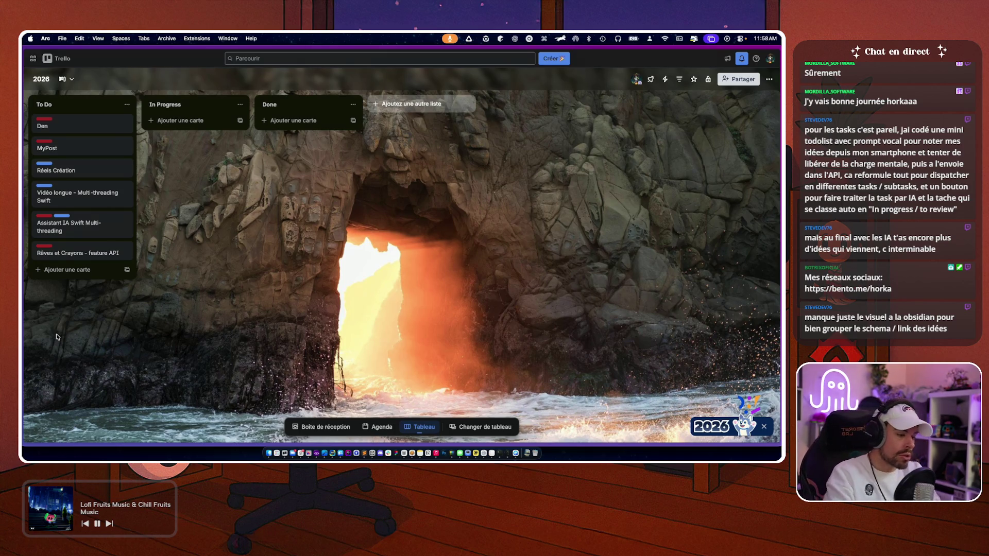
- Open the LibTracker Ads Dashboard tab in Arc and bring its window to the front
{"action": "mouse_move", "coordinate": [24, 319]}
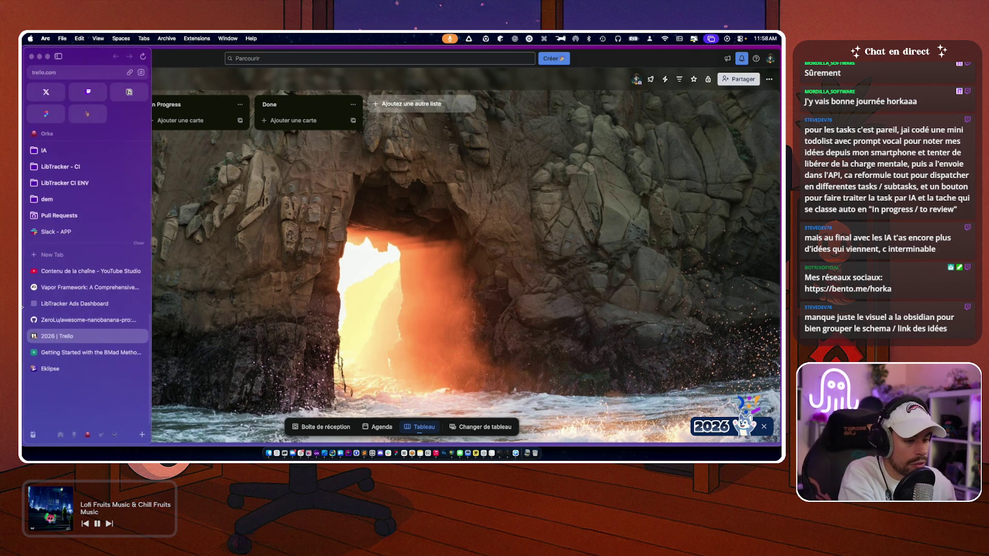
{"action": "left_click", "coordinate": [59, 305]}
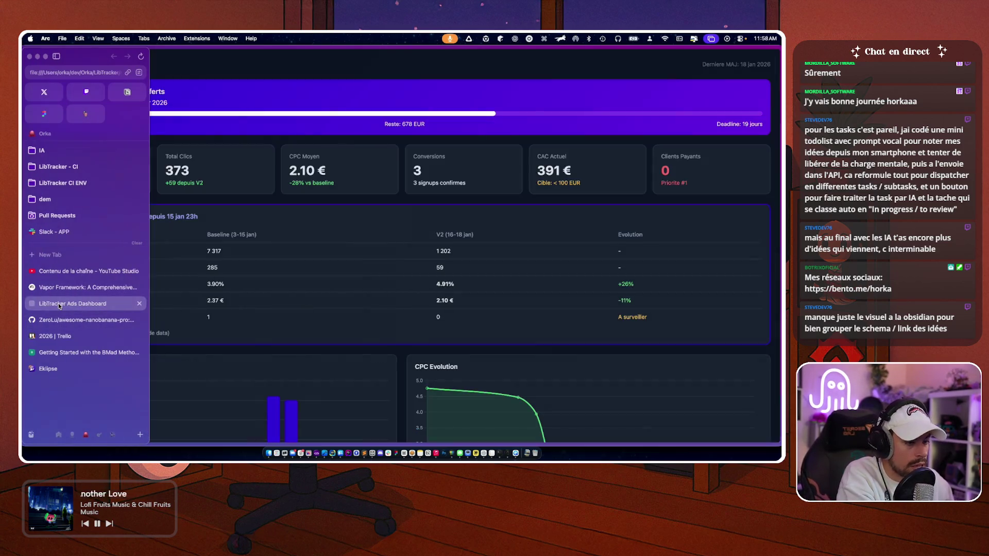
{"action": "key", "text": "super+Tab"}
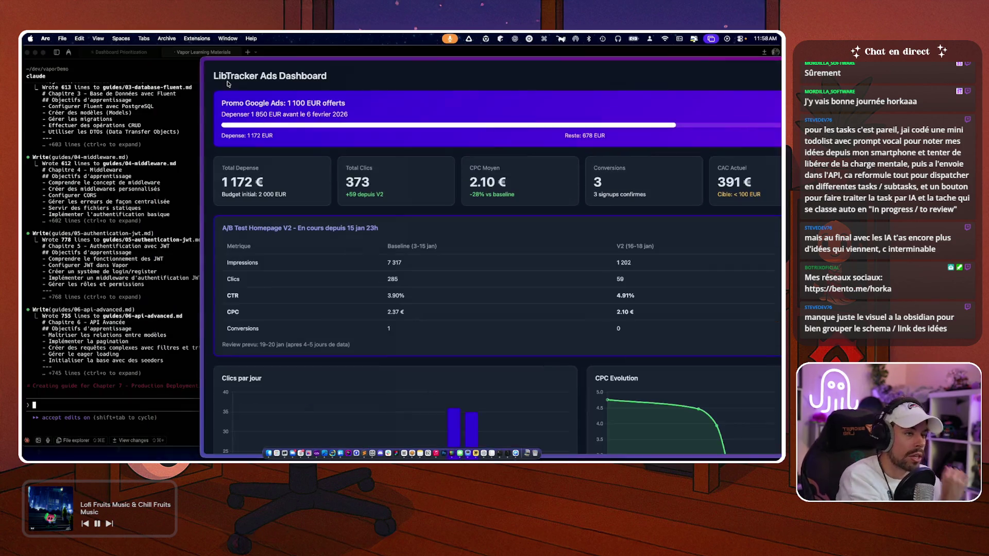
{"action": "left_click", "coordinate": [282, 62]}
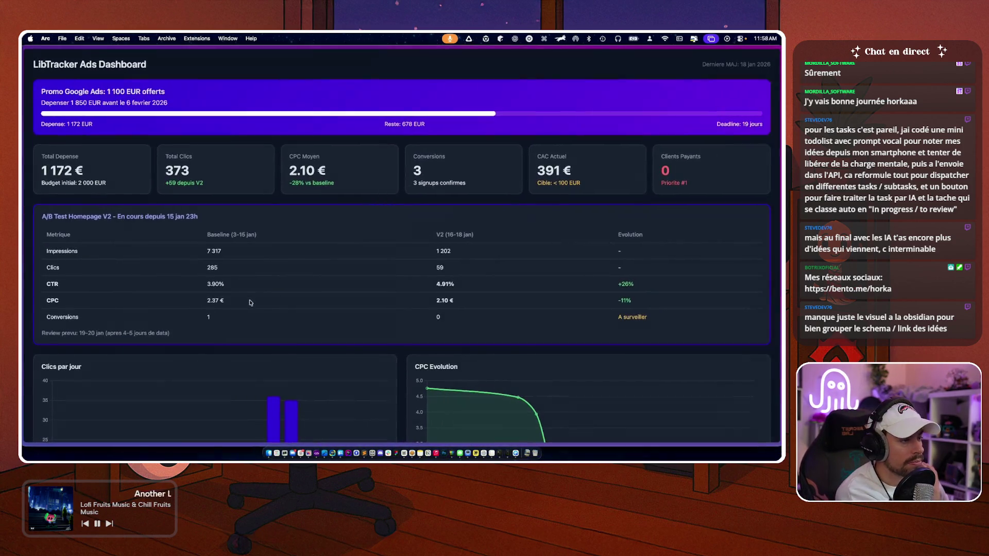
- Review the dashboard's A/B figures: 1 172 € spent, 373 clicks, 2.10 € CPC, 3 conversions
{"action": "scroll", "coordinate": [310, 337], "scroll_direction": "down", "scroll_amount": 5}
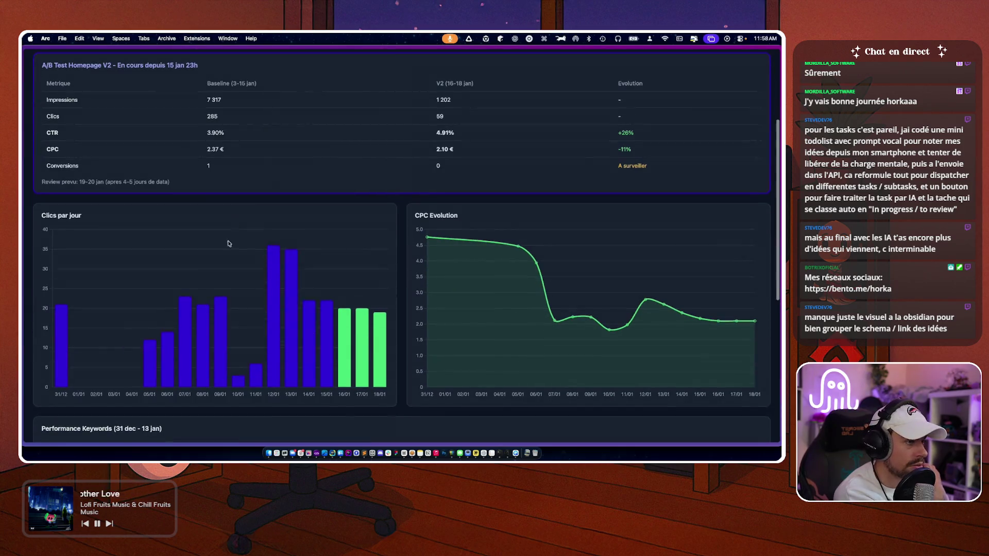
{"action": "scroll", "coordinate": [309, 336], "scroll_direction": "up", "scroll_amount": 2}
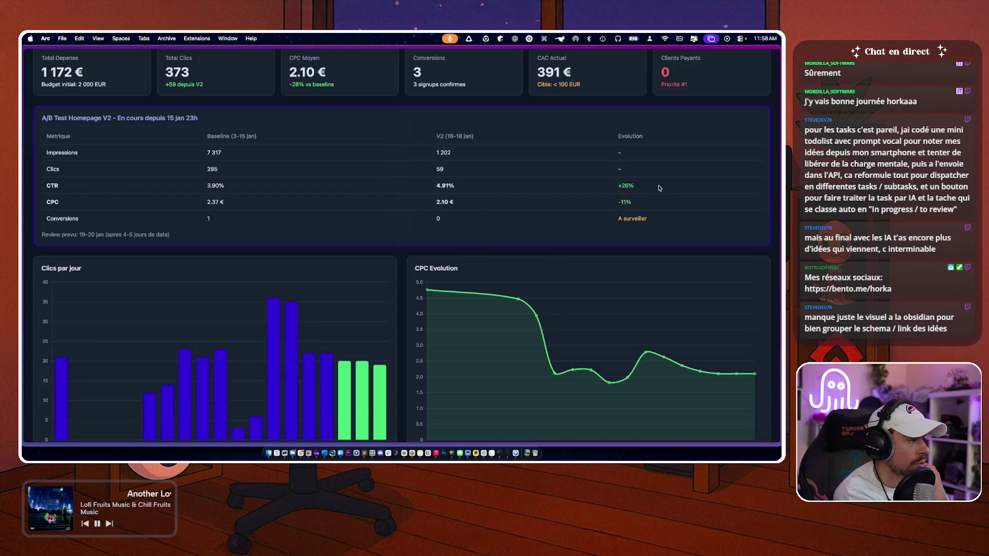
{"action": "scroll", "coordinate": [539, 264], "scroll_direction": "down", "scroll_amount": 3}
{"action": "scroll", "coordinate": [307, 323], "scroll_direction": "down", "scroll_amount": 5}
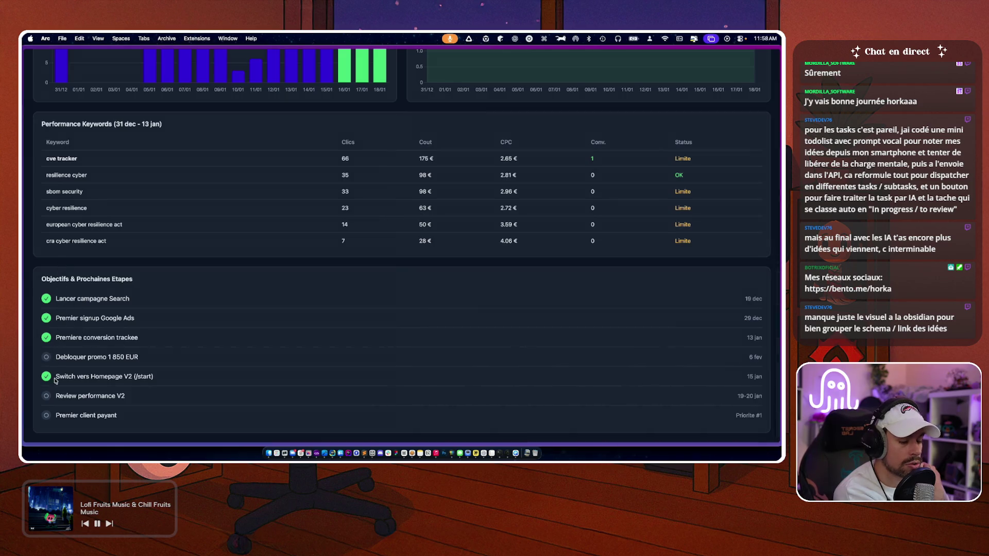
{"action": "scroll", "coordinate": [156, 307], "scroll_direction": "up", "scroll_amount": 4}
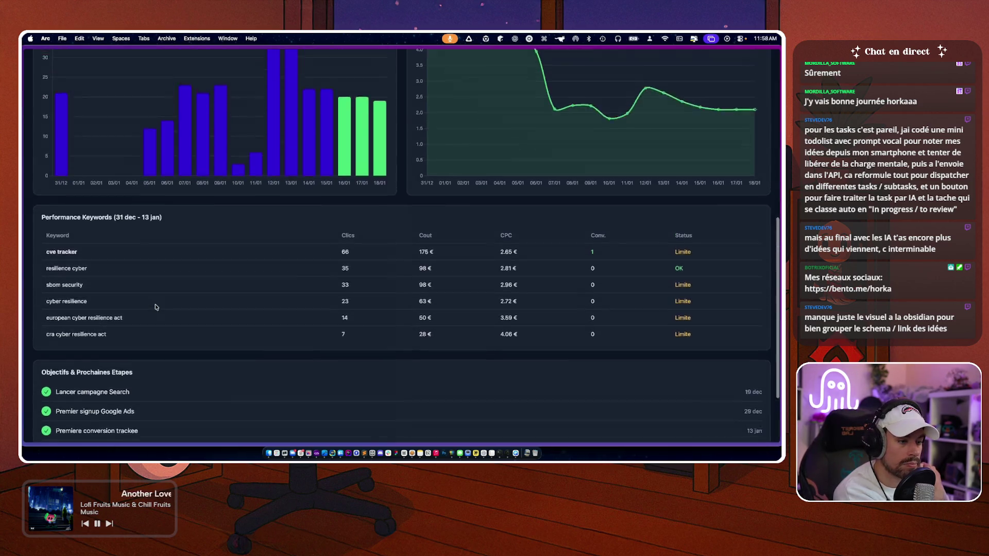
{"action": "scroll", "coordinate": [155, 307], "scroll_direction": "up", "scroll_amount": 6}
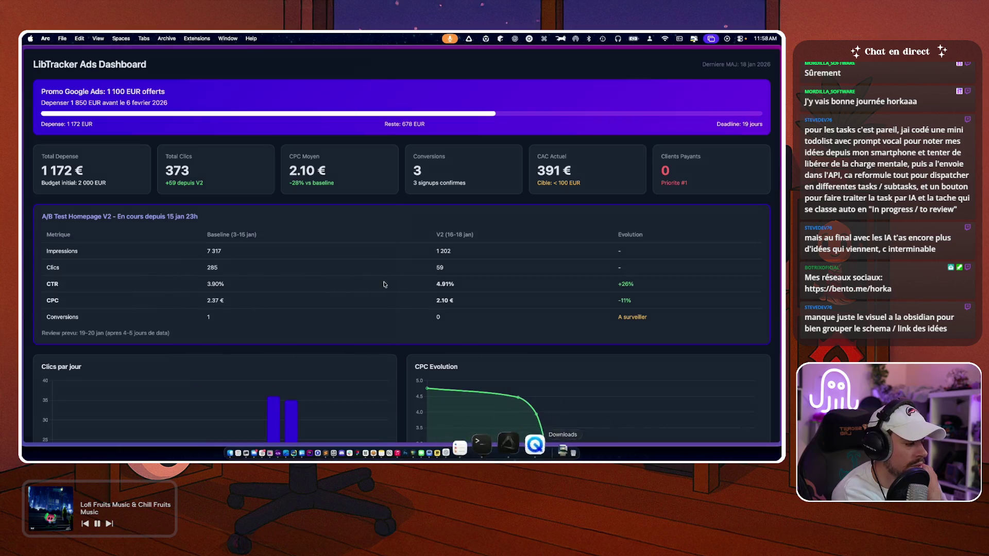
{"action": "mouse_move", "coordinate": [23, 288]}
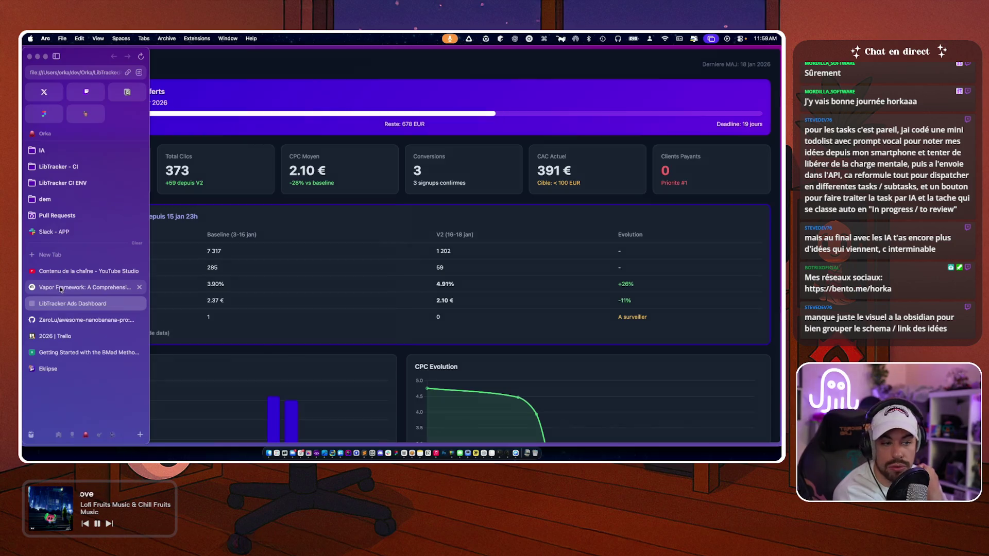
- Open the Vapor Framework notebook, then return to the vaporDemo Warp window's chapter-guide session
{"action": "left_click", "coordinate": [65, 288]}
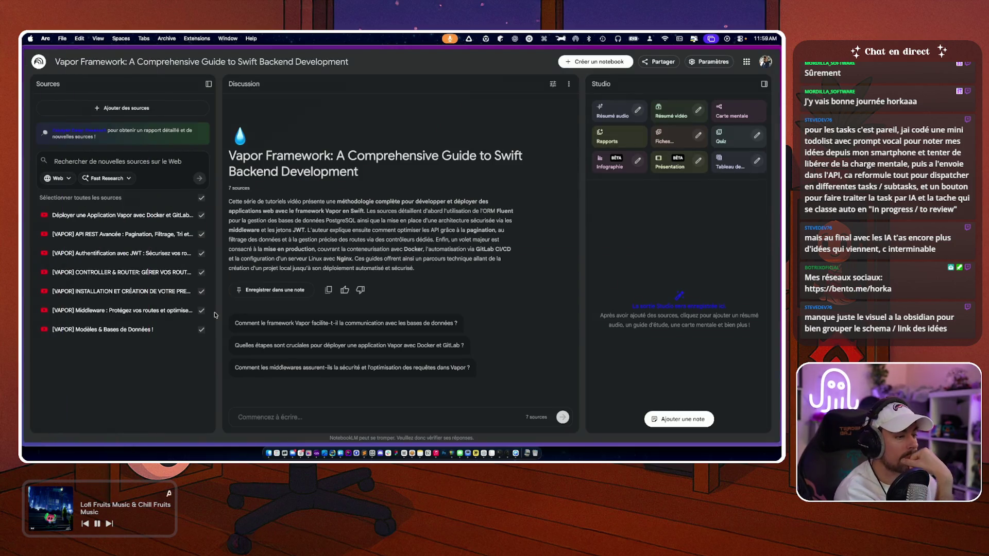
{"action": "key", "text": "ctrl+Up"}
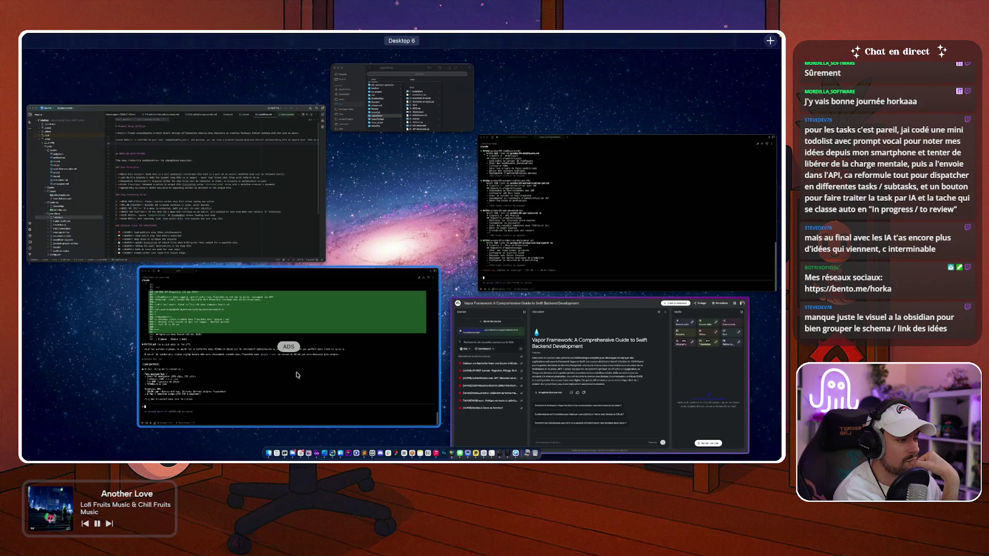
{"action": "left_click", "coordinate": [297, 375]}
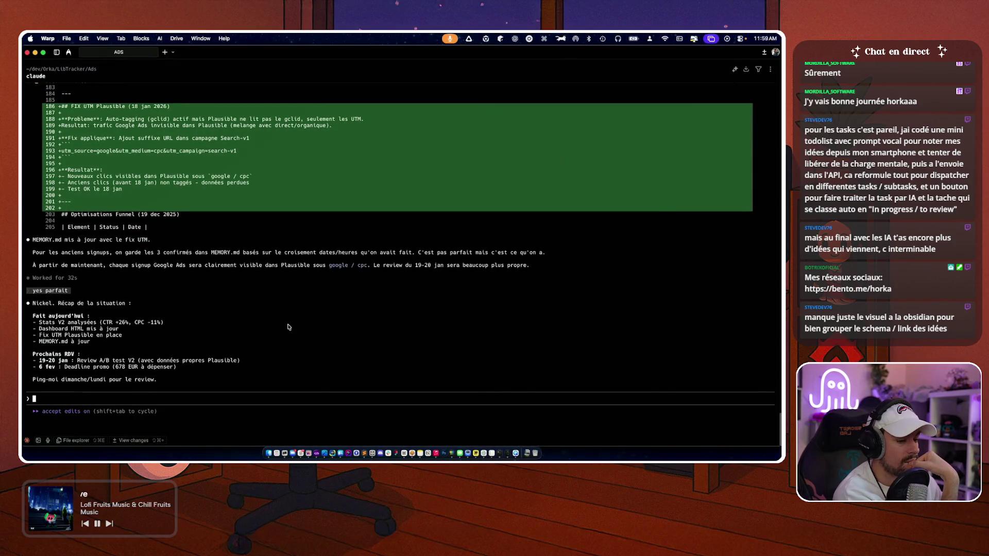
{"action": "key", "text": "ctrl+Up"}
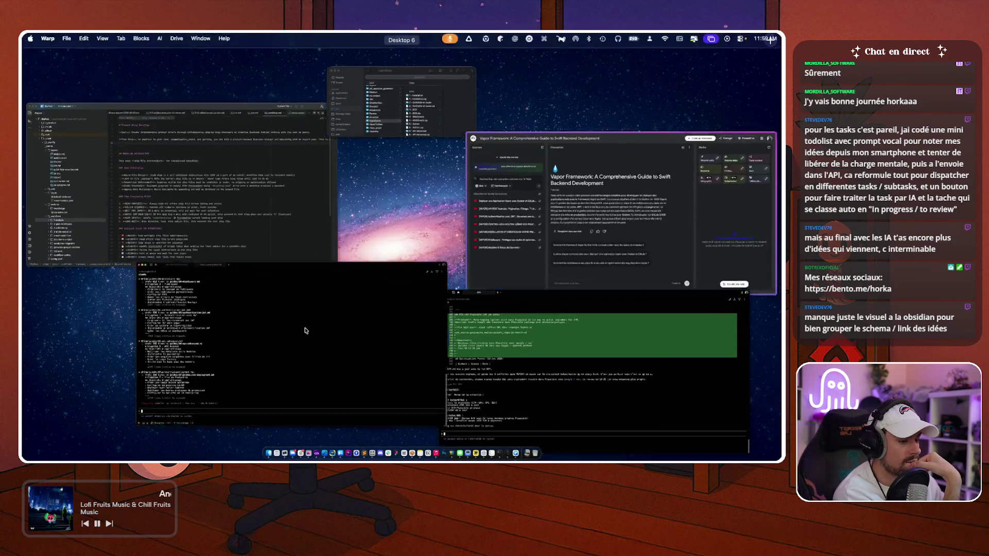
{"action": "left_click", "coordinate": [203, 364]}
{"action": "scroll", "coordinate": [216, 143], "scroll_direction": "up", "scroll_amount": 10}
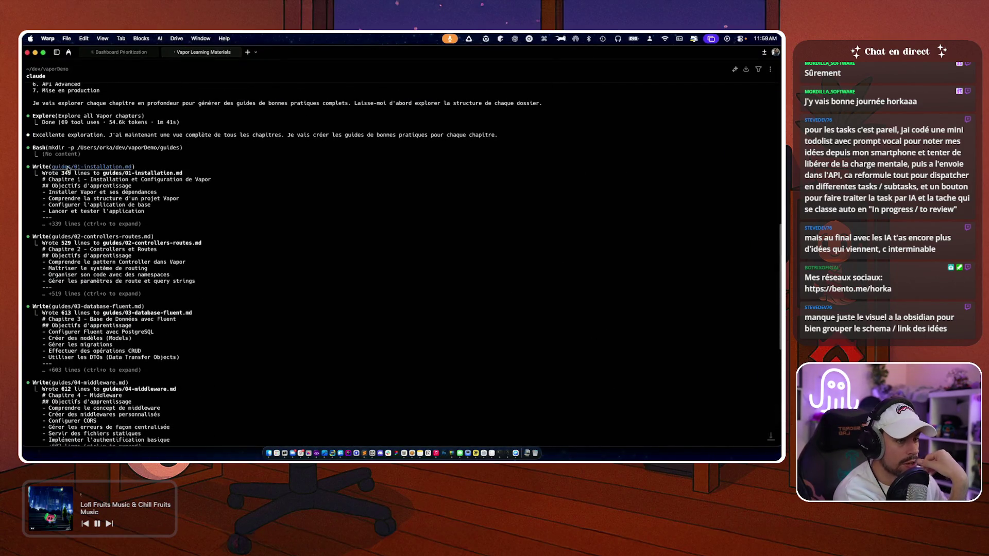
- Open the rendered 01-installation.md guide and read its commands and environment variables
{"action": "left_click", "coordinate": [67, 166]}
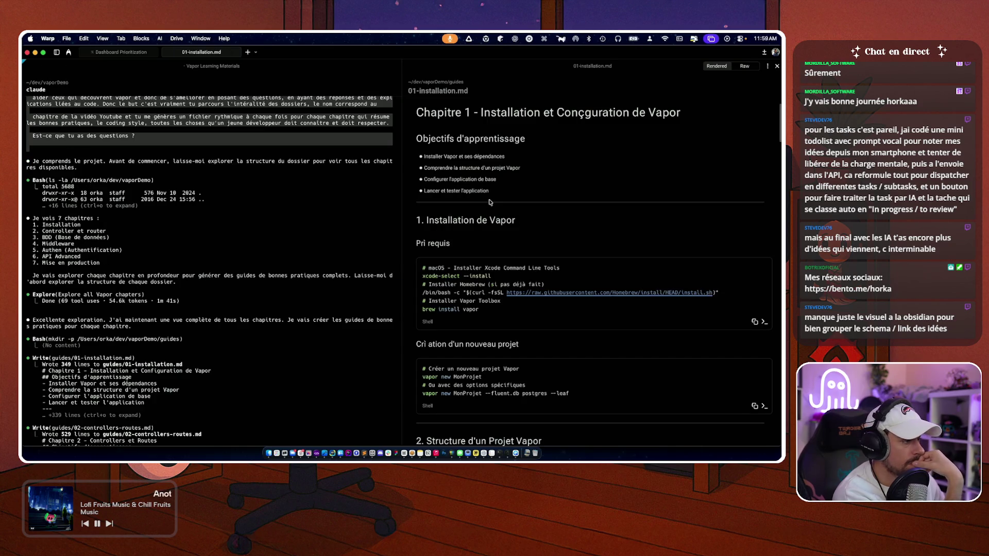
{"action": "scroll", "coordinate": [490, 202], "scroll_direction": "down", "scroll_amount": 1}
{"action": "scroll", "coordinate": [464, 181], "scroll_direction": "up", "scroll_amount": 2}
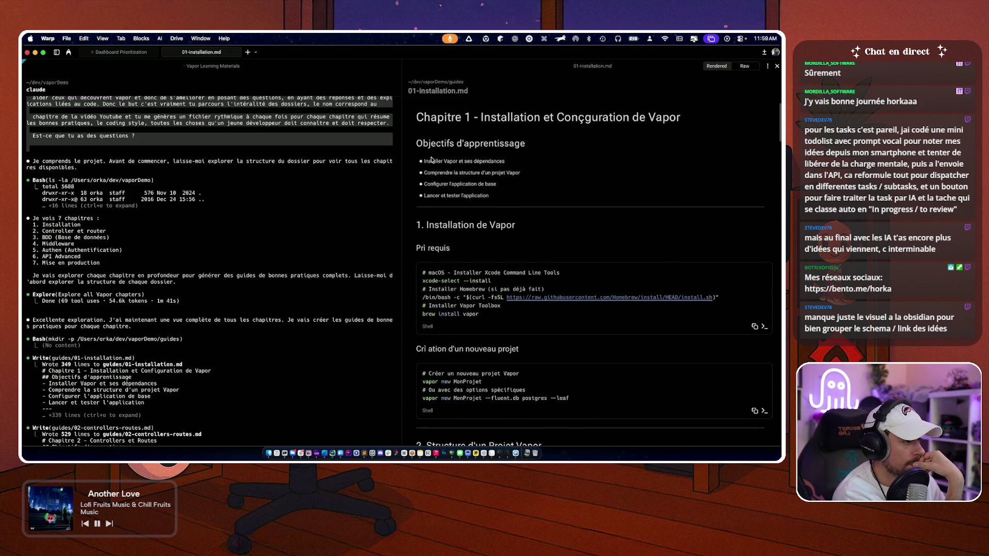
{"action": "scroll", "coordinate": [444, 165], "scroll_direction": "down", "scroll_amount": 3}
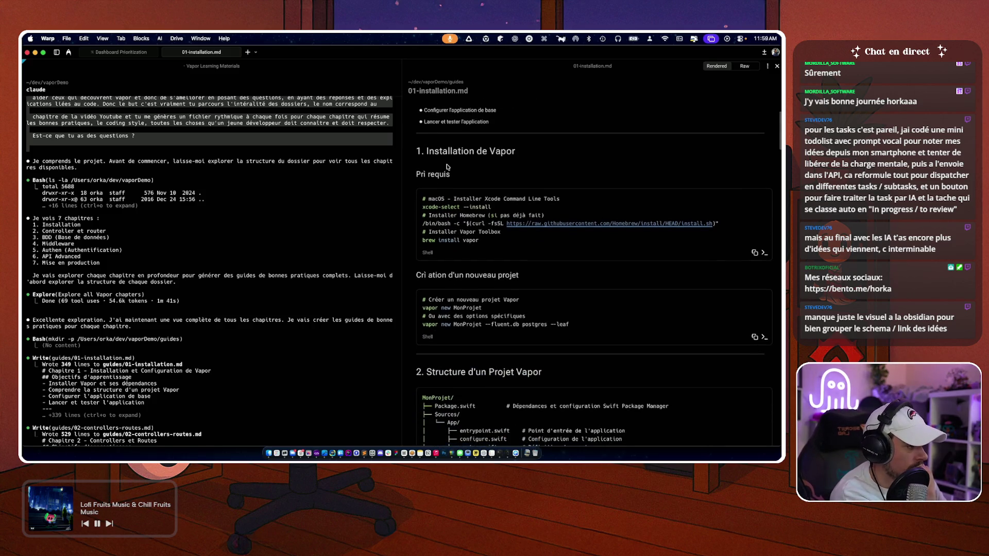
{"action": "scroll", "coordinate": [436, 248], "scroll_direction": "down", "scroll_amount": 1}
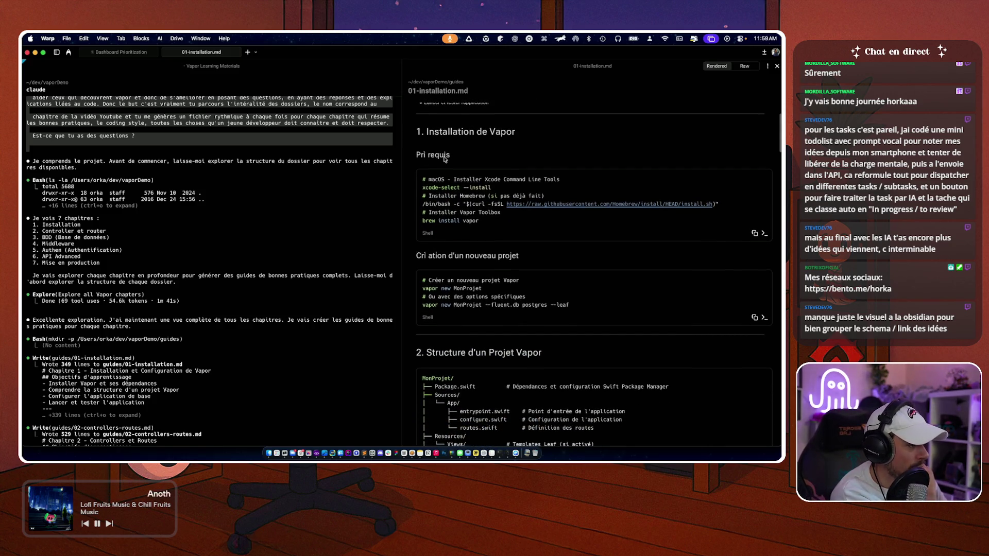
{"action": "scroll", "coordinate": [448, 248], "scroll_direction": "down", "scroll_amount": 2}
{"action": "scroll", "coordinate": [448, 252], "scroll_direction": "down", "scroll_amount": 1}
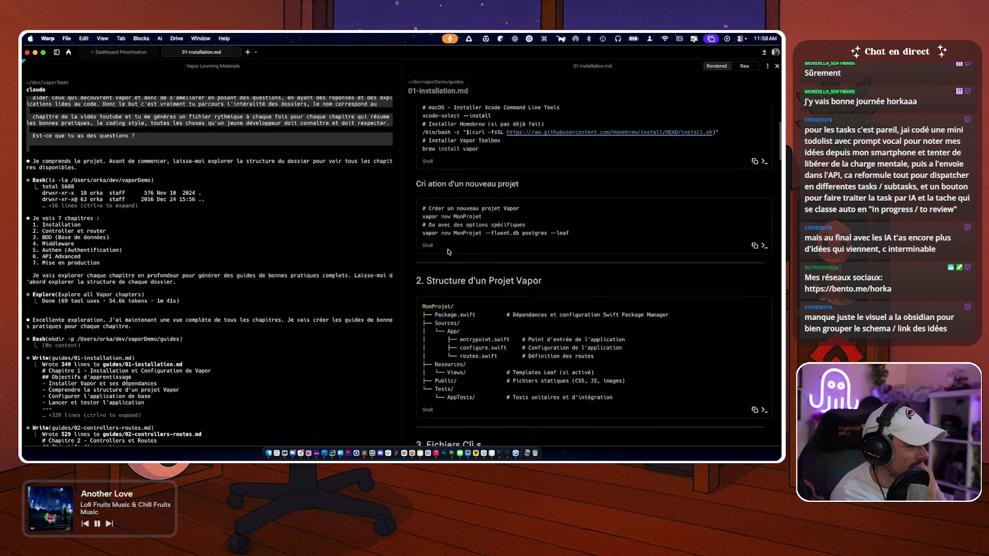
{"action": "scroll", "coordinate": [465, 253], "scroll_direction": "down", "scroll_amount": 1}
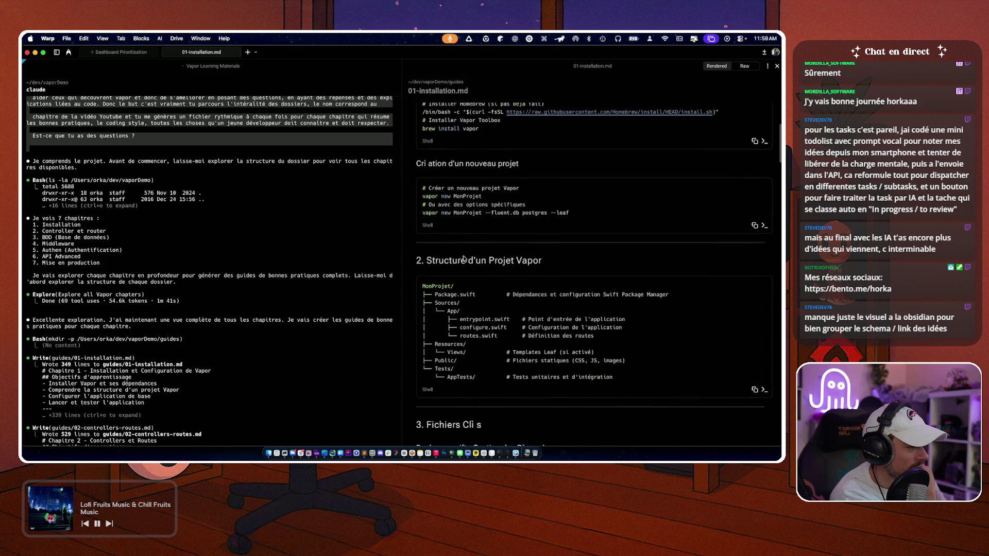
{"action": "scroll", "coordinate": [424, 164], "scroll_direction": "down", "scroll_amount": 5}
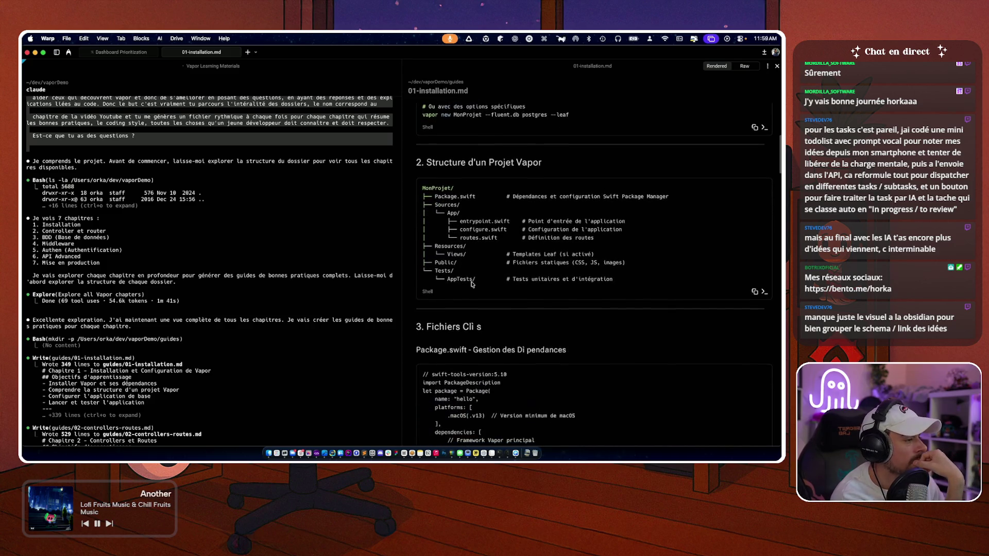
{"action": "scroll", "coordinate": [471, 285], "scroll_direction": "down", "scroll_amount": 8}
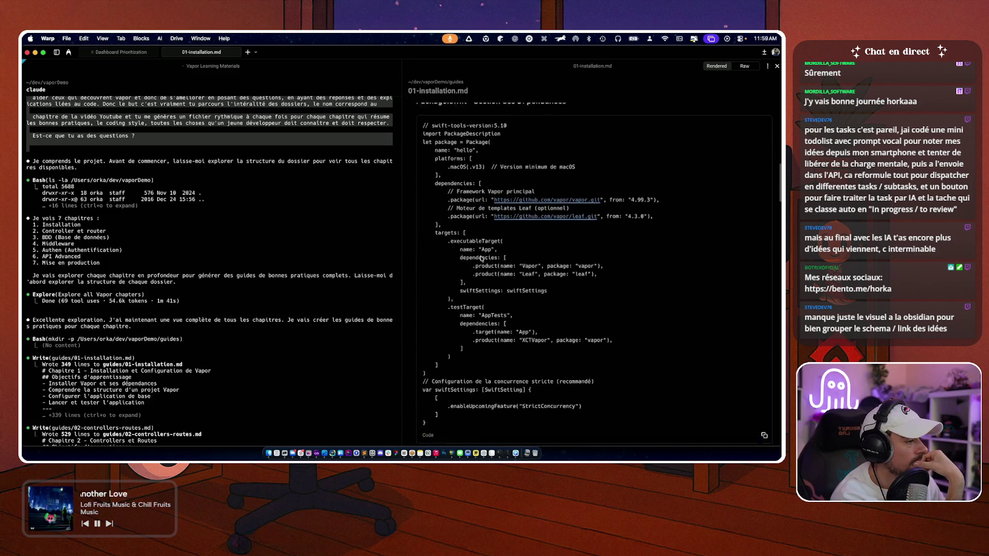
- Read on to the Questions Fréquentes FAQ and the Checklist du Chapitre
{"action": "scroll", "coordinate": [481, 259], "scroll_direction": "down", "scroll_amount": 15}
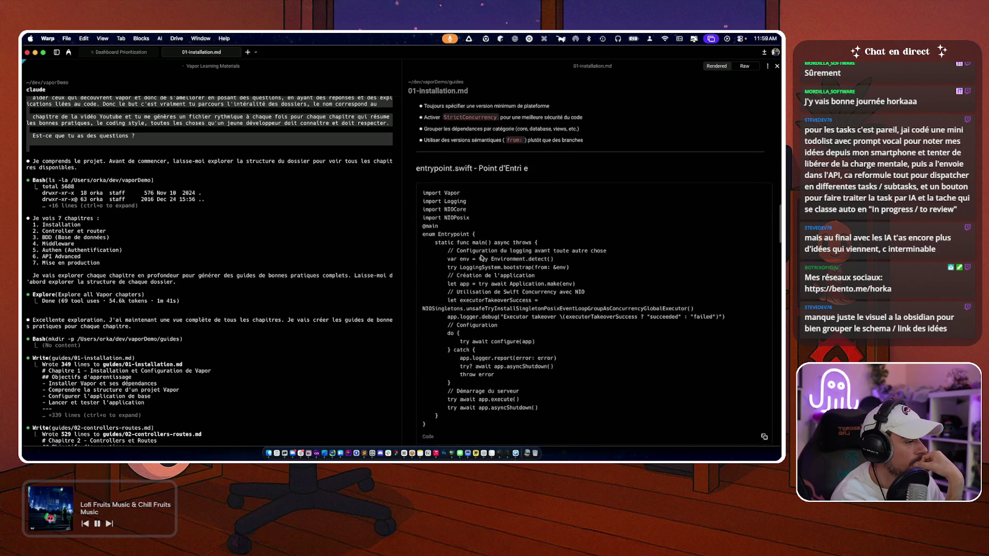
{"action": "scroll", "coordinate": [482, 257], "scroll_direction": "down", "scroll_amount": 3}
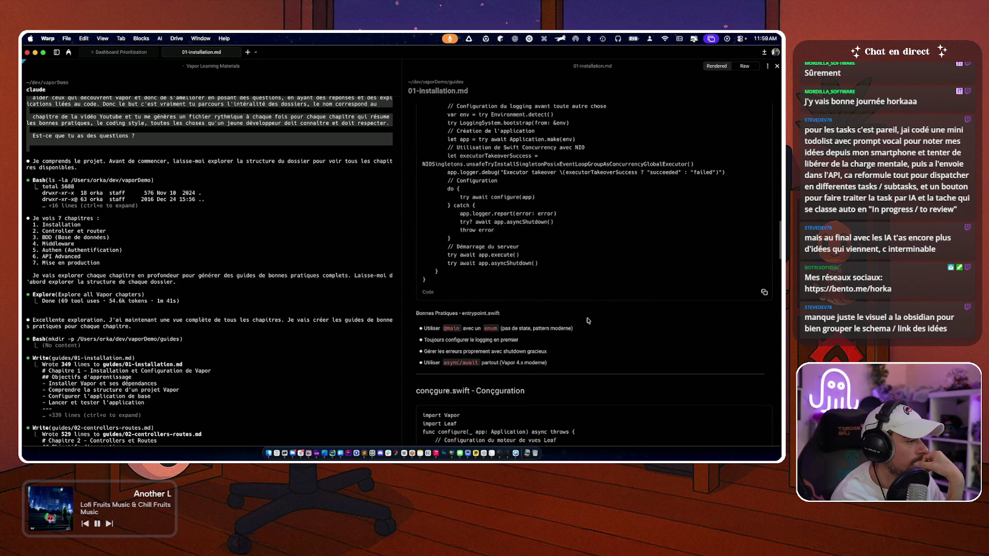
{"action": "scroll", "coordinate": [588, 323], "scroll_direction": "down", "scroll_amount": 10}
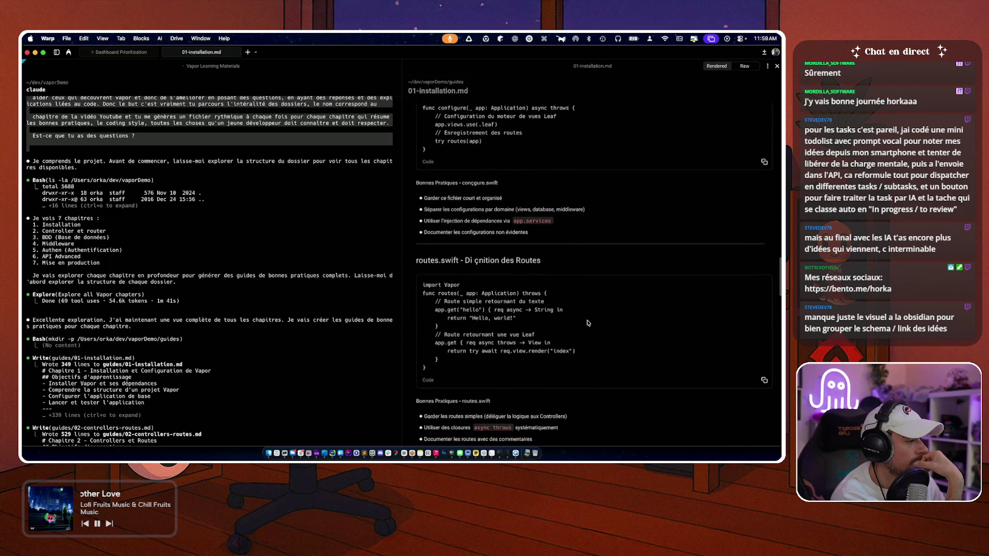
{"action": "scroll", "coordinate": [588, 323], "scroll_direction": "down", "scroll_amount": 3}
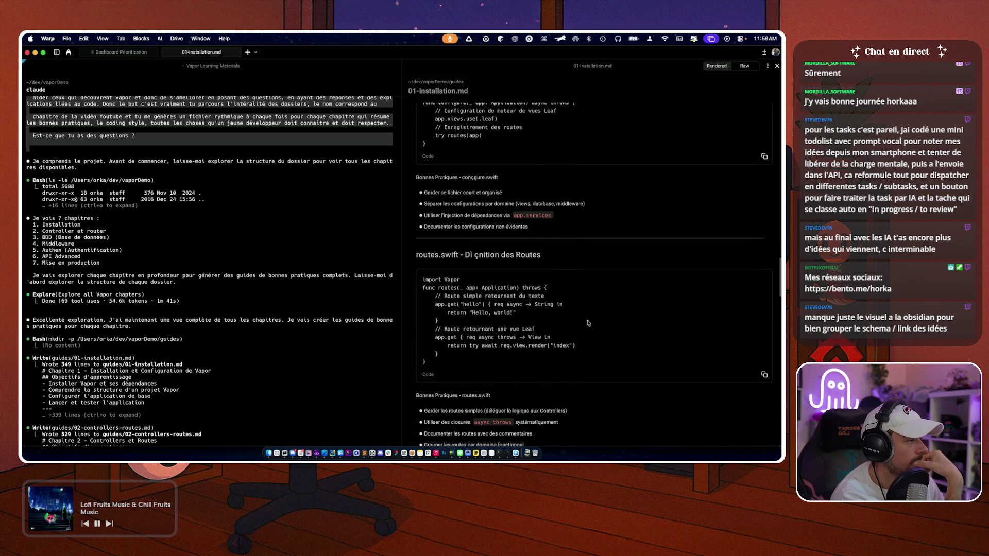
{"action": "scroll", "coordinate": [588, 323], "scroll_direction": "down", "scroll_amount": 15}
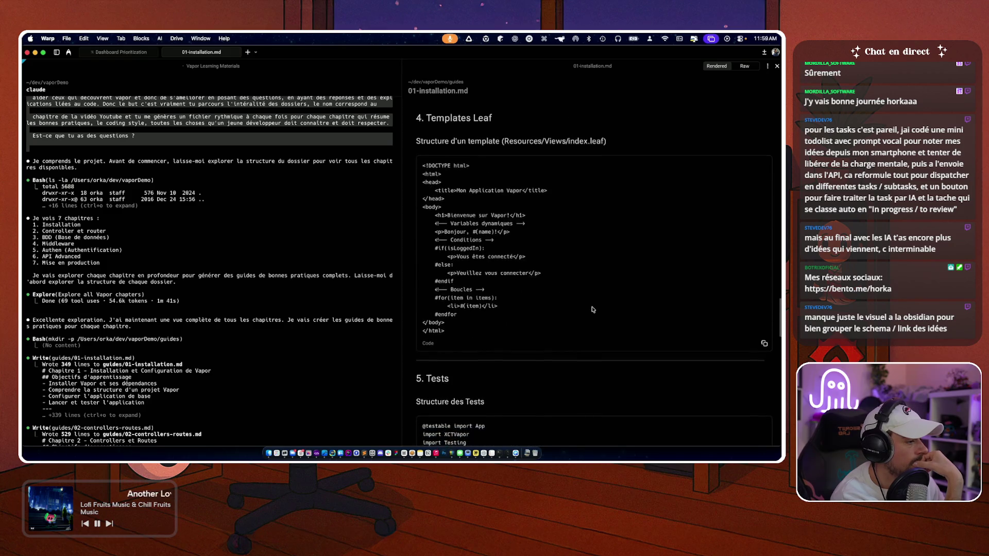
{"action": "scroll", "coordinate": [592, 310], "scroll_direction": "down", "scroll_amount": 15}
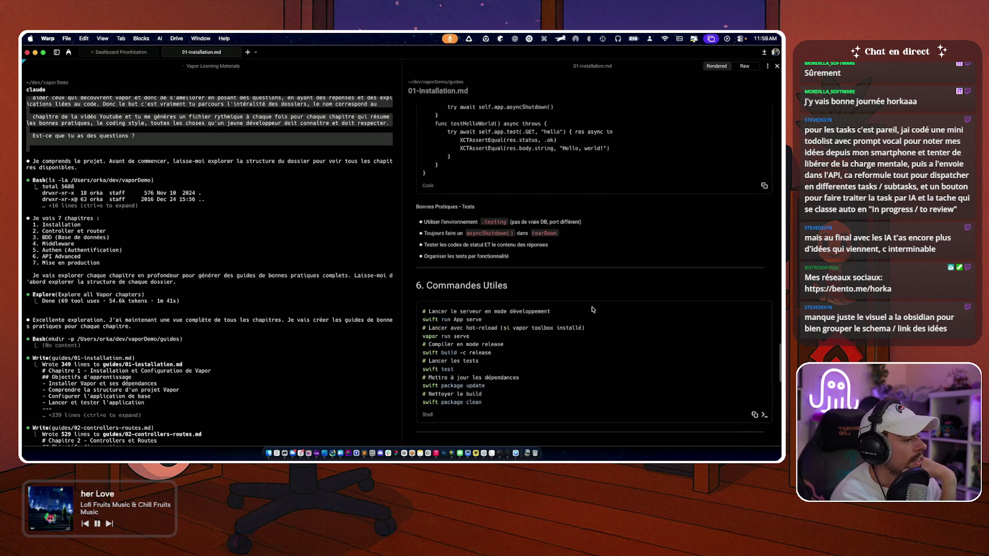
{"action": "scroll", "coordinate": [592, 310], "scroll_direction": "down", "scroll_amount": 7}
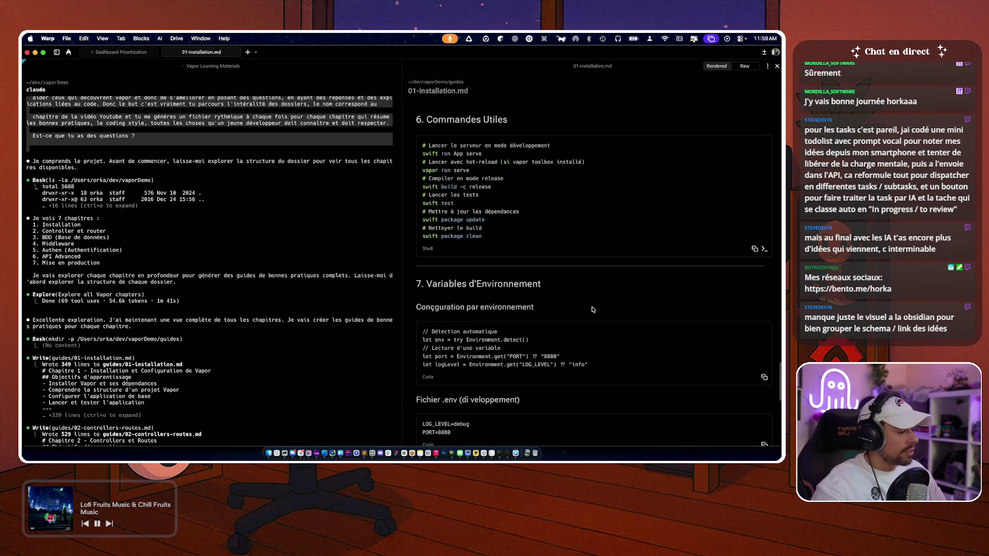
{"action": "scroll", "coordinate": [592, 310], "scroll_direction": "down", "scroll_amount": 15}
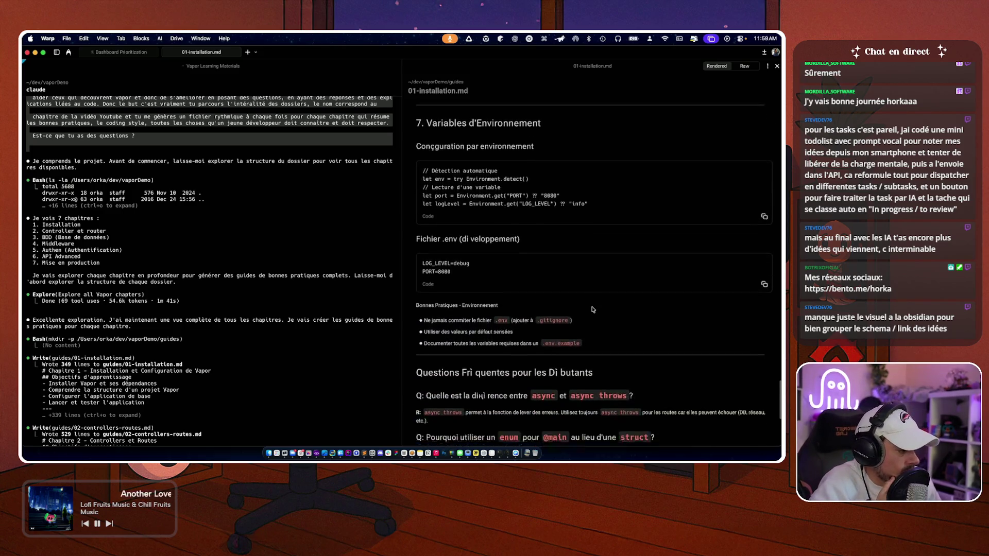
{"action": "scroll", "coordinate": [592, 308], "scroll_direction": "down", "scroll_amount": 2}
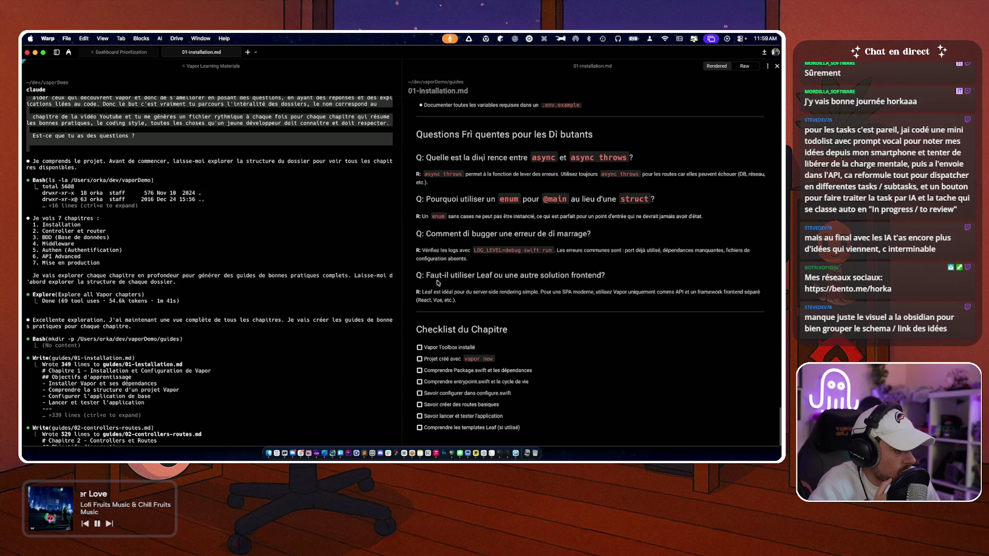
{"action": "scroll", "coordinate": [522, 238], "scroll_direction": "up", "scroll_amount": 2}
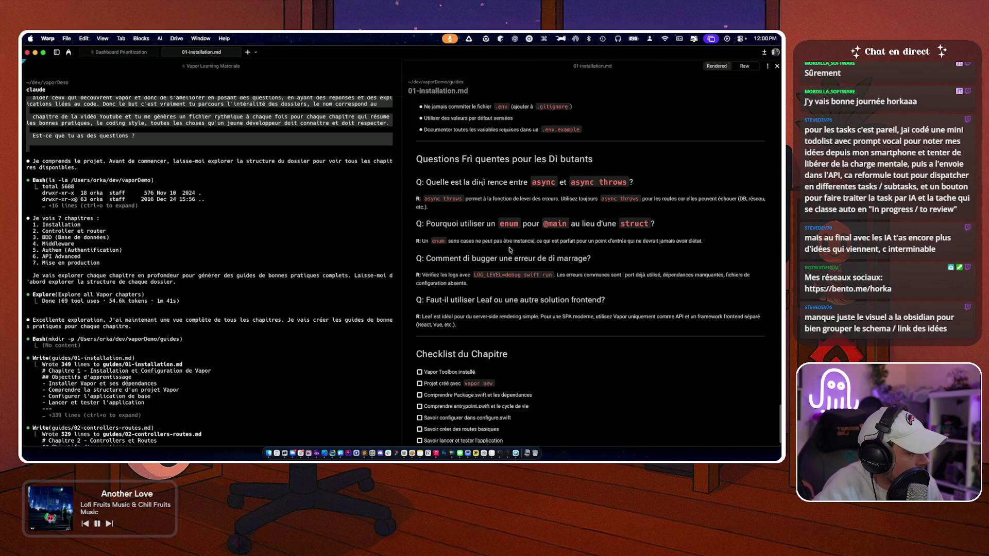
{"action": "scroll", "coordinate": [579, 321], "scroll_direction": "down", "scroll_amount": 2}
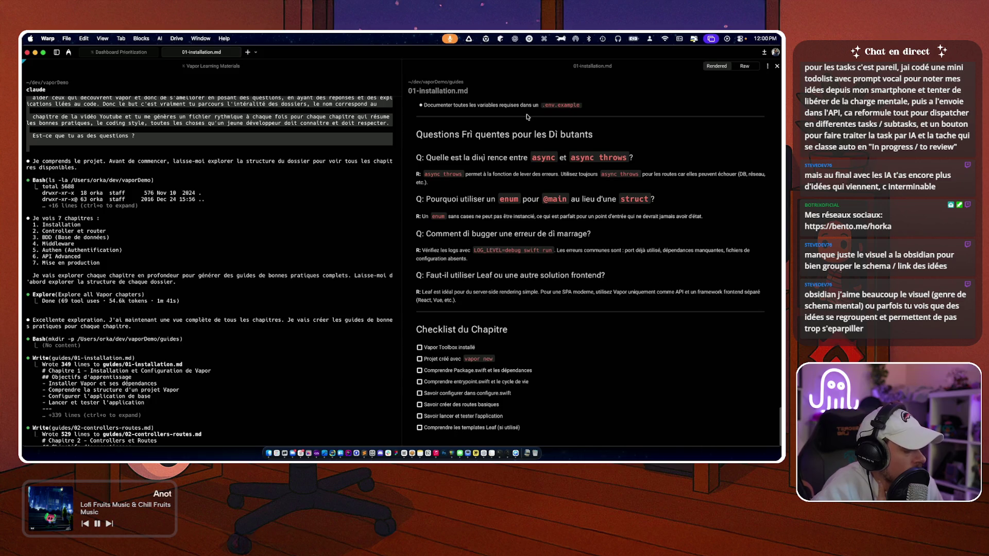
- Close the installation guide preview and cycle Claude's edit-acceptance mode
{"action": "left_click", "coordinate": [777, 67]}
{"action": "scroll", "coordinate": [253, 222], "scroll_direction": "down", "scroll_amount": 10}
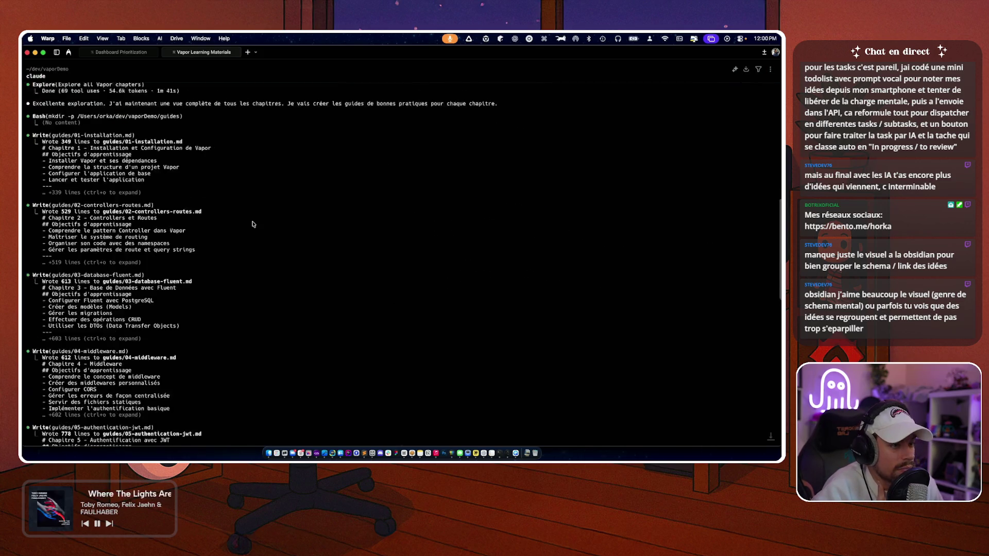
{"action": "scroll", "coordinate": [253, 223], "scroll_direction": "down", "scroll_amount": 10}
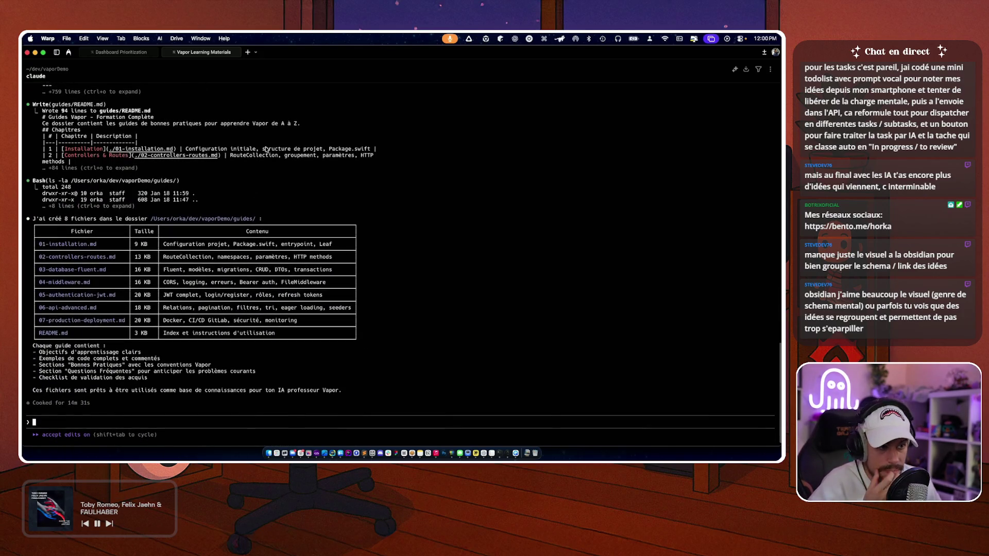
{"action": "scroll", "coordinate": [267, 150], "scroll_direction": "up", "scroll_amount": 3}
{"action": "scroll", "coordinate": [37, 211], "scroll_direction": "up", "scroll_amount": 3}
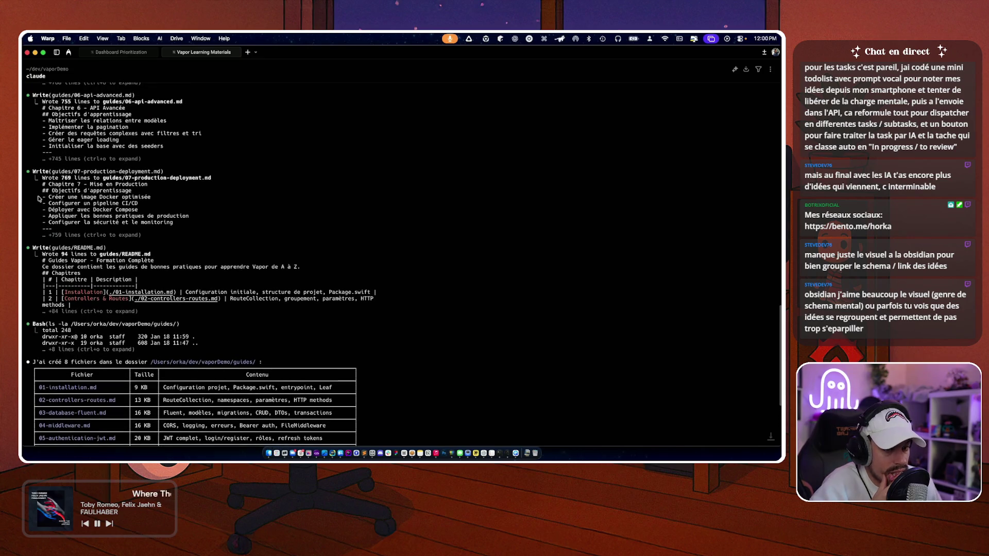
{"action": "scroll", "coordinate": [271, 218], "scroll_direction": "down", "scroll_amount": 6}
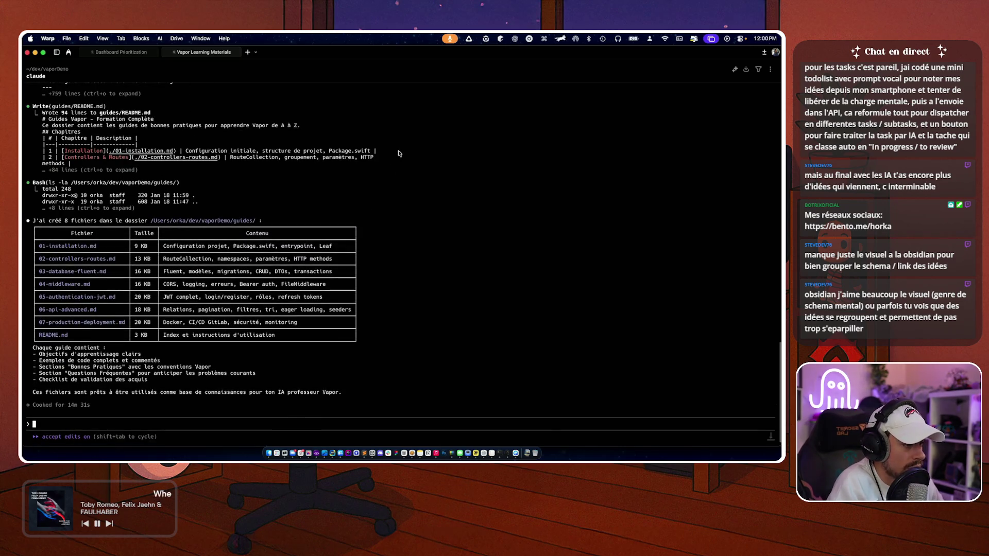
{"action": "key", "text": "shift+Tab"}
{"action": "key", "text": "shift+Tab"}
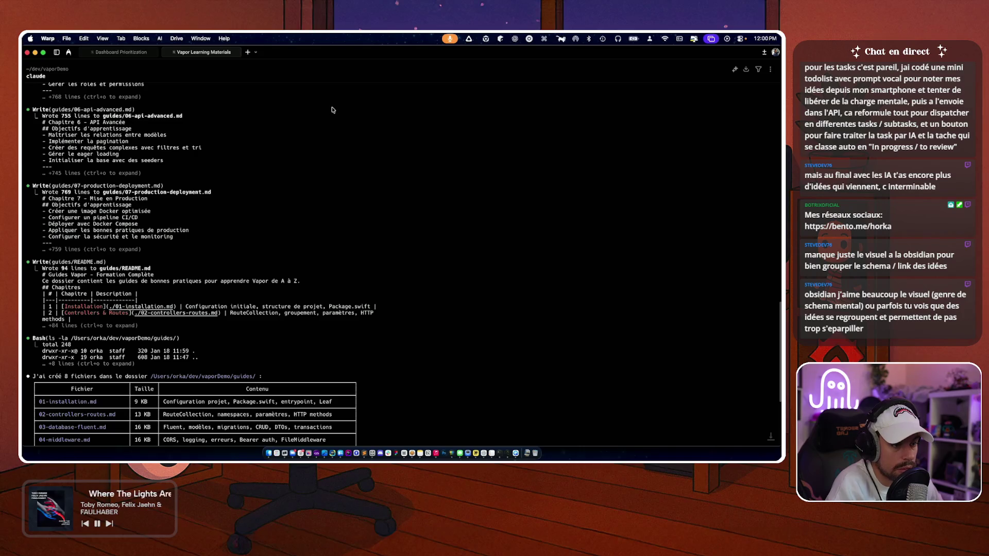
{"action": "scroll", "coordinate": [358, 287], "scroll_direction": "down", "scroll_amount": 5}
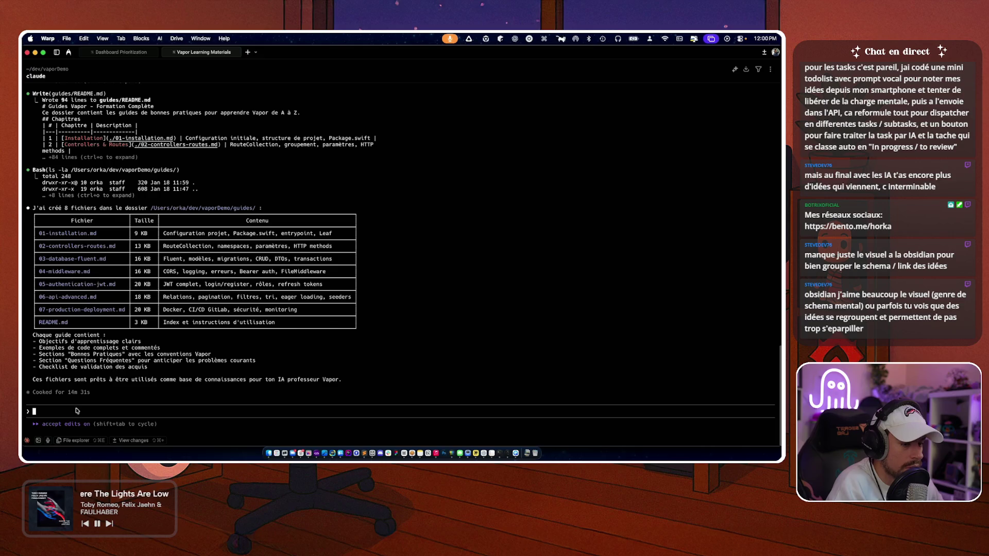
- Ask Claude for a team-lead review of the guides, explaining they're for learning, with context
{"action": "type", "text": "Ok pa"}
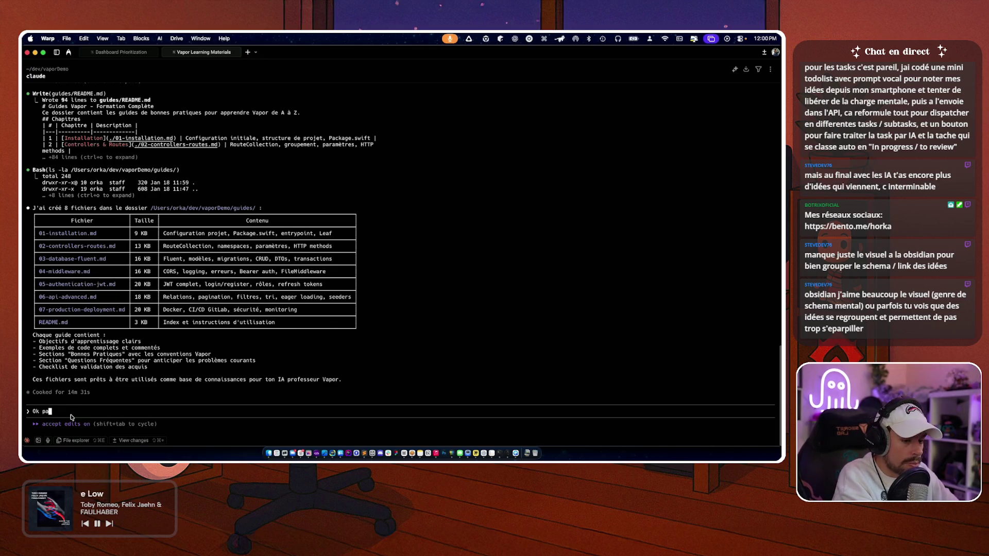
{"action": "type", "text": "rfait tu peux review to"}
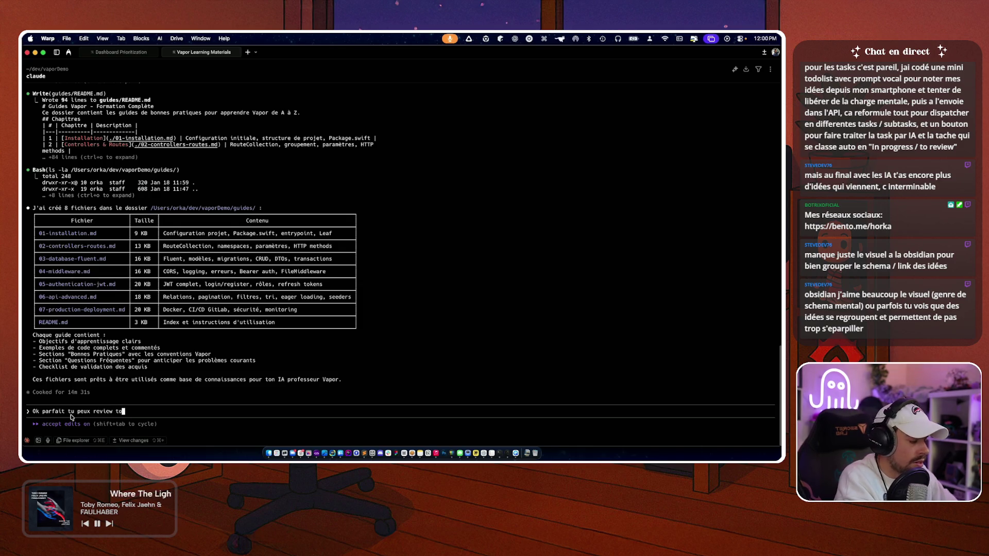
{"action": "type", "text": "ut ça avec c"}
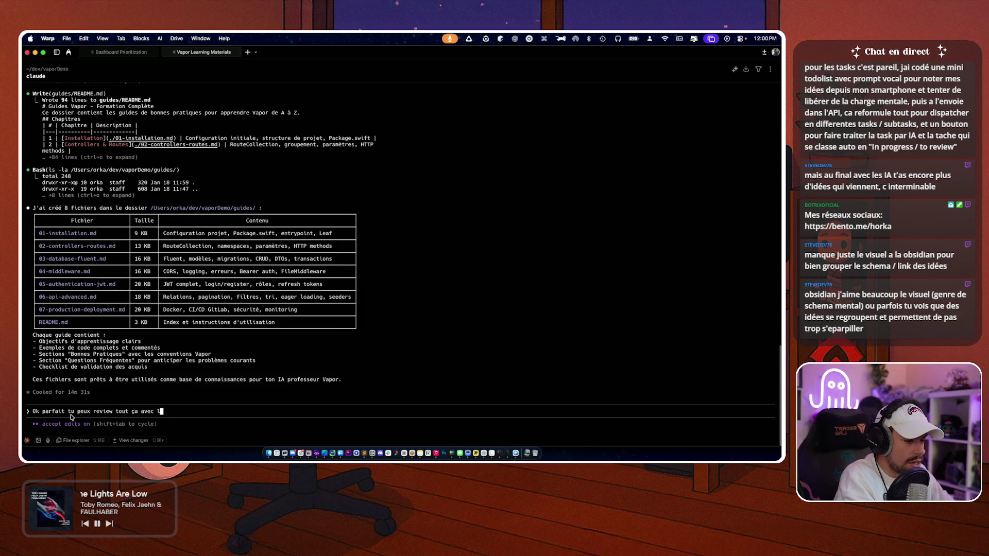
{"action": "type", "text": "e TL"}
{"action": "type", "text": " justre"}
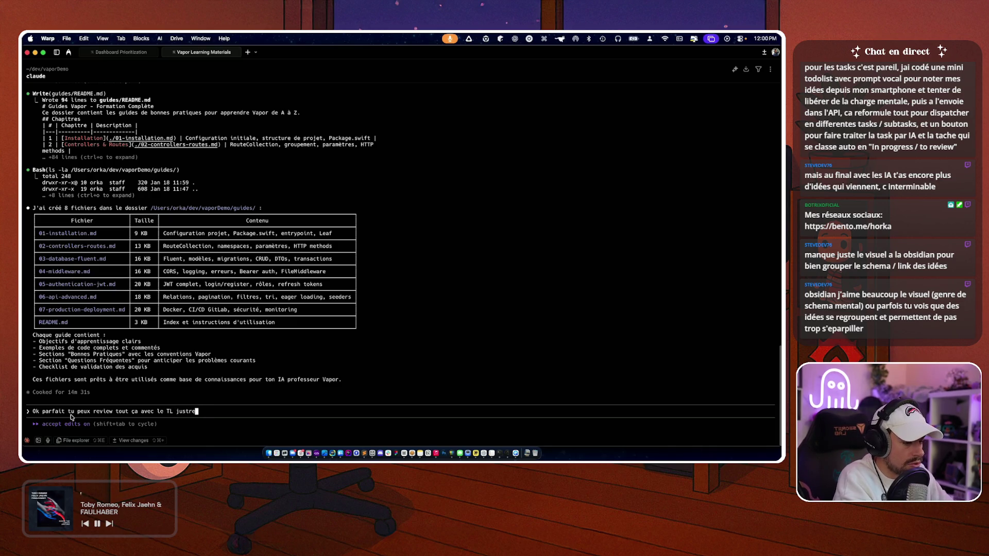
{"action": "type", "text": "our p"}
{"action": "type", "text": "rendre son avis met"}
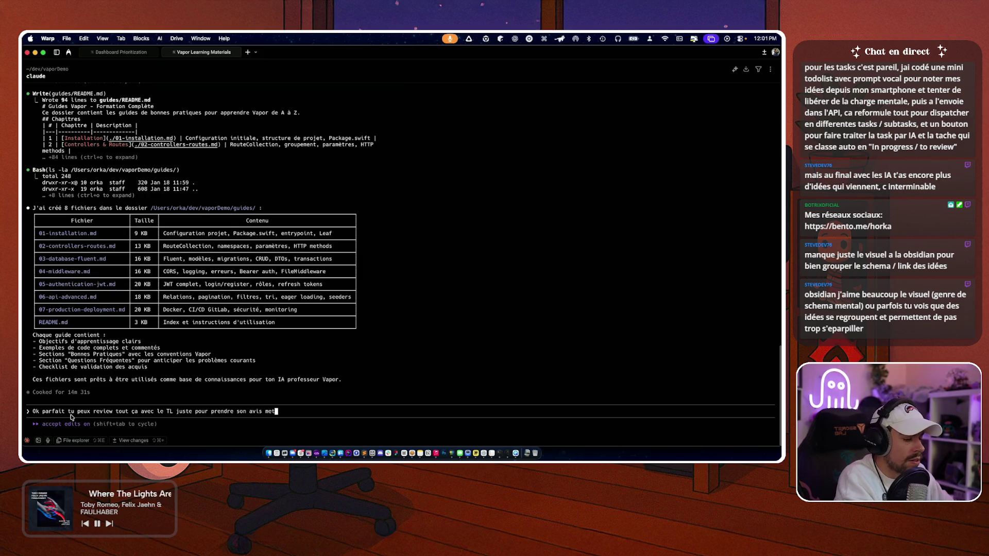
{"action": "key", "text": "BackSpace"}
{"action": "key", "text": "BackSpace"}
{"action": "key", "text": "BackSpace"}
{"action": "type", "text": "explique l"}
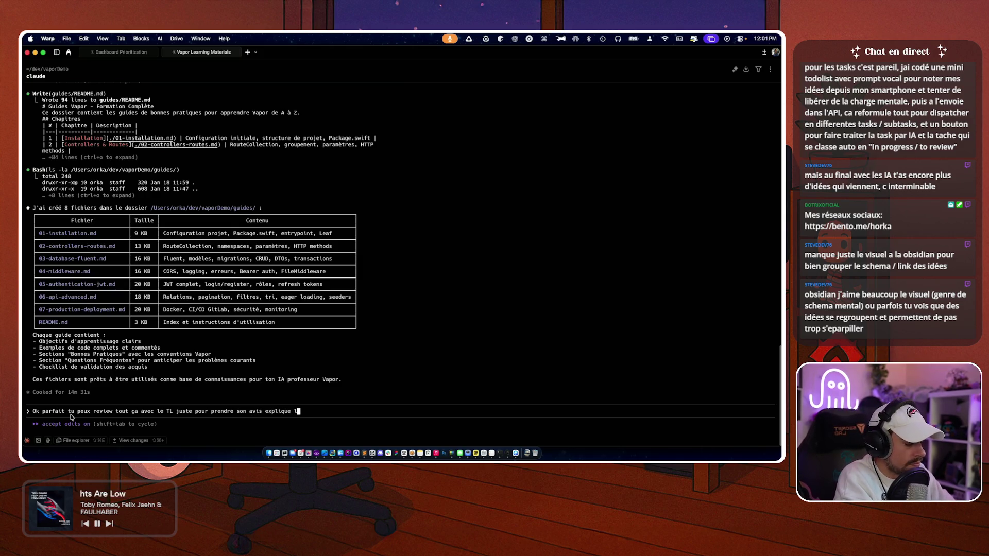
{"action": "type", "text": "ui bien que c'est po"}
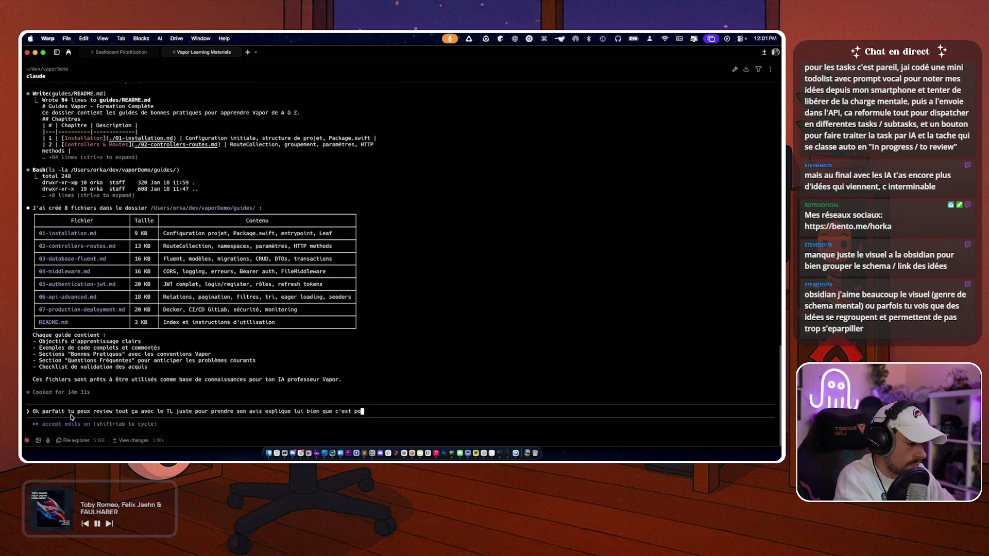
{"action": "type", "text": "ur de l'appren"}
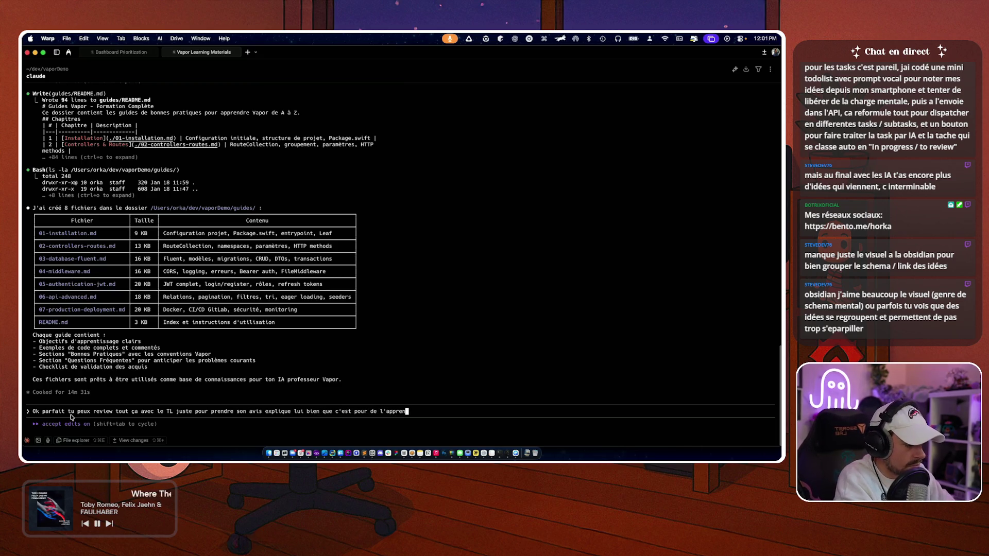
{"action": "type", "text": "tiss"}
{"action": "type", "text": "age etc "}
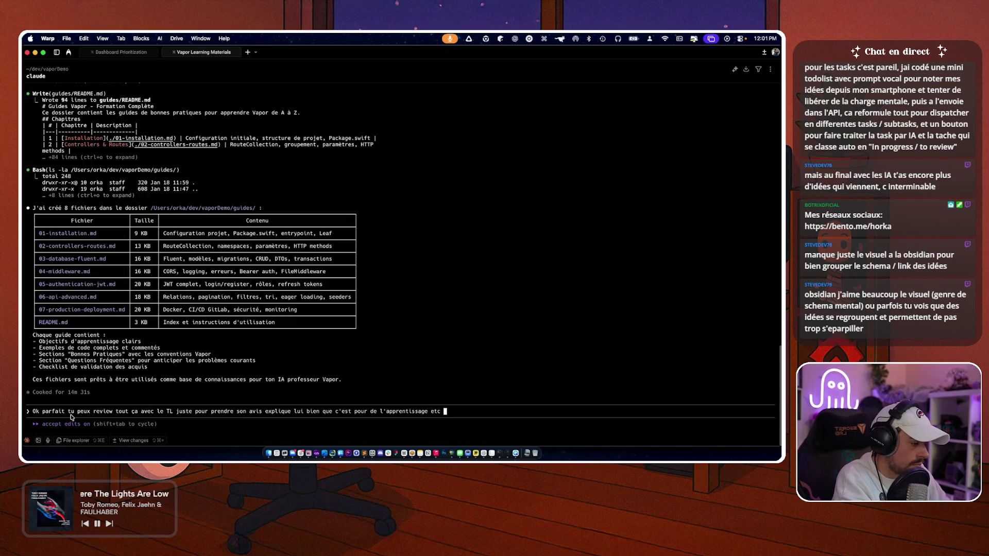
{"action": "type", "text": "dojn"}
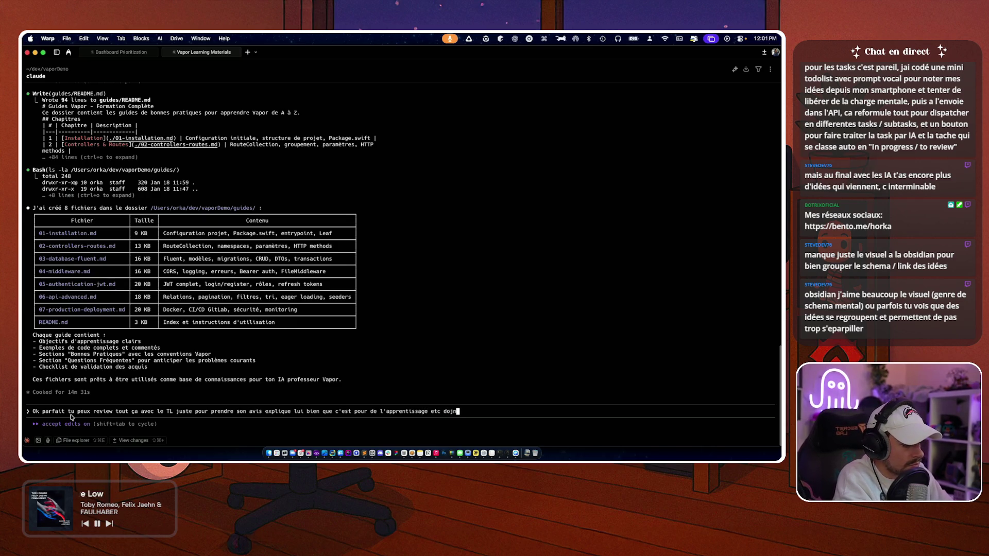
{"action": "key", "text": "BackSpace"}
{"action": "key", "text": "BackSpace"}
{"action": "type", "text": "nne lui le contexte n"}
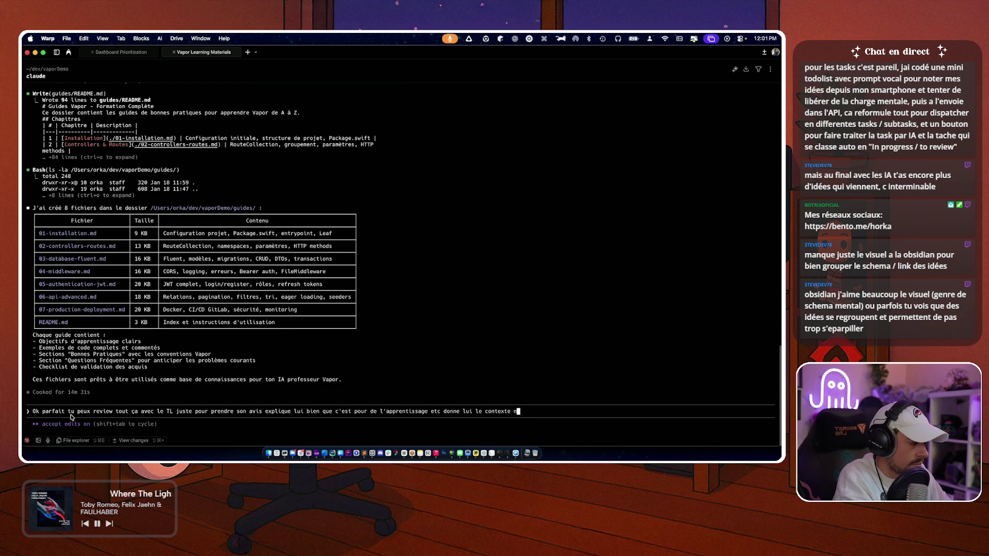
{"action": "type", "text": "m'il "}
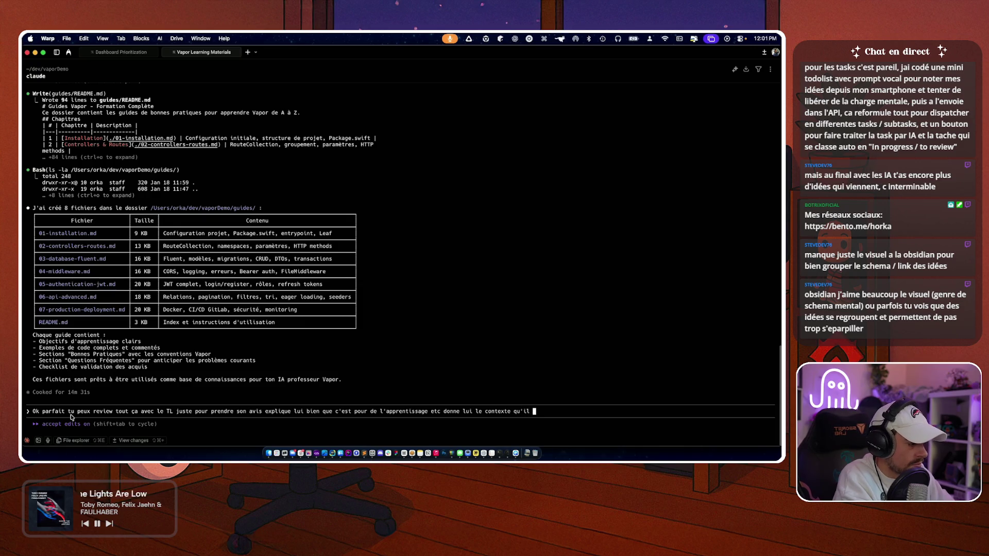
{"action": "type", "text": "a be pour bioen"}
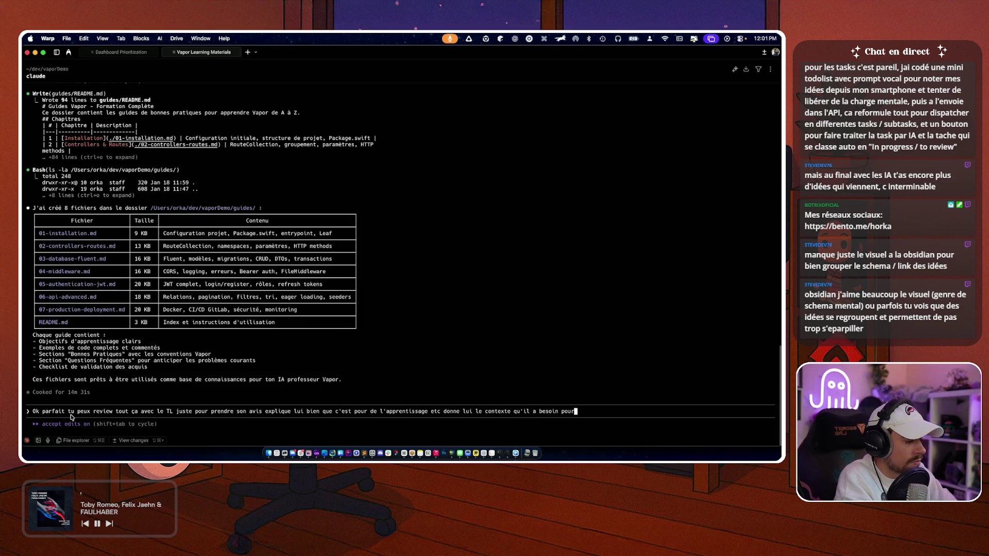
{"action": "key", "text": "BackSpace"}
{"action": "key", "text": "BackSpace"}
{"action": "key", "text": "BackSpace"}
{"action": "type", "text": "en c"}
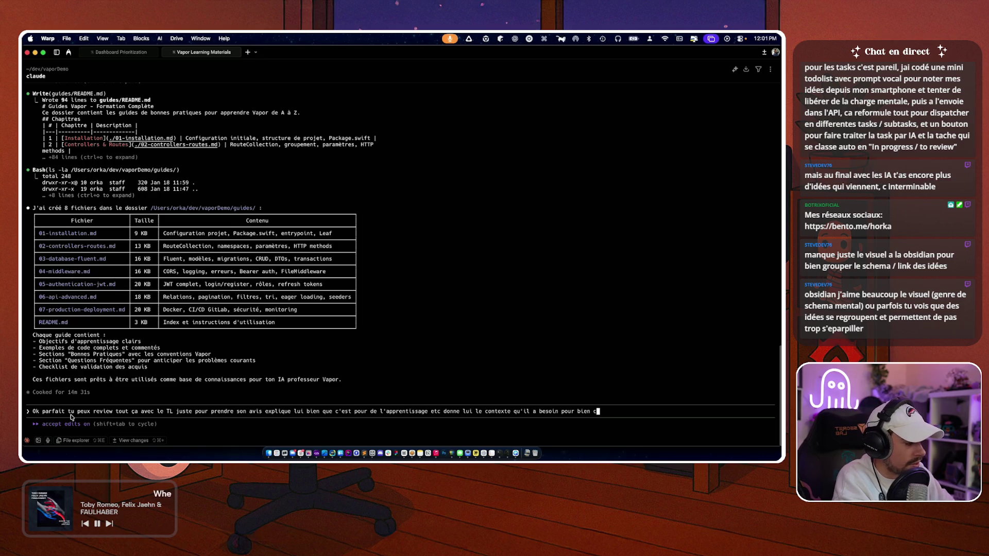
{"action": "type", "text": "omprendre"}
{"action": "key", "text": "Return"}
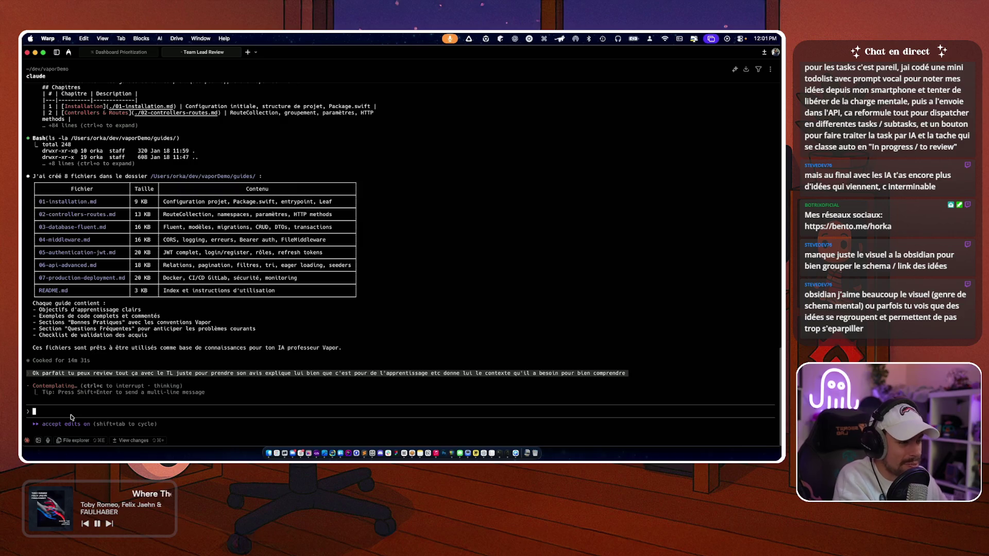
- Switch to Arc's NotebookLM Vapor Framework notebook with 7 sources
{"action": "key", "text": "super+Tab"}
{"action": "key", "text": "super+Tab"}
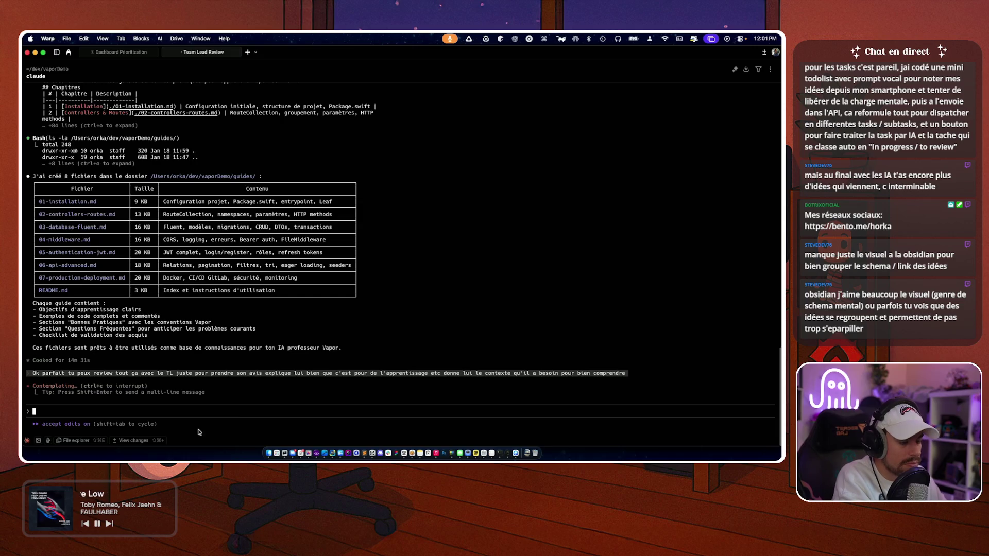
{"action": "key", "text": "super+Tab"}
{"action": "mouse_move", "coordinate": [24, 299]}
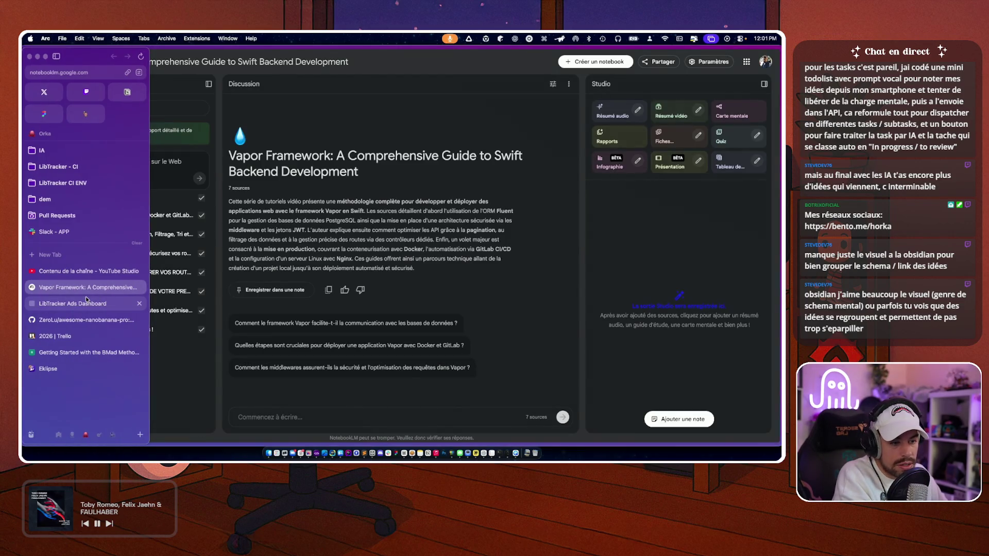
- Stop at the Trello 2026 board, then load obsidian.md by entering 'obsi'
{"action": "left_click", "coordinate": [65, 336]}
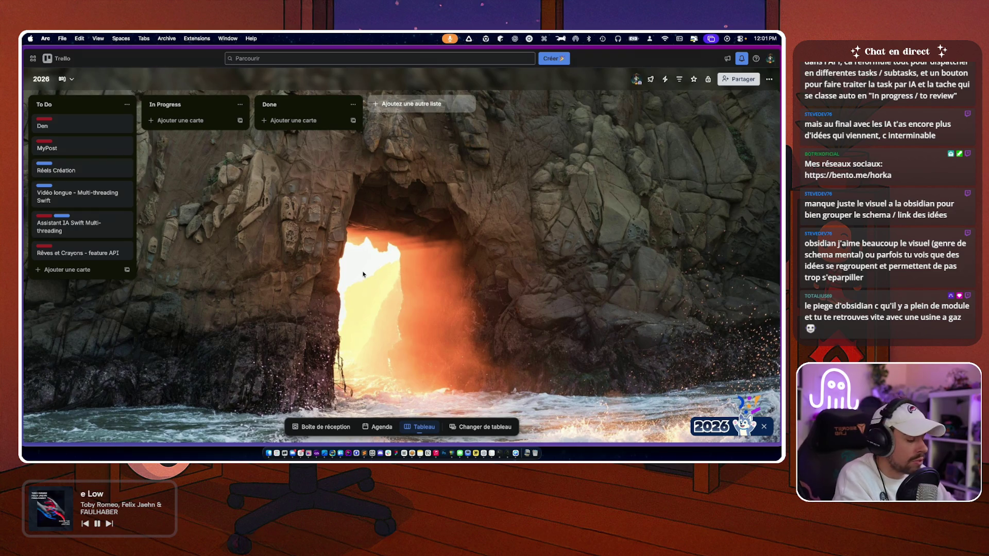
{"action": "key", "text": "cmd+l"}
{"action": "type", "text": "obsidian.md"}
{"action": "key", "text": "Return"}
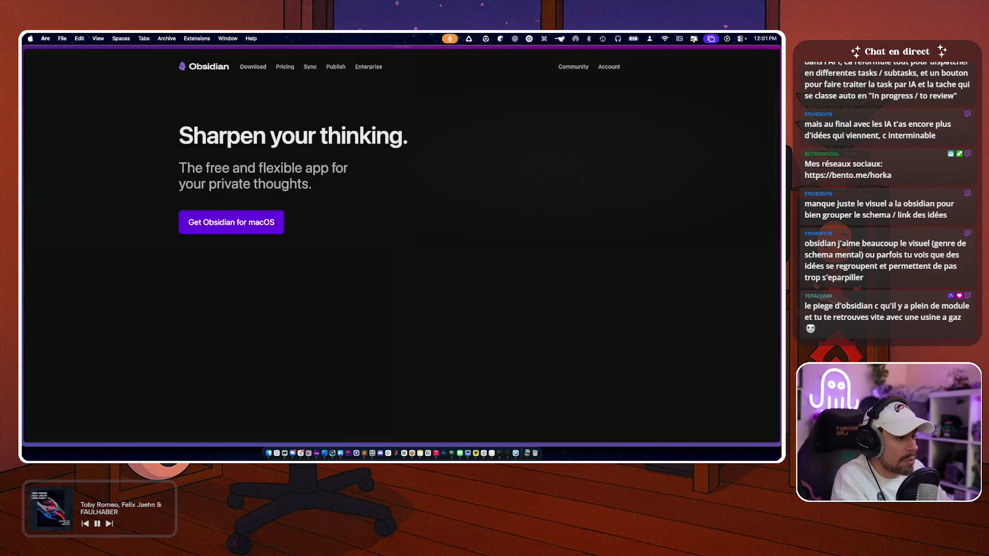
- Scroll through the Obsidian homepage's feature sections down to the footer
{"action": "scroll", "coordinate": [79, 288], "scroll_direction": "down", "scroll_amount": 10}
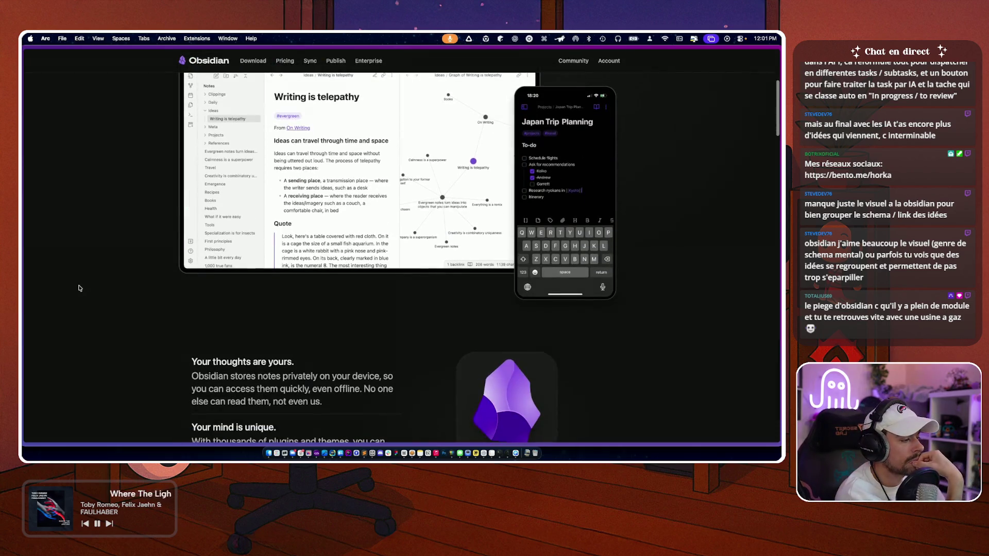
{"action": "scroll", "coordinate": [80, 288], "scroll_direction": "down", "scroll_amount": 7}
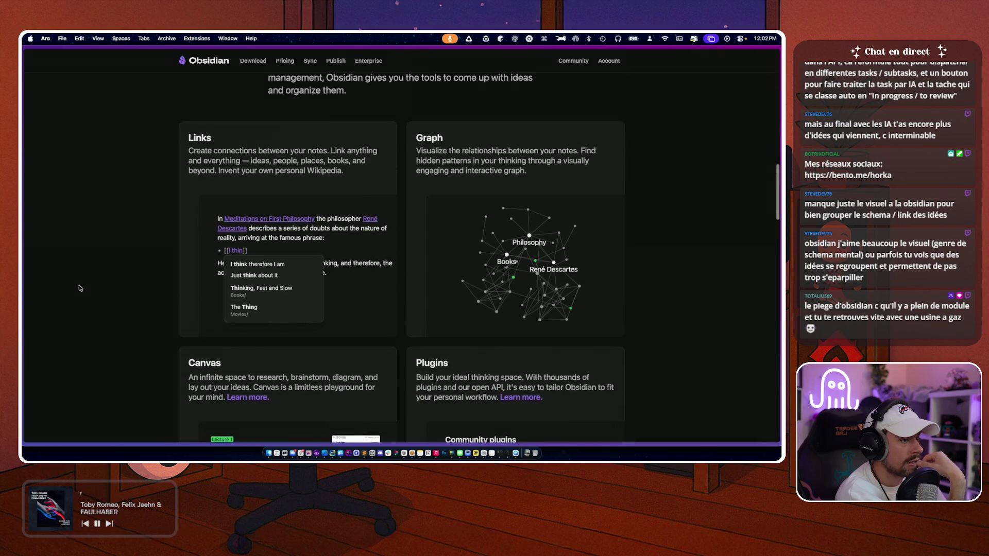
{"action": "scroll", "coordinate": [80, 288], "scroll_direction": "down", "scroll_amount": 5}
{"action": "scroll", "coordinate": [80, 288], "scroll_direction": "down", "scroll_amount": 8}
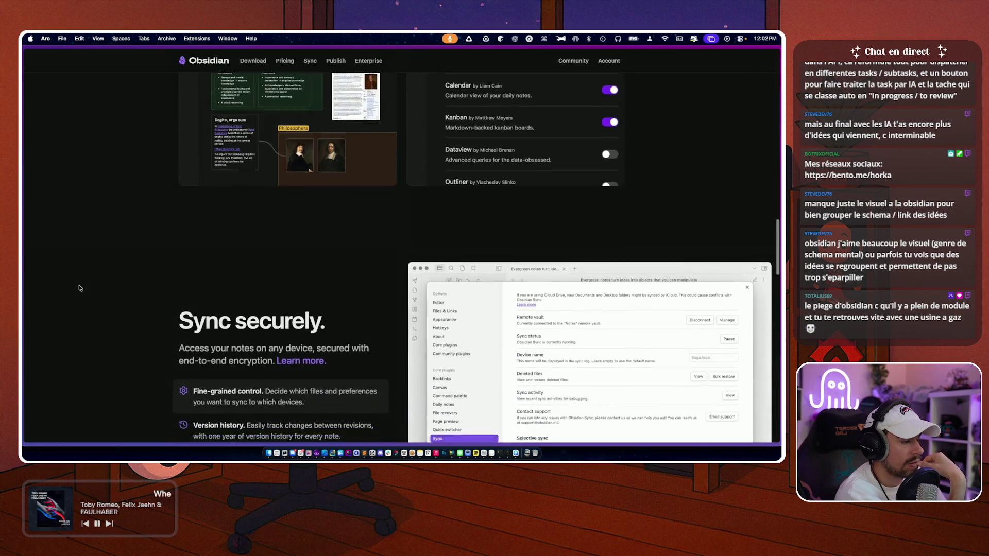
{"action": "scroll", "coordinate": [80, 288], "scroll_direction": "down", "scroll_amount": 7}
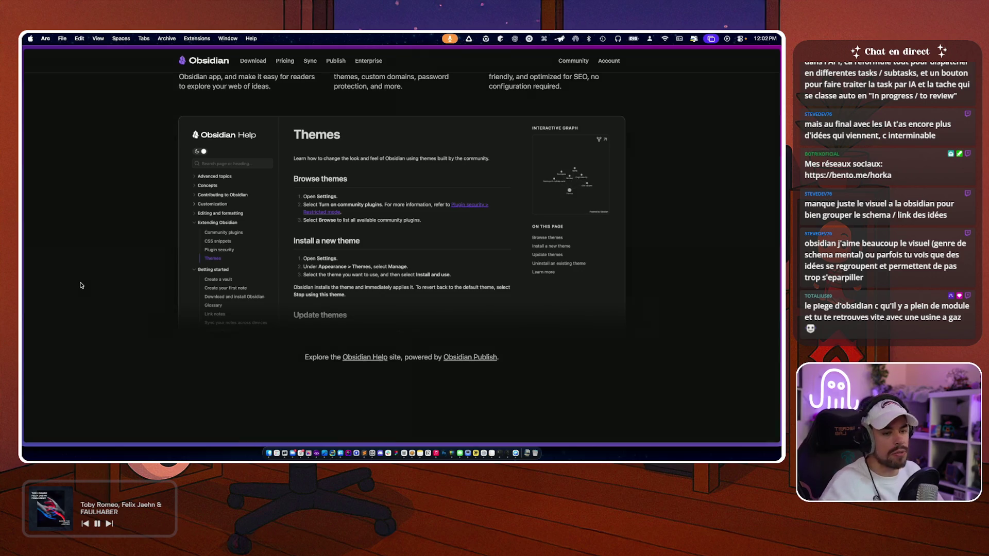
{"action": "scroll", "coordinate": [81, 285], "scroll_direction": "down", "scroll_amount": 10}
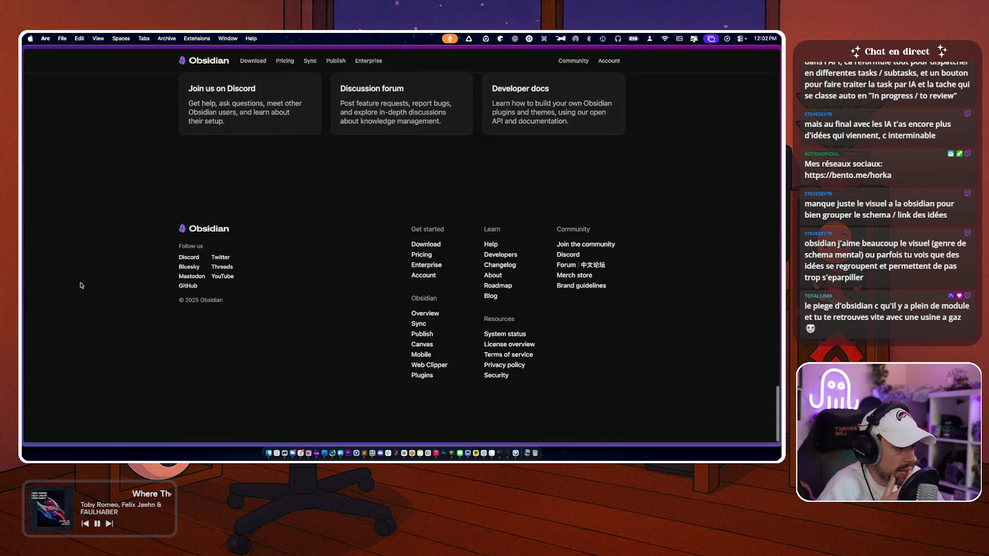
- Return to the Links and Graph cards and pull the Books node in the demo graph
{"action": "scroll", "coordinate": [80, 285], "scroll_direction": "up", "scroll_amount": 15}
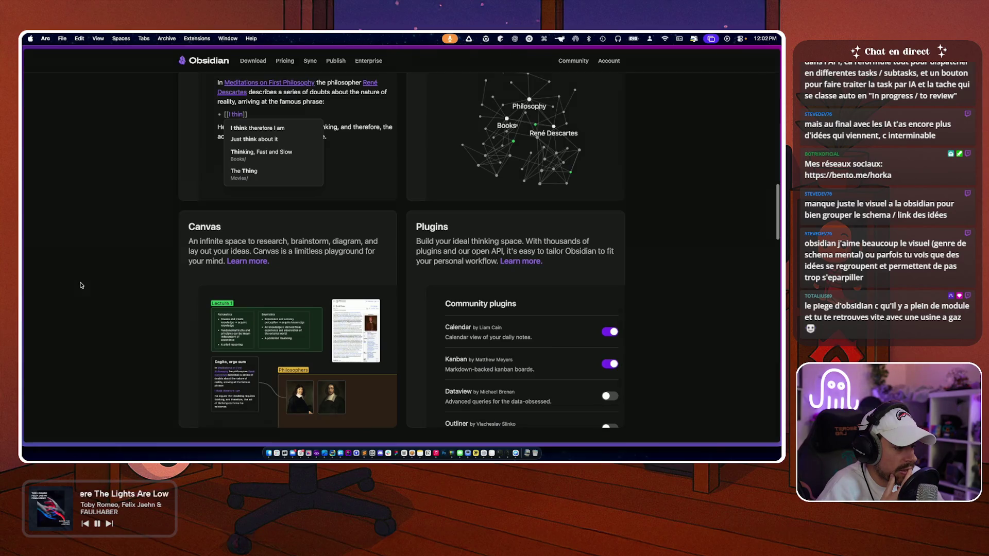
{"action": "scroll", "coordinate": [81, 285], "scroll_direction": "up", "scroll_amount": 2}
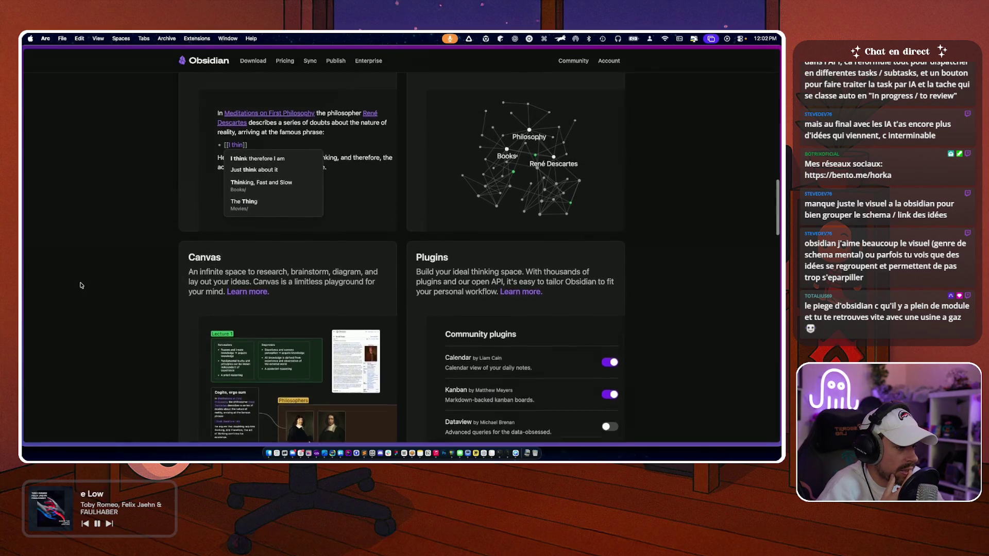
{"action": "scroll", "coordinate": [81, 286], "scroll_direction": "up", "scroll_amount": 9}
{"action": "scroll", "coordinate": [81, 285], "scroll_direction": "down", "scroll_amount": 12}
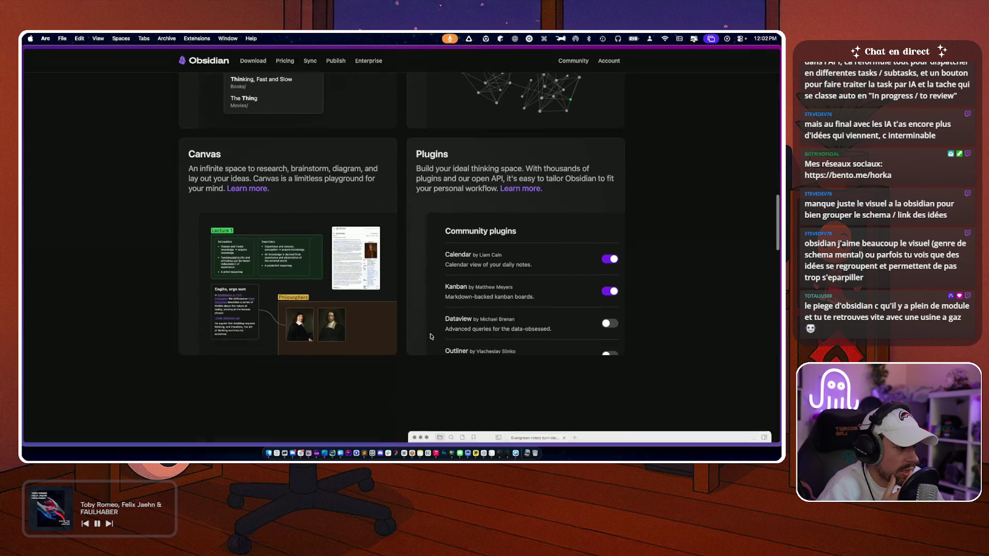
{"action": "scroll", "coordinate": [432, 337], "scroll_direction": "down", "scroll_amount": 1}
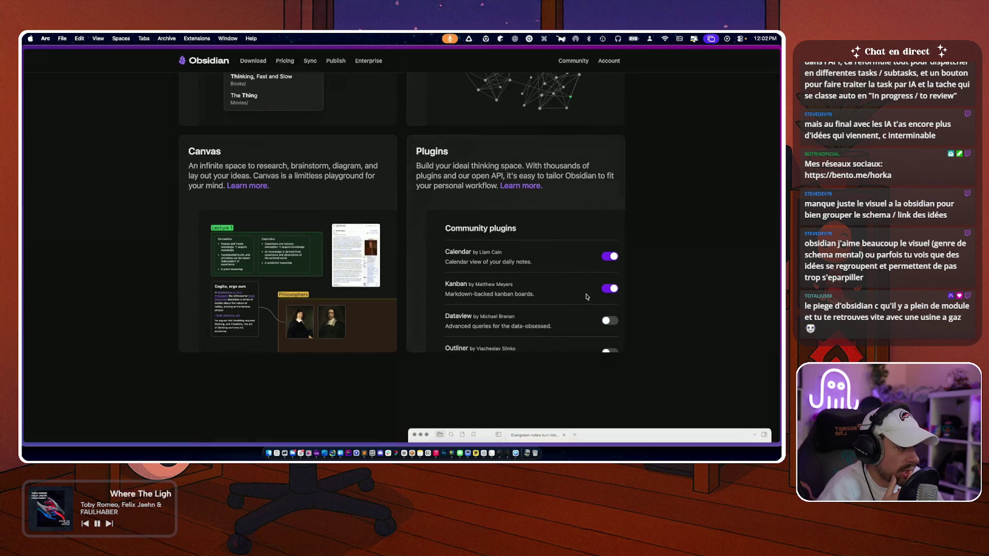
{"action": "scroll", "coordinate": [523, 297], "scroll_direction": "up", "scroll_amount": 5}
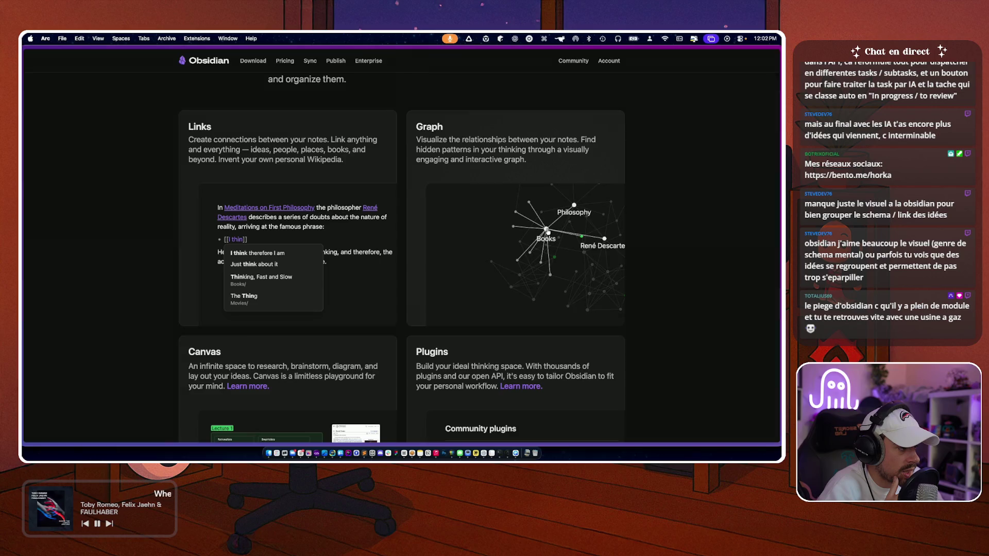
{"action": "mouse_move", "coordinate": [547, 232]}
{"action": "left_mouse_down"}
{"action": "mouse_move", "coordinate": [474, 261]}
{"action": "mouse_move", "coordinate": [463, 250]}
{"action": "mouse_move", "coordinate": [492, 221]}
{"action": "mouse_move", "coordinate": [531, 227]}
{"action": "mouse_move", "coordinate": [477, 221]}
{"action": "mouse_move", "coordinate": [499, 266]}
{"action": "mouse_move", "coordinate": [459, 250]}
{"action": "mouse_move", "coordinate": [477, 231]}
{"action": "mouse_move", "coordinate": [535, 230]}
{"action": "left_mouse_up"}
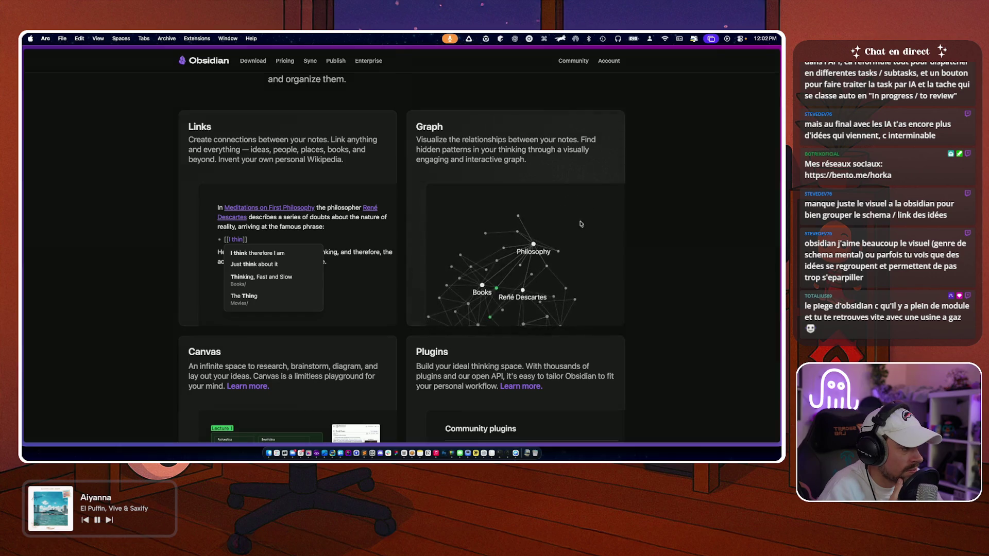
- Pan the demo graph and drag the René Descartes node, letting it spring back
{"action": "left_click_drag", "start_coordinate": [583, 278], "coordinate": [487, 225]}
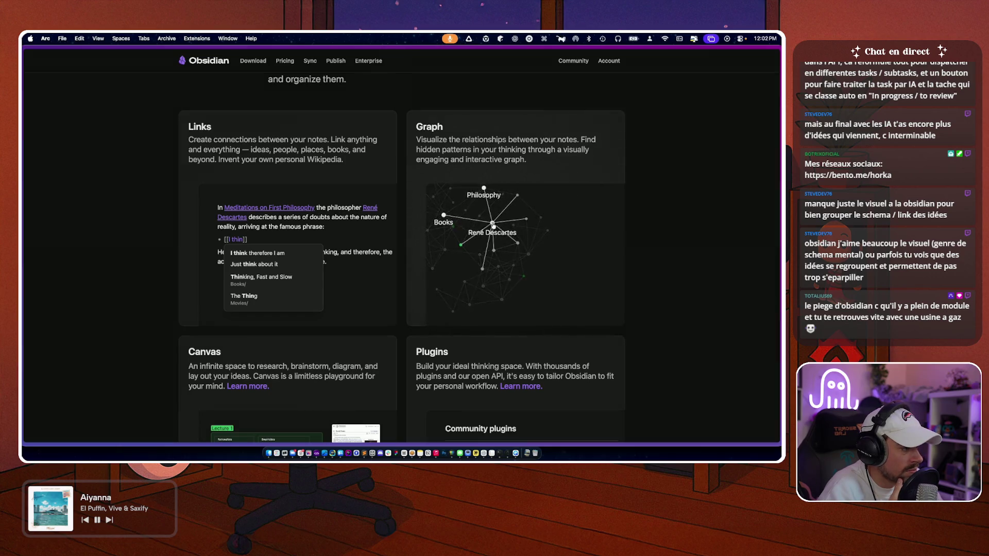
{"action": "left_click_drag", "start_coordinate": [585, 264], "coordinate": [575, 271]}
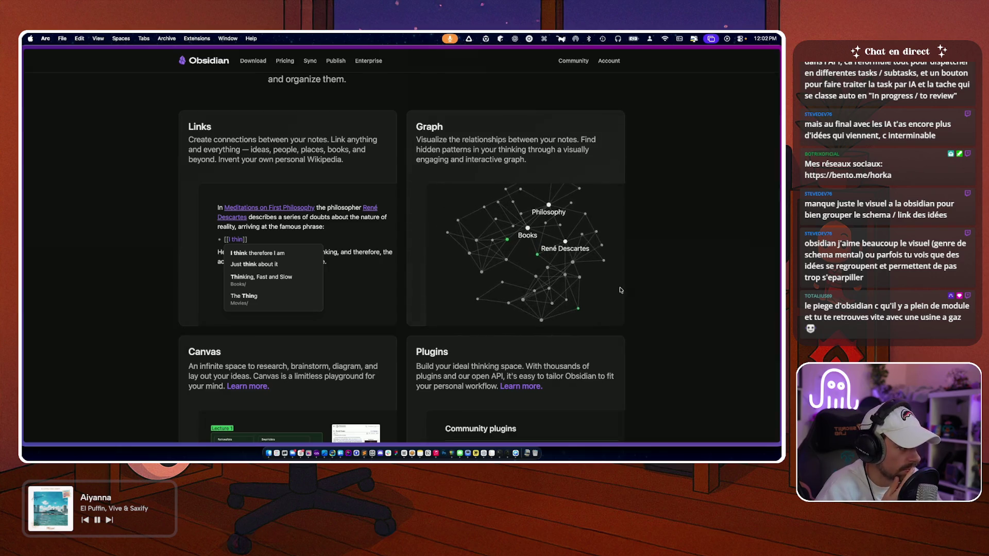
{"action": "scroll", "coordinate": [460, 143], "scroll_direction": "up", "scroll_amount": 2}
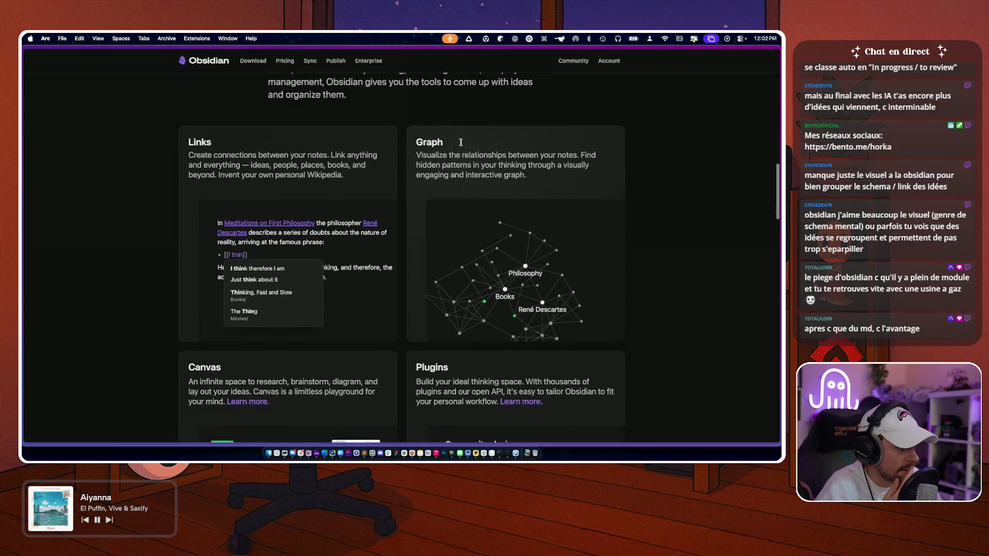
- Open Obsidian's Pricing page showing Sync at $4 and Publish at $8 per month
{"action": "scroll", "coordinate": [257, 273], "scroll_direction": "up", "scroll_amount": 10}
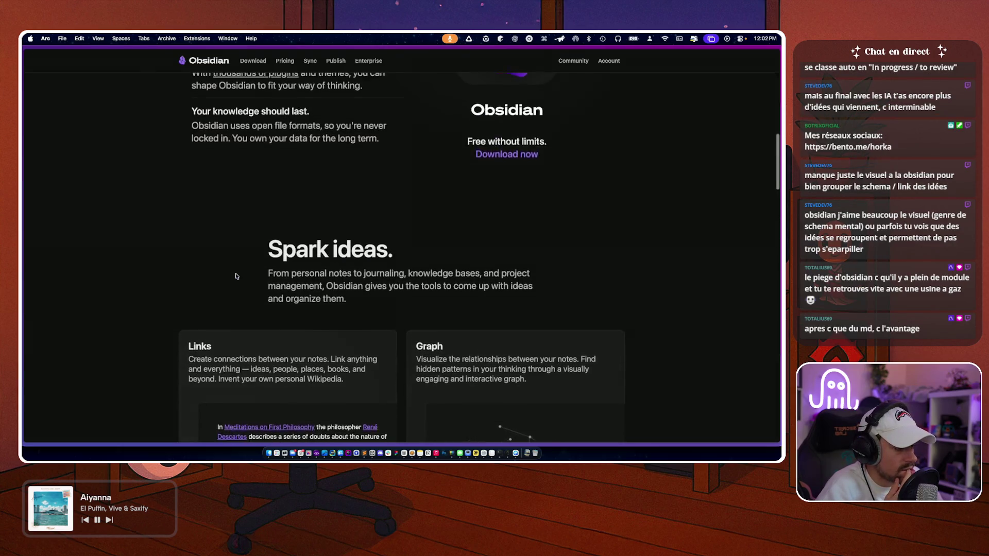
{"action": "scroll", "coordinate": [495, 255], "scroll_direction": "up", "scroll_amount": 1}
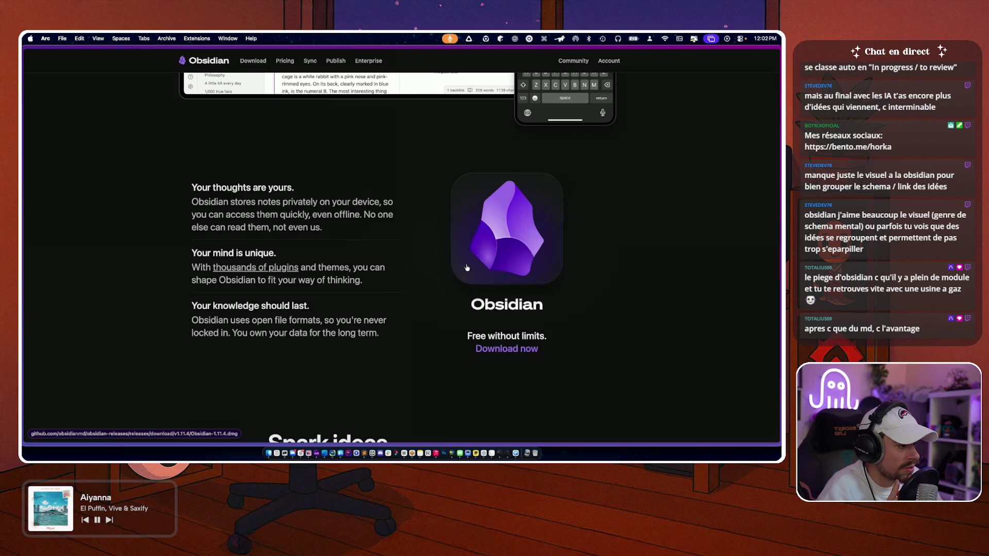
{"action": "scroll", "coordinate": [396, 221], "scroll_direction": "up", "scroll_amount": 6}
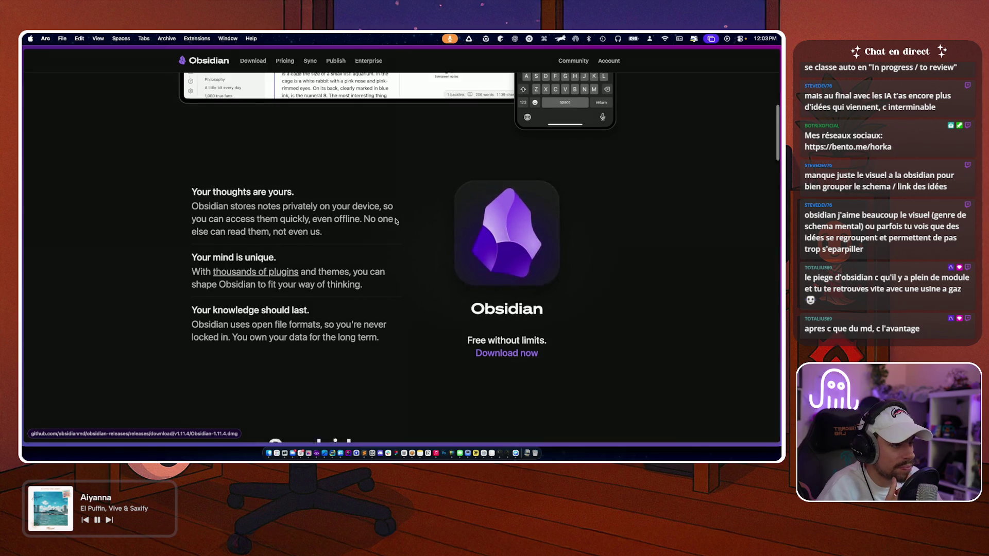
{"action": "scroll", "coordinate": [396, 222], "scroll_direction": "up", "scroll_amount": 2}
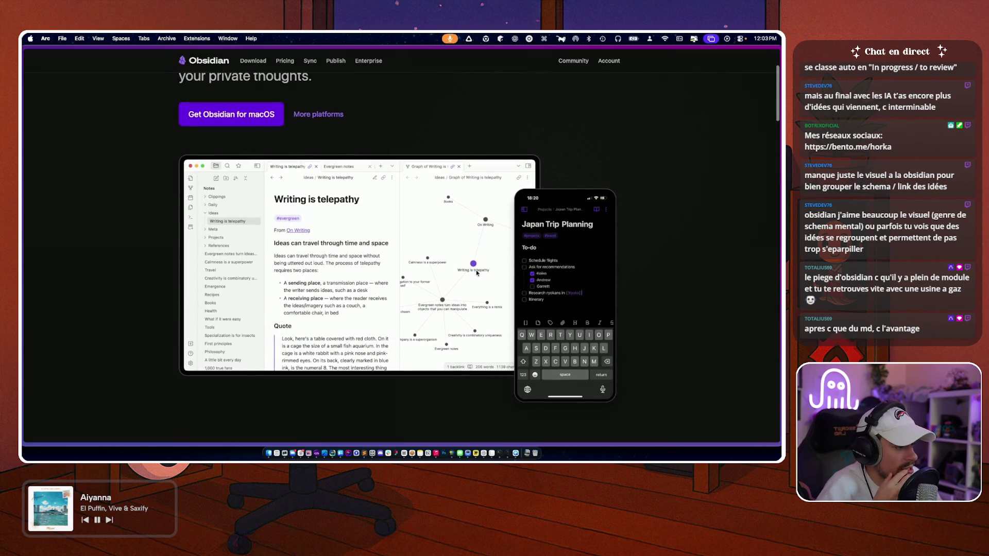
{"action": "scroll", "coordinate": [463, 260], "scroll_direction": "up", "scroll_amount": 3}
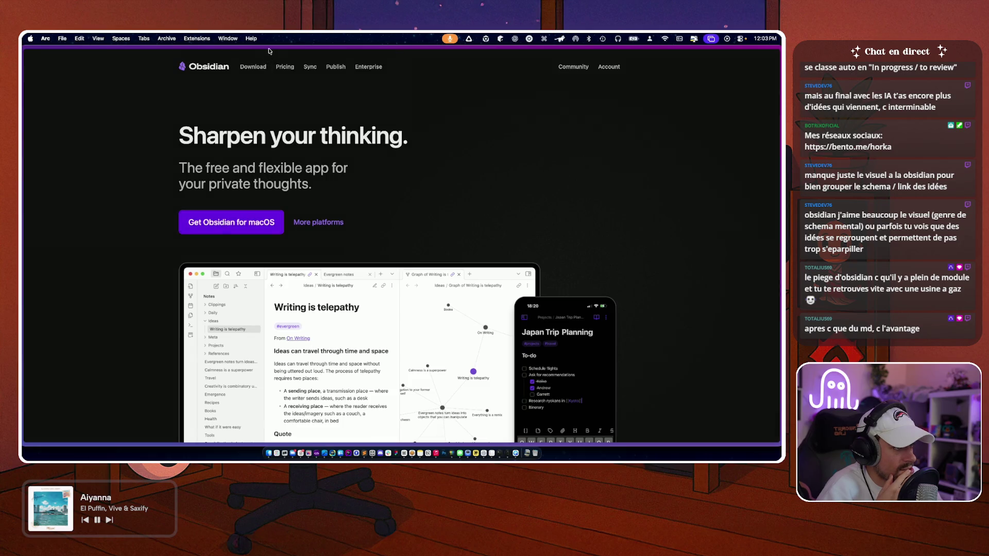
{"action": "left_click", "coordinate": [290, 71]}
{"action": "scroll", "coordinate": [201, 289], "scroll_direction": "down", "scroll_amount": 5}
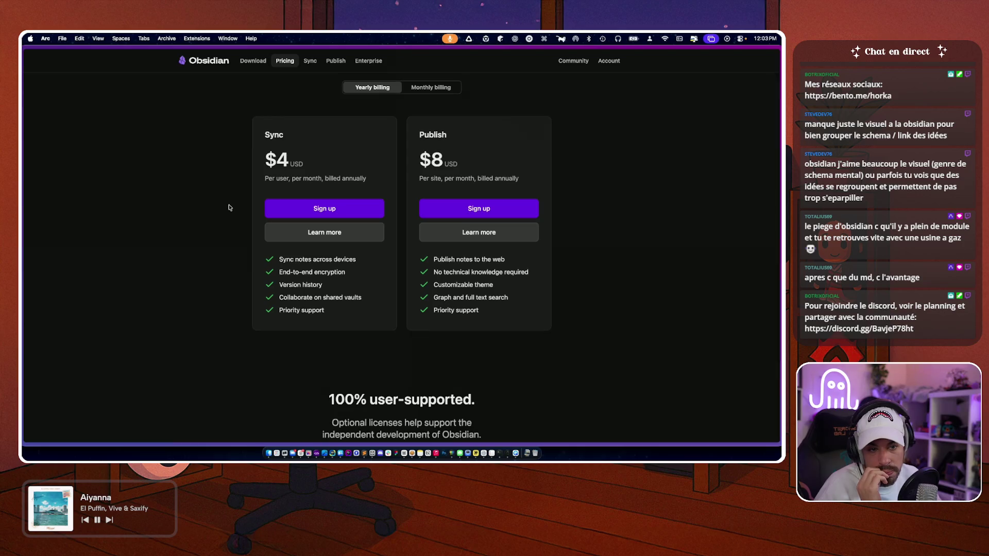
- Scroll through the Obsidian pricing plans
{"action": "scroll", "coordinate": [230, 207], "scroll_direction": "down", "scroll_amount": 5}
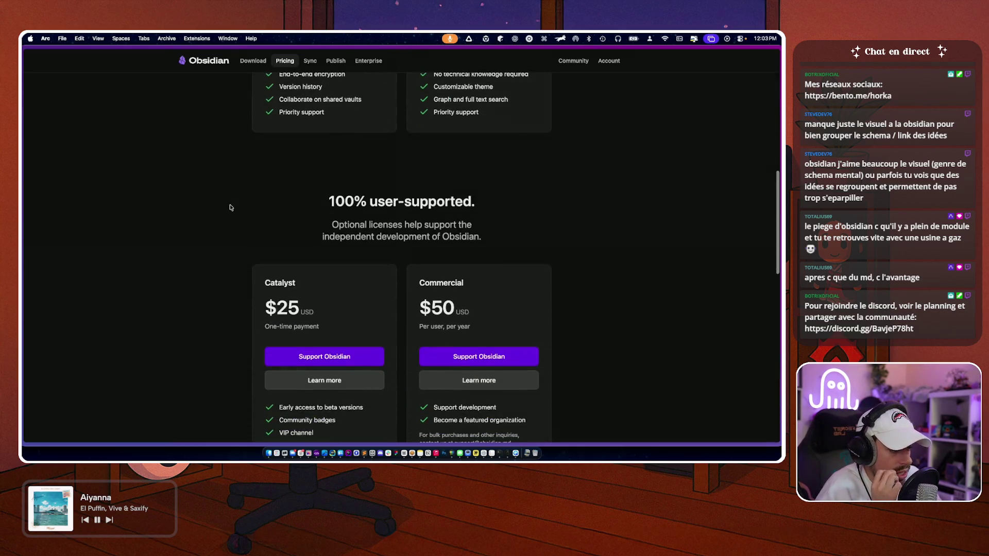
{"action": "scroll", "coordinate": [231, 207], "scroll_direction": "down", "scroll_amount": 4}
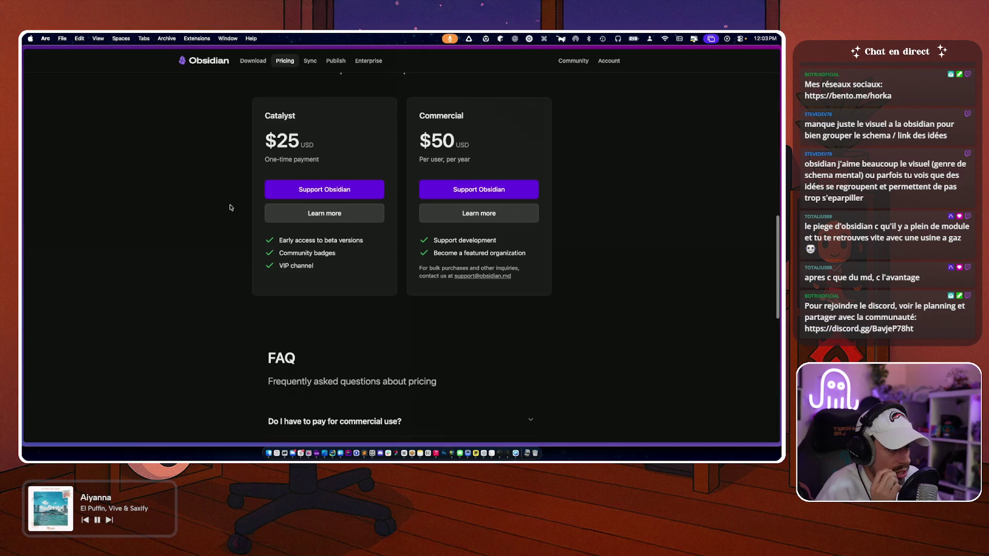
{"action": "scroll", "coordinate": [230, 208], "scroll_direction": "down", "scroll_amount": 4}
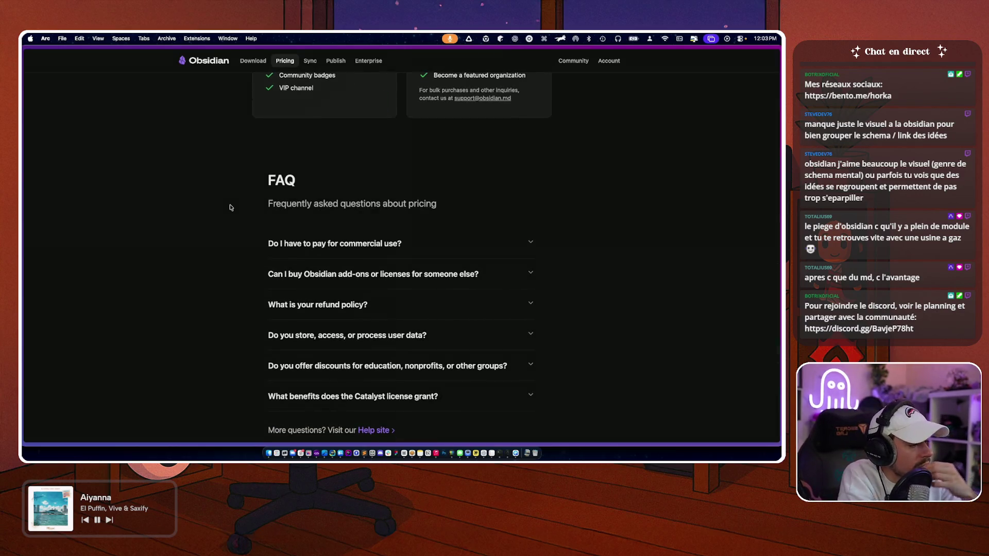
{"action": "scroll", "coordinate": [230, 207], "scroll_direction": "up", "scroll_amount": 10}
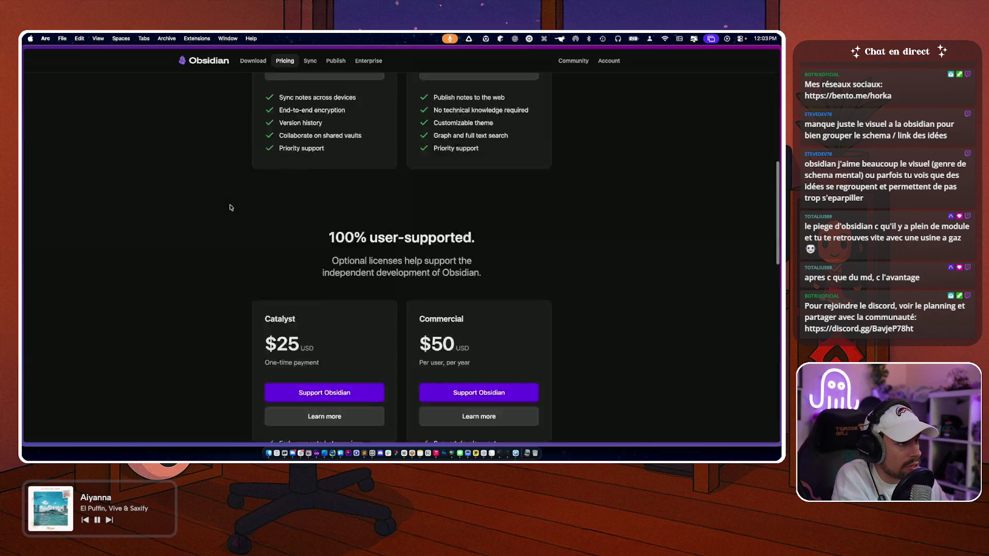
- Revisit the Obsidian homepage, then switch to Warp's Dashboard Prioritization session
{"action": "left_click", "coordinate": [207, 61]}
{"action": "scroll", "coordinate": [174, 253], "scroll_direction": "down", "scroll_amount": 5}
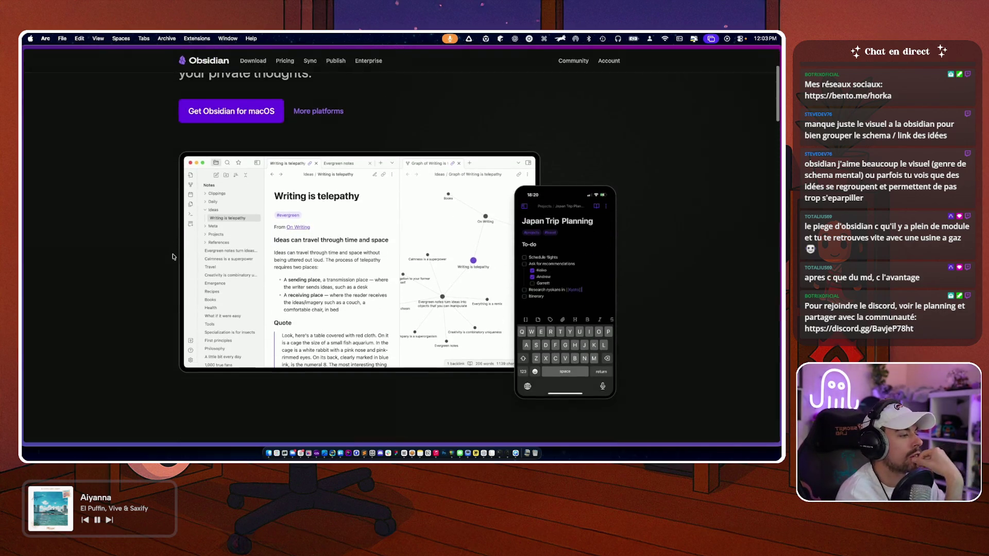
{"action": "scroll", "coordinate": [173, 257], "scroll_direction": "down", "scroll_amount": 2}
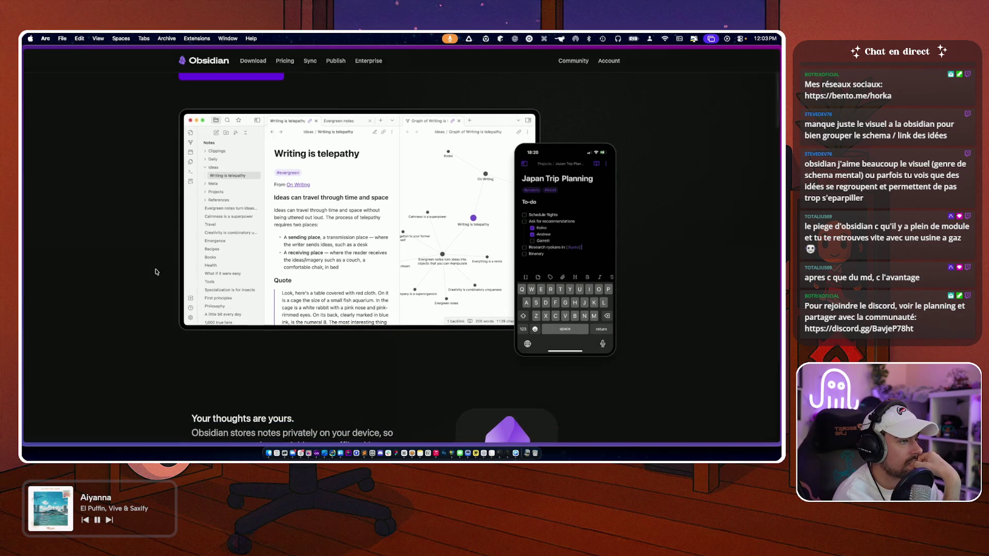
{"action": "scroll", "coordinate": [156, 272], "scroll_direction": "down", "scroll_amount": 1}
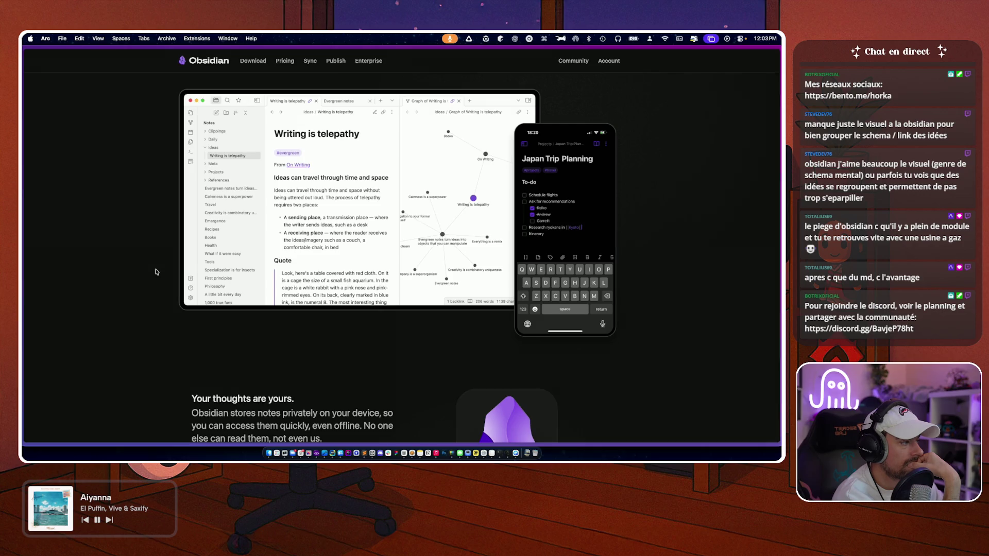
{"action": "key", "text": "super+Tab"}
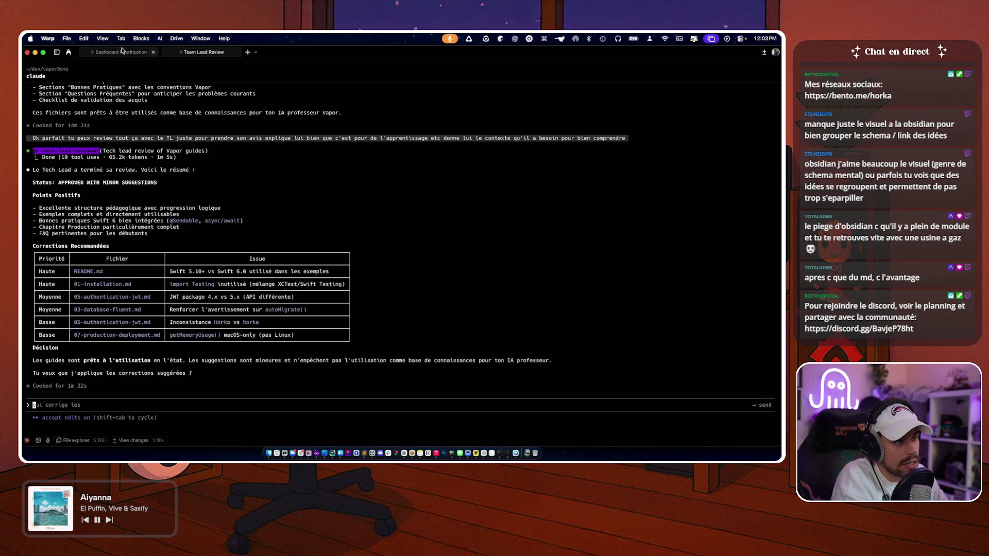
{"action": "left_click", "coordinate": [119, 53]}
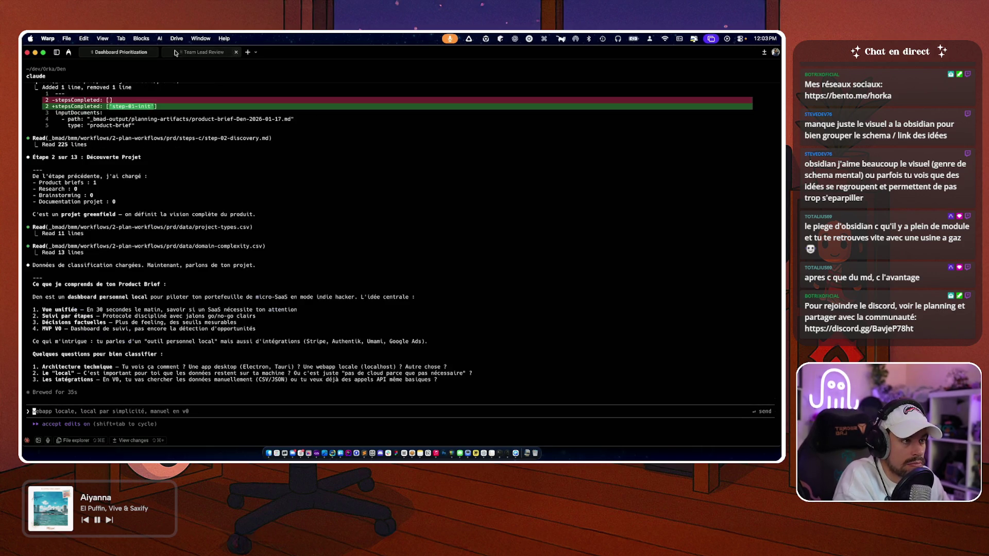
- Google 'obsidian plugins stripe' in a new Arc tab and open the 2,715-plugin directory
{"action": "key", "text": "super+Tab"}
{"action": "key", "text": "super+t"}
{"action": "type", "text": "obisidian"}
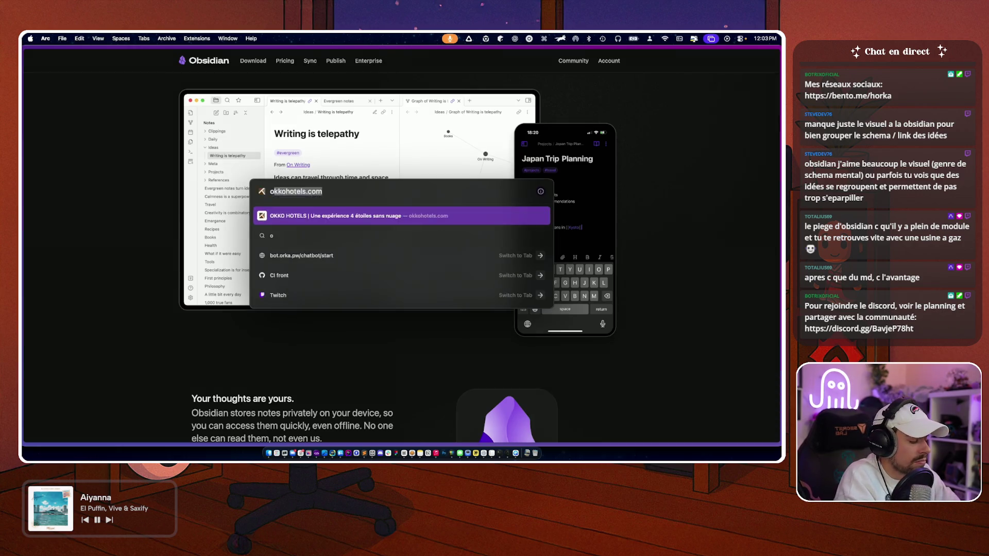
{"action": "key", "text": "BackSpace"}
{"action": "key", "text": "BackSpace"}
{"action": "key", "text": "BackSpace"}
{"action": "type", "text": "sidian plu"}
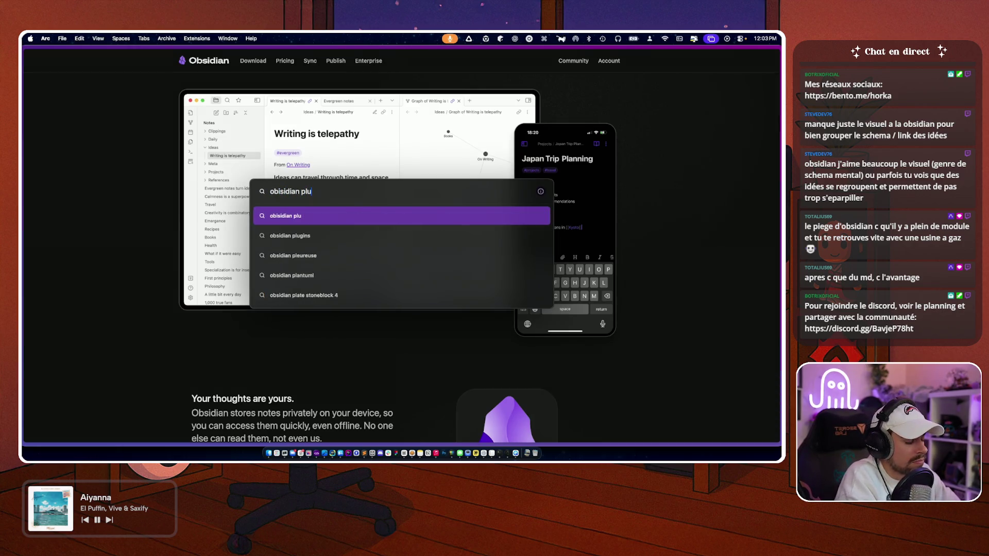
{"action": "type", "text": "gins stripe"}
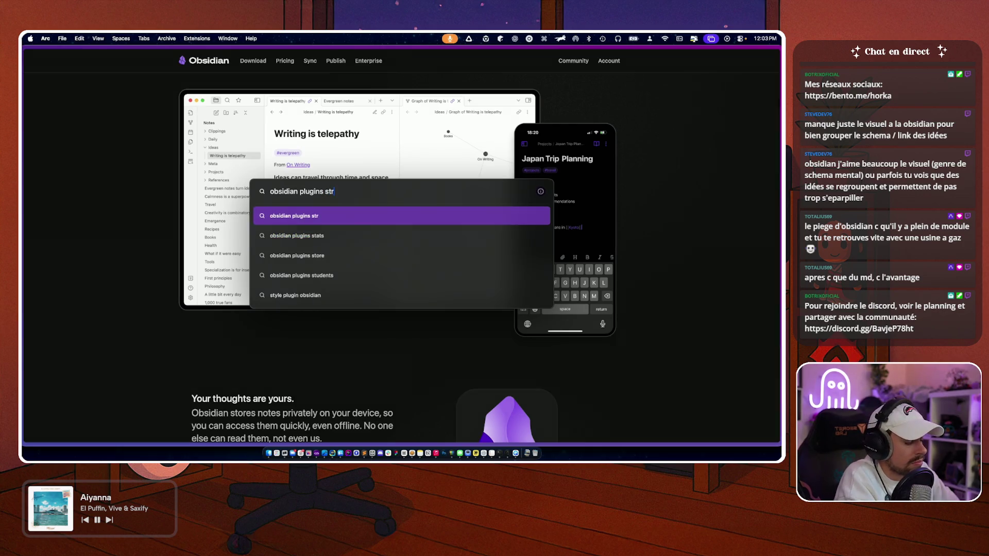
{"action": "key", "text": "Return"}
{"action": "mouse_move", "coordinate": [122, 169]}
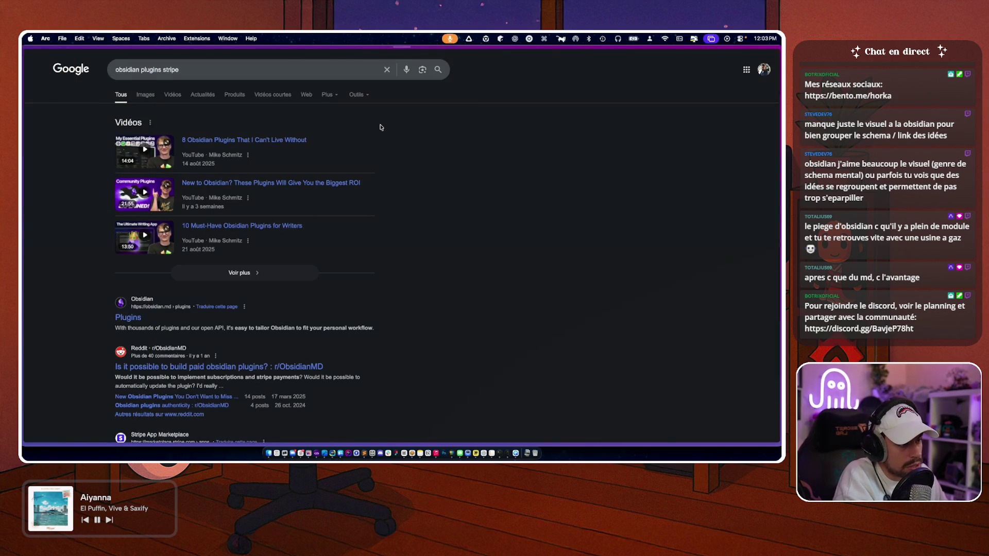
{"action": "scroll", "coordinate": [381, 127], "scroll_direction": "down", "scroll_amount": 3}
{"action": "left_click", "coordinate": [128, 223]}
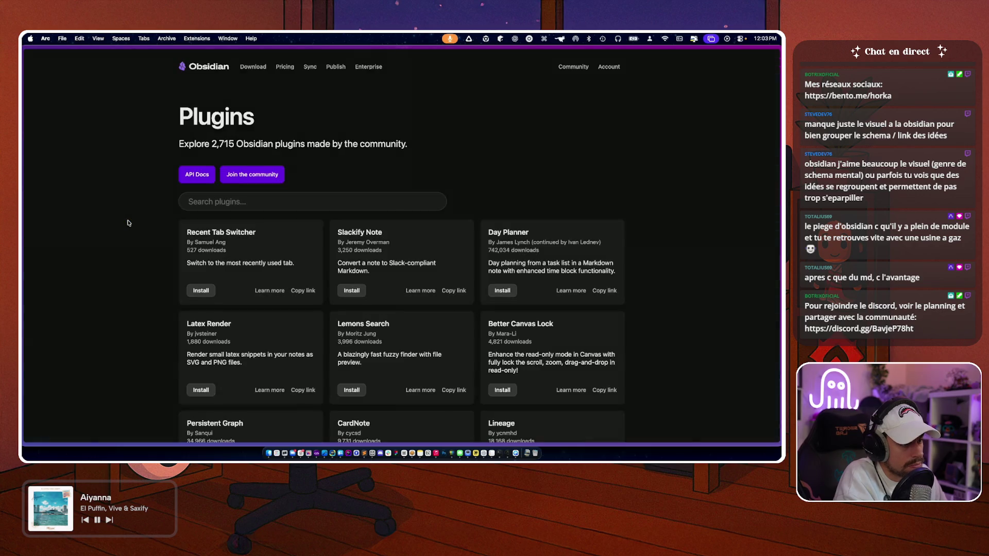
- Search Obsidian's plugin directory for 'stripe'
{"action": "left_click", "coordinate": [235, 198]}
{"action": "type", "text": "spr"}
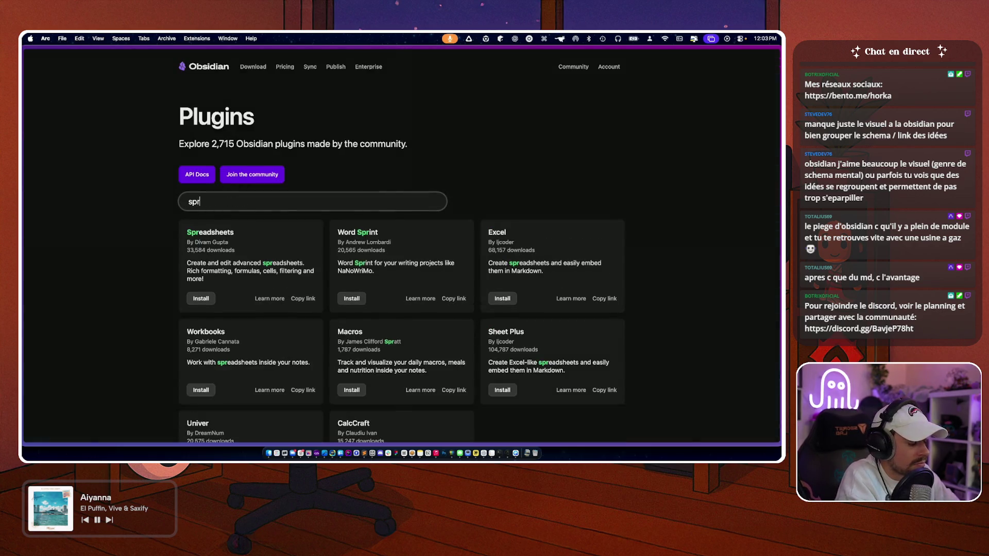
{"action": "key", "text": "BackSpace"}
{"action": "type", "text": "tripe"}
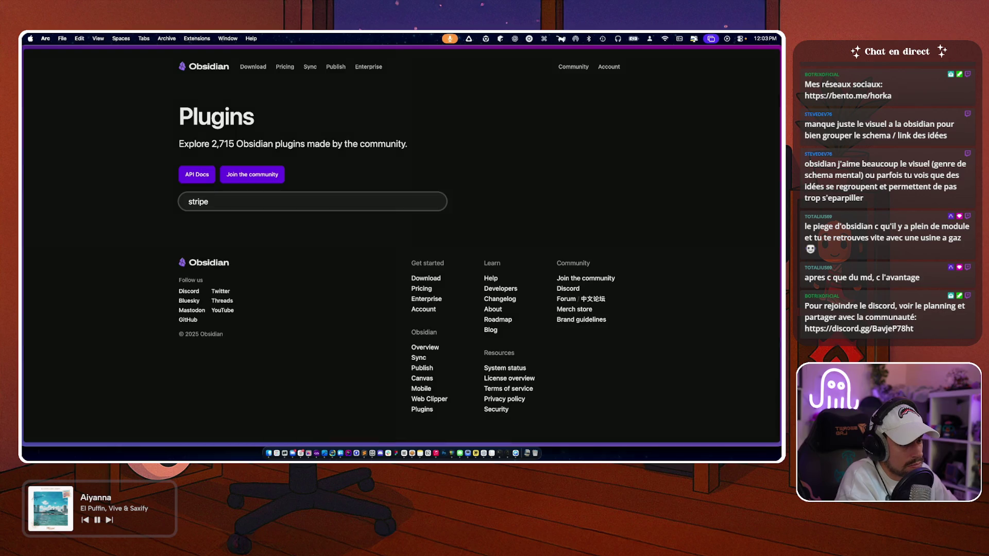
{"action": "key", "text": "BackSpace"}
{"action": "type", "text": "e"}
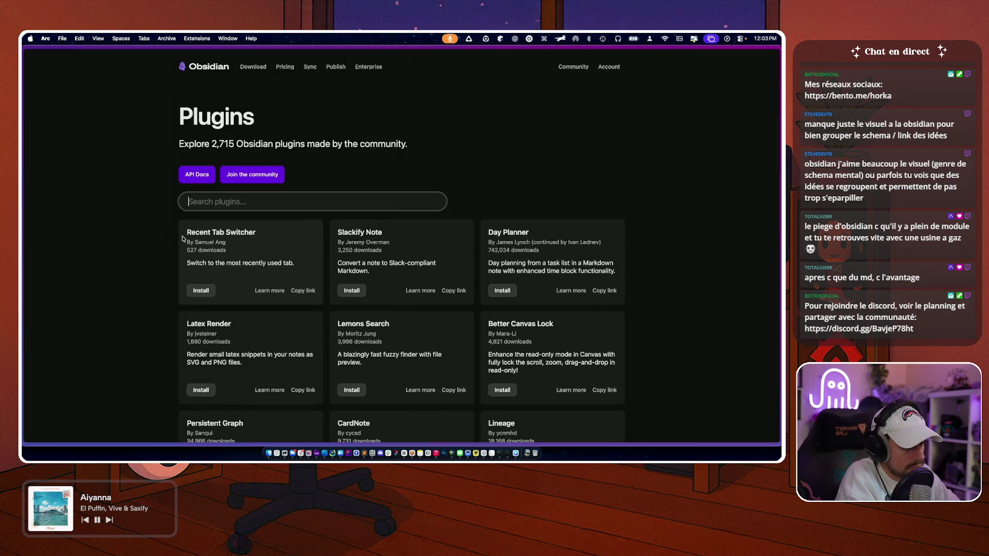
- Scroll through the plugin cards and confirm no Stripe plugin exists
{"action": "scroll", "coordinate": [122, 302], "scroll_direction": "down", "scroll_amount": 2}
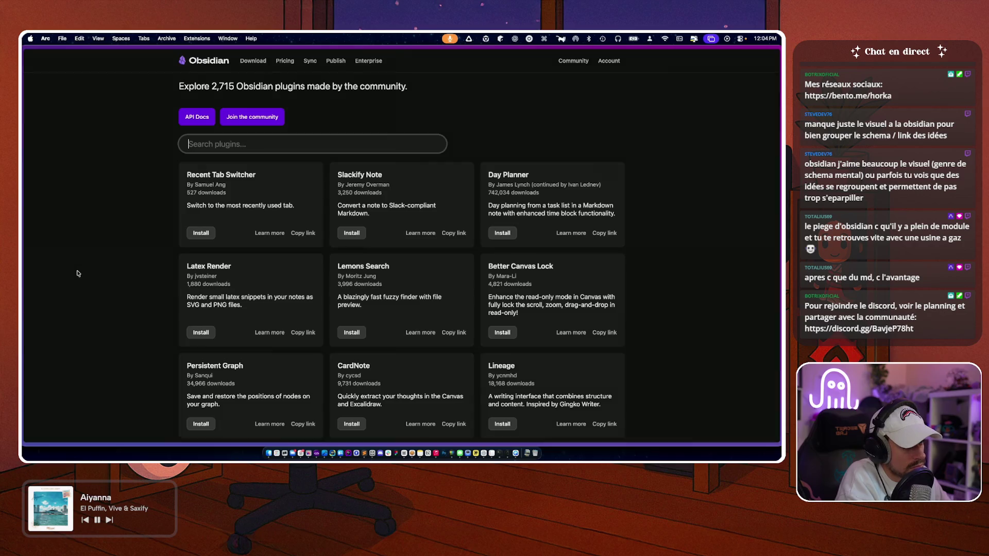
{"action": "scroll", "coordinate": [78, 274], "scroll_direction": "down", "scroll_amount": 15}
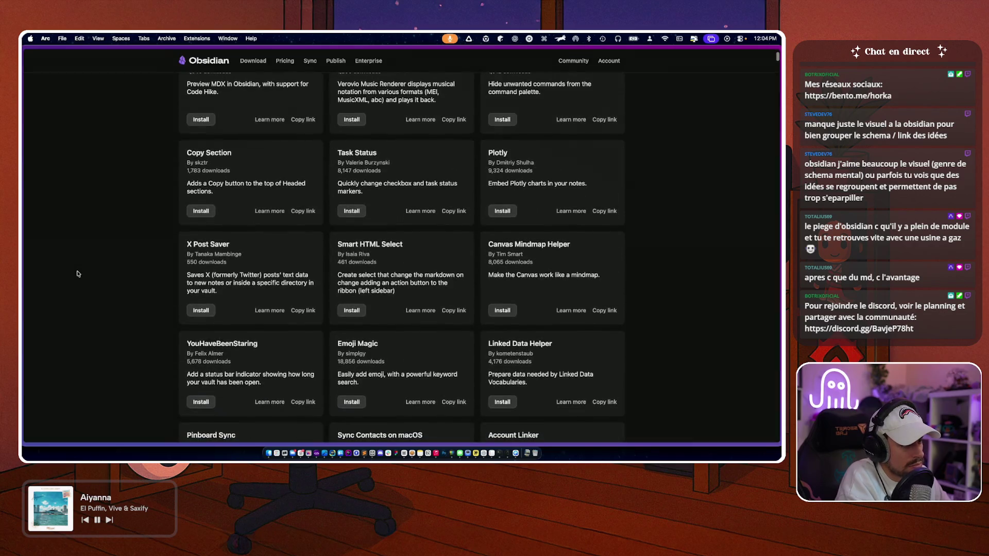
{"action": "scroll", "coordinate": [78, 273], "scroll_direction": "down", "scroll_amount": 15}
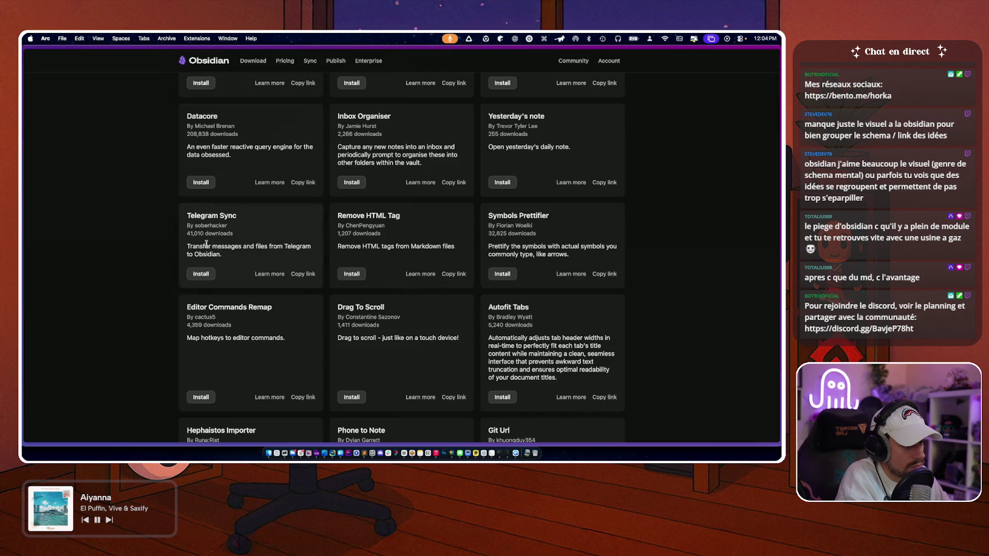
{"action": "scroll", "coordinate": [104, 263], "scroll_direction": "down", "scroll_amount": 15}
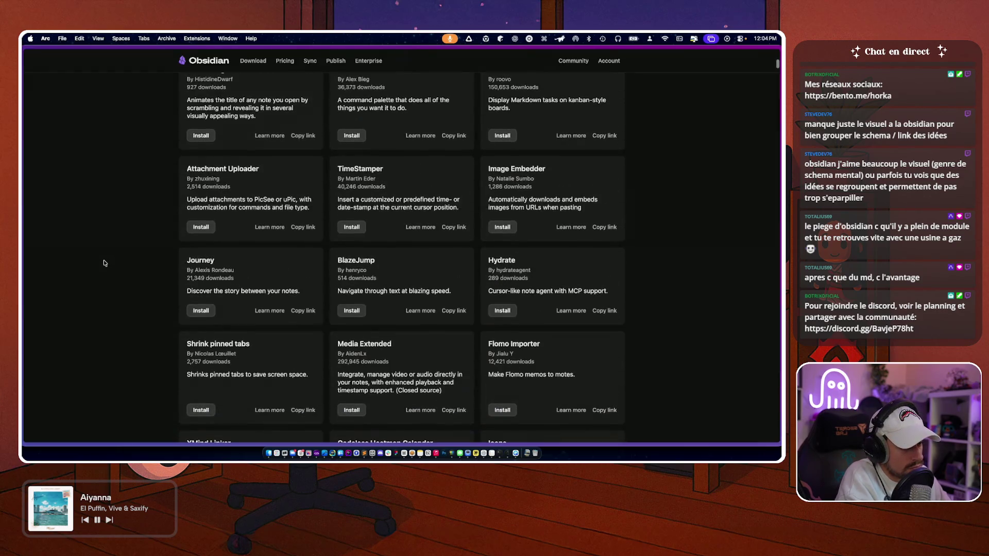
{"action": "scroll", "coordinate": [103, 263], "scroll_direction": "left", "scroll_amount": 5}
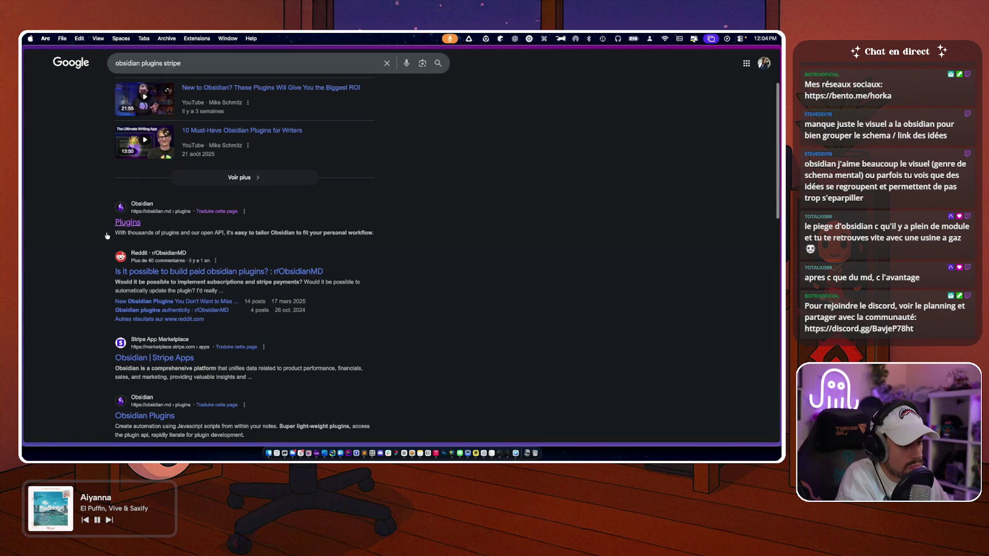
{"action": "scroll", "coordinate": [148, 203], "scroll_direction": "down", "scroll_amount": 5}
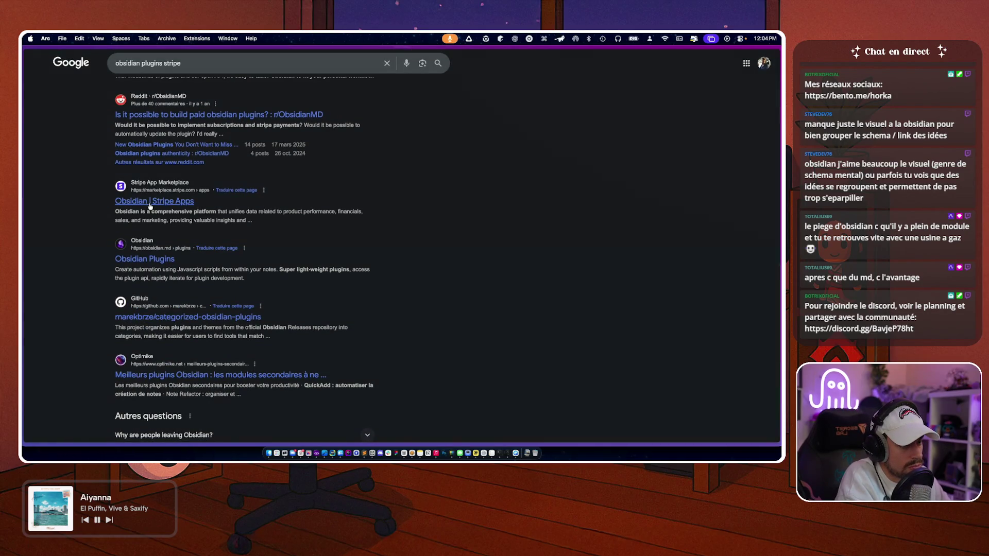
- Open the 'Obsidian | Stripe Apps' listing and review the paid KPI app and its read-only permissions
{"action": "left_click", "coordinate": [150, 206]}
{"action": "scroll", "coordinate": [108, 240], "scroll_direction": "down", "scroll_amount": 1}
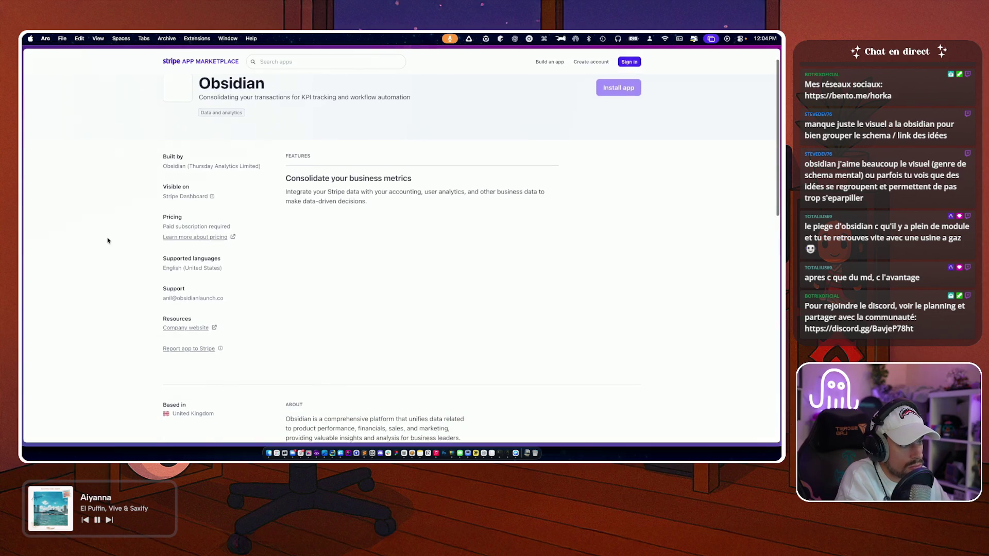
{"action": "scroll", "coordinate": [106, 238], "scroll_direction": "up", "scroll_amount": 1}
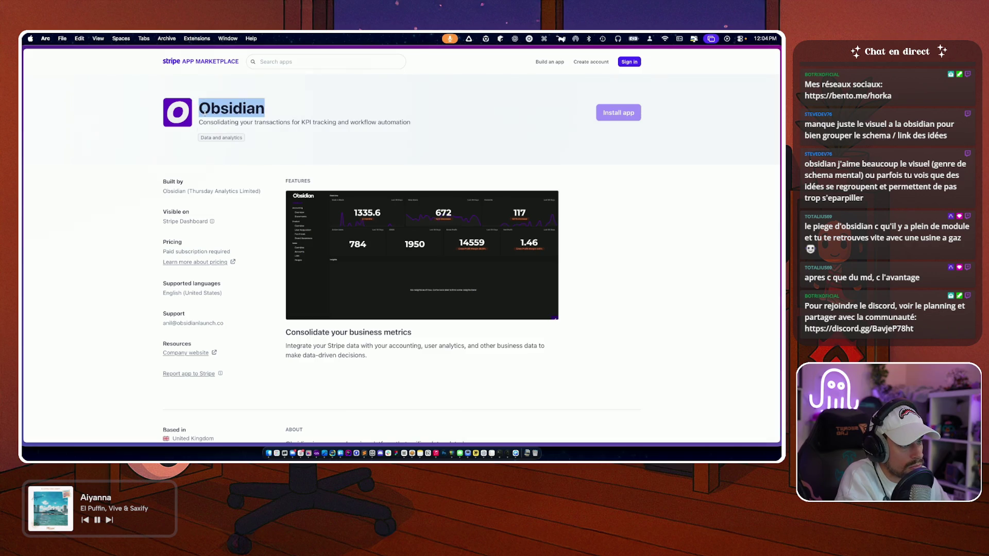
{"action": "scroll", "coordinate": [115, 242], "scroll_direction": "down", "scroll_amount": 1}
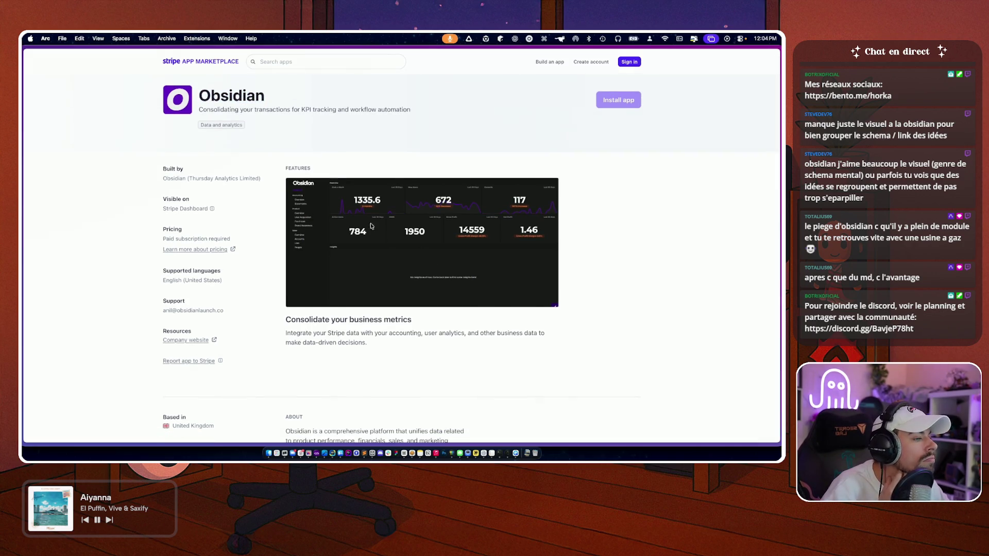
{"action": "scroll", "coordinate": [329, 222], "scroll_direction": "up", "scroll_amount": 5}
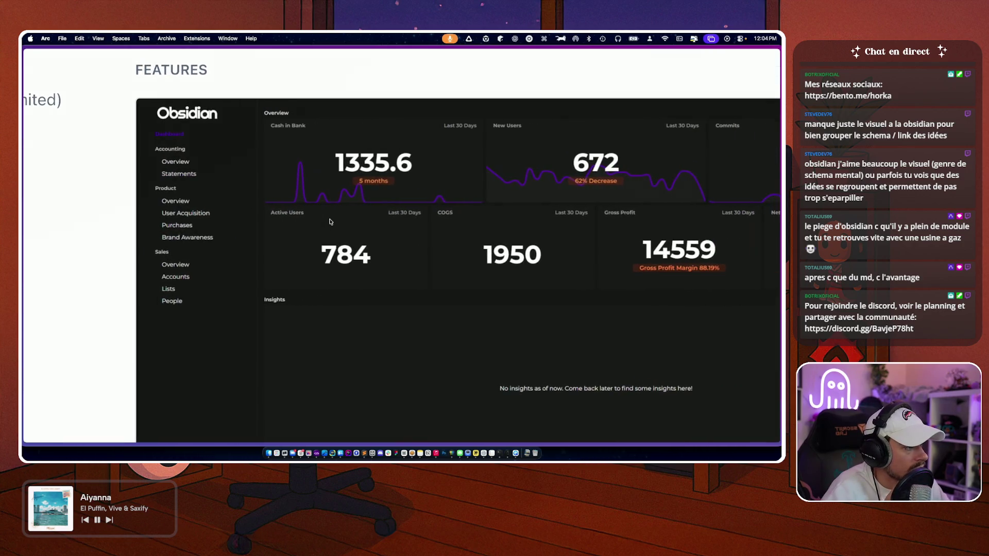
{"action": "scroll", "coordinate": [330, 221], "scroll_direction": "down", "scroll_amount": 3}
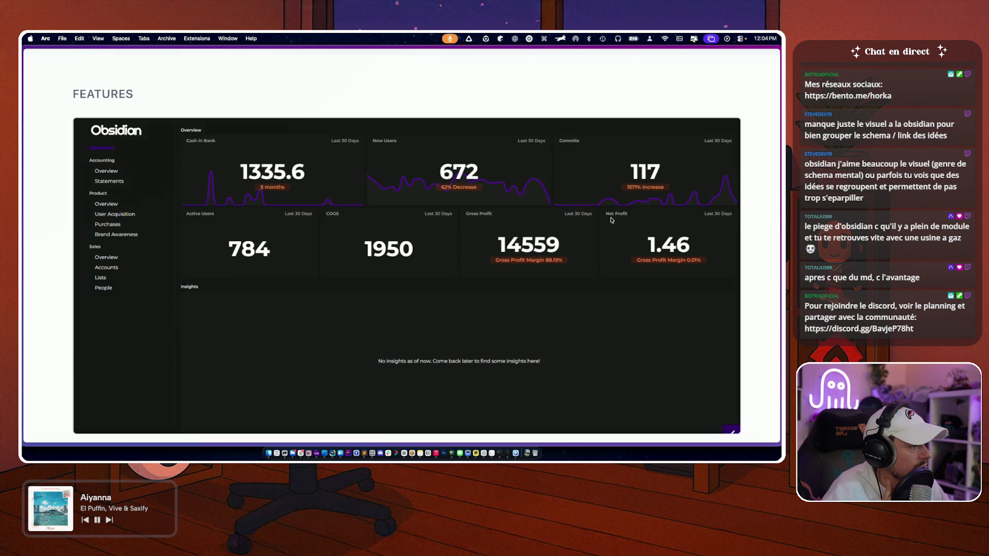
{"action": "scroll", "coordinate": [75, 186], "scroll_direction": "down", "scroll_amount": 5}
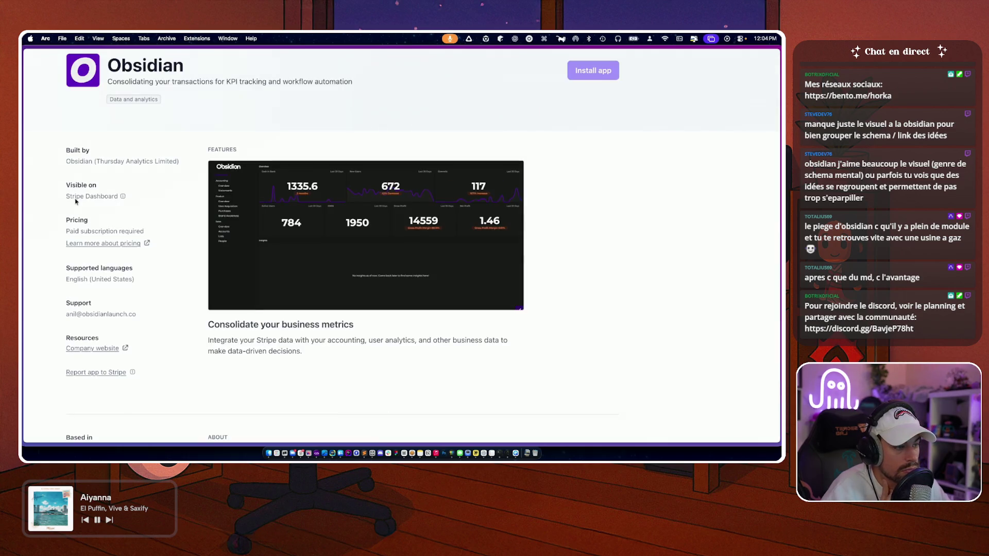
{"action": "scroll", "coordinate": [201, 305], "scroll_direction": "down", "scroll_amount": 10}
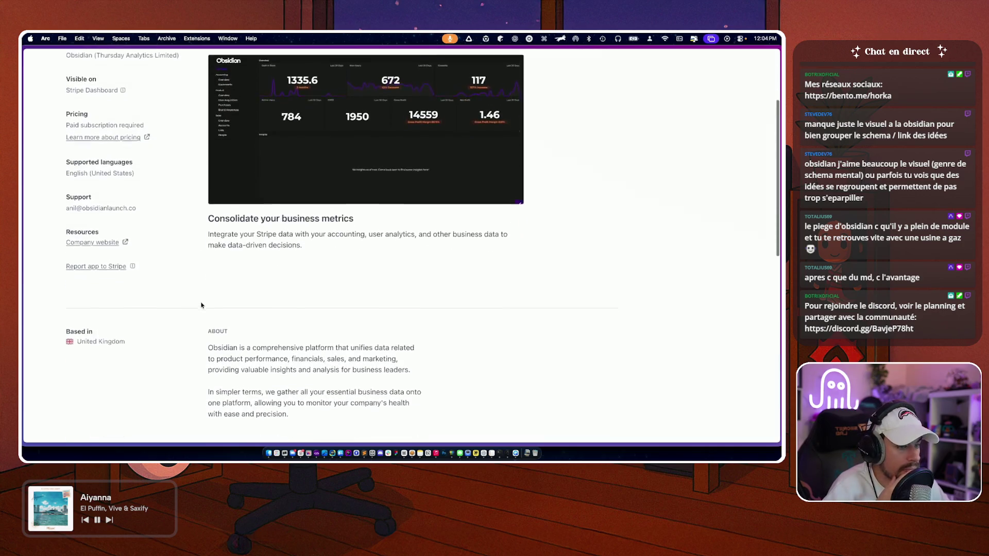
{"action": "scroll", "coordinate": [174, 189], "scroll_direction": "down", "scroll_amount": 8}
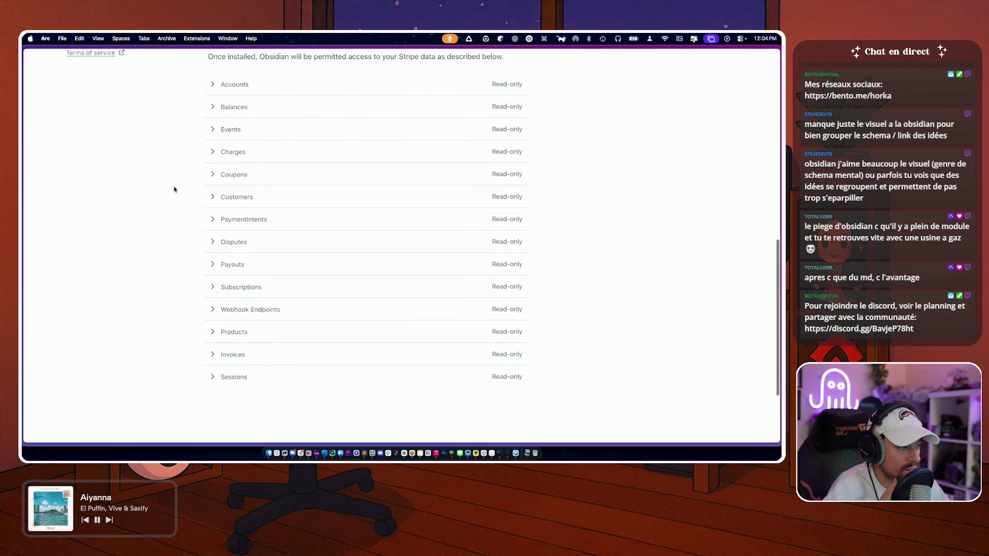
{"action": "scroll", "coordinate": [174, 189], "scroll_direction": "up", "scroll_amount": 8}
{"action": "scroll", "coordinate": [174, 189], "scroll_direction": "up", "scroll_amount": 15}
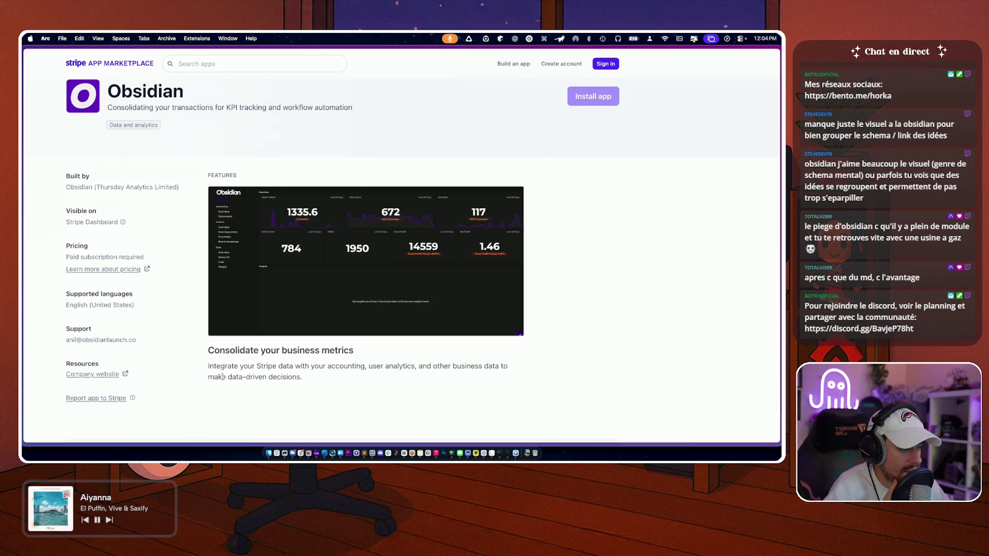
{"action": "scroll", "coordinate": [216, 376], "scroll_direction": "left", "scroll_amount": 5}
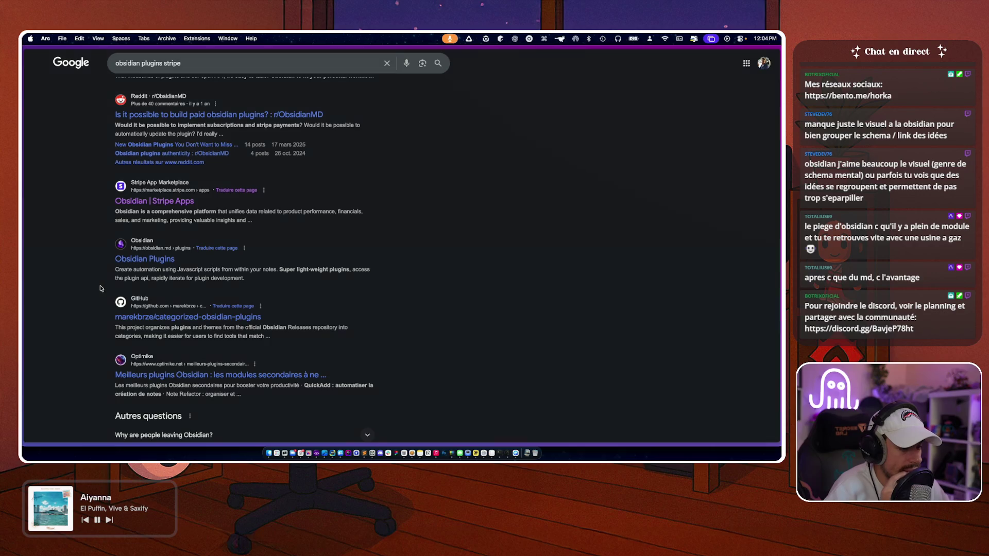
- Open the Optimike article on the best Obsidian plugins and scroll through it
{"action": "scroll", "coordinate": [103, 288], "scroll_direction": "down", "scroll_amount": 3}
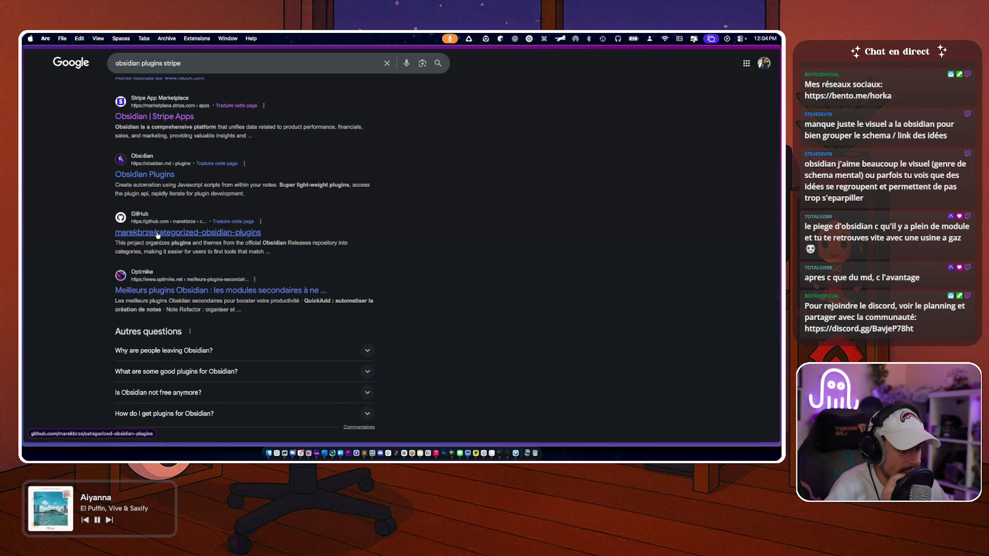
{"action": "left_click", "coordinate": [162, 285]}
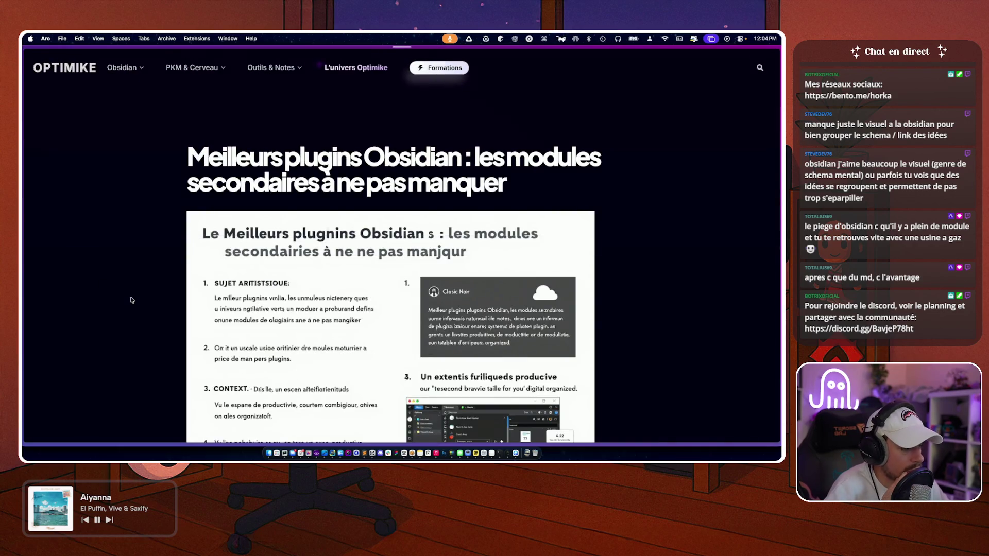
{"action": "scroll", "coordinate": [132, 300], "scroll_direction": "down", "scroll_amount": 20}
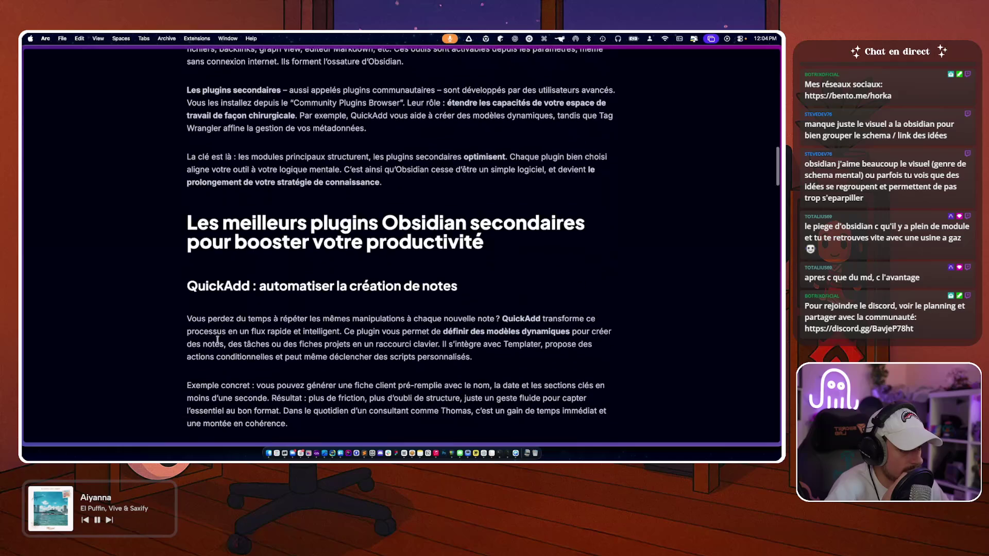
{"action": "scroll", "coordinate": [142, 345], "scroll_direction": "down", "scroll_amount": 20}
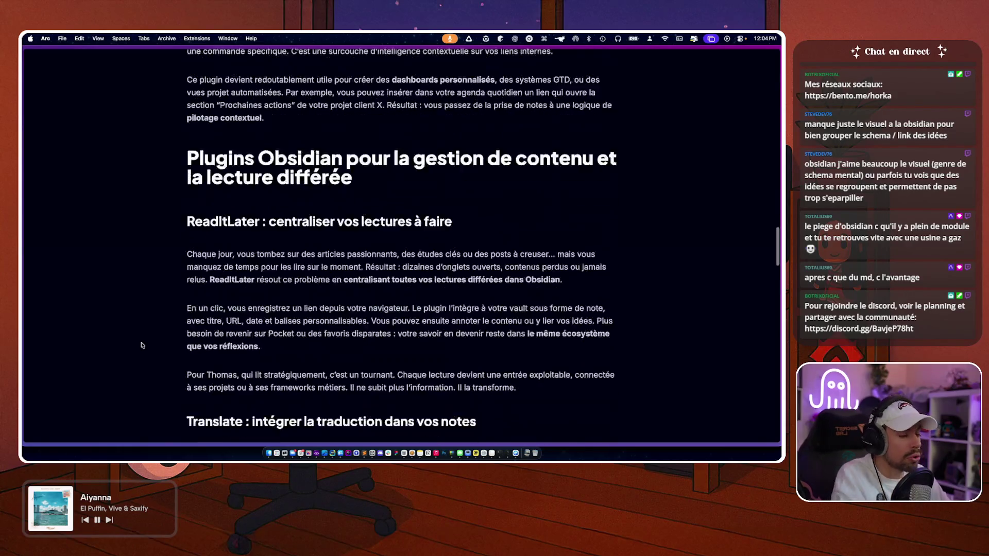
{"action": "scroll", "coordinate": [142, 346], "scroll_direction": "down", "scroll_amount": 20}
- Switch to the Obsidian homepage tab and glance over it
{"action": "mouse_move", "coordinate": [23, 340]}
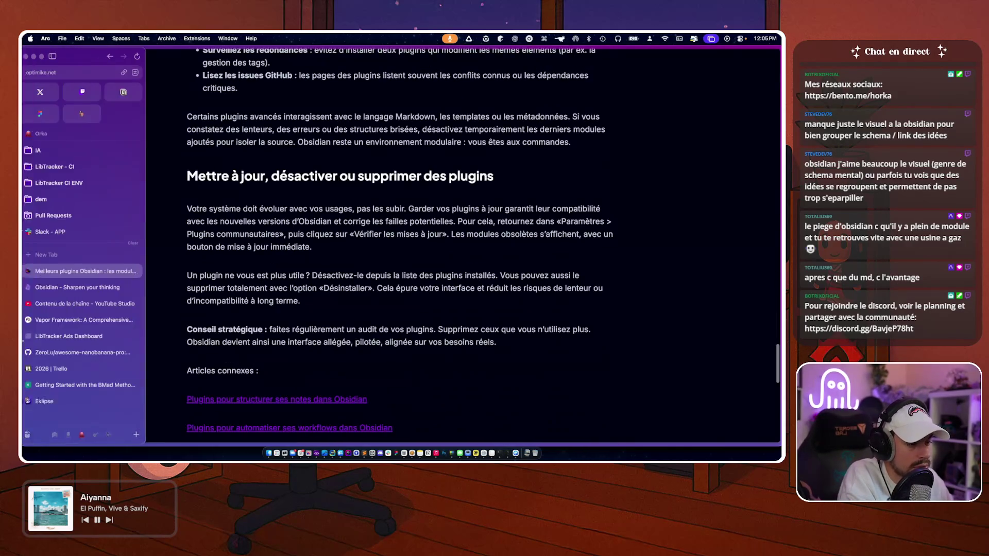
{"action": "left_click", "coordinate": [103, 288]}
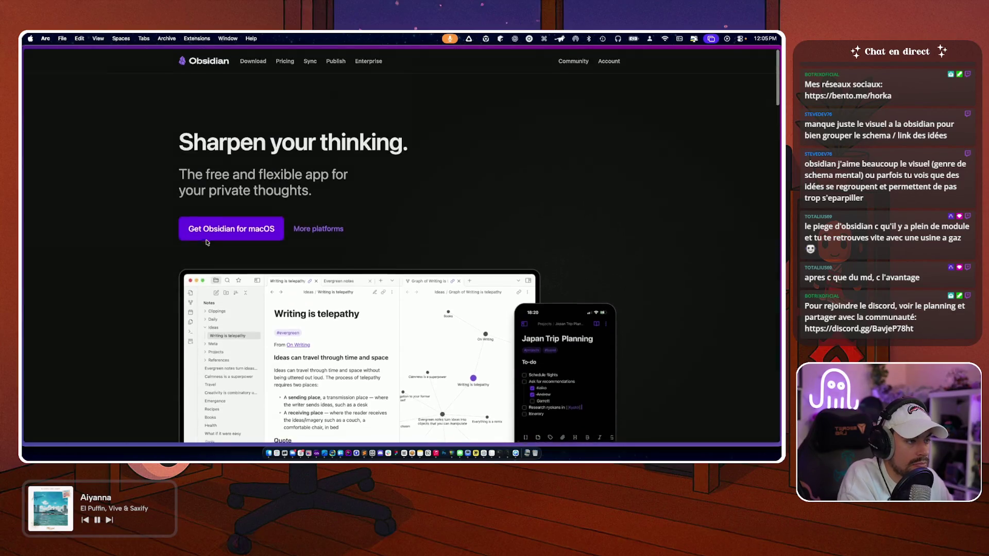
{"action": "scroll", "coordinate": [88, 258], "scroll_direction": "down", "scroll_amount": 4}
{"action": "scroll", "coordinate": [88, 258], "scroll_direction": "up", "scroll_amount": 4}
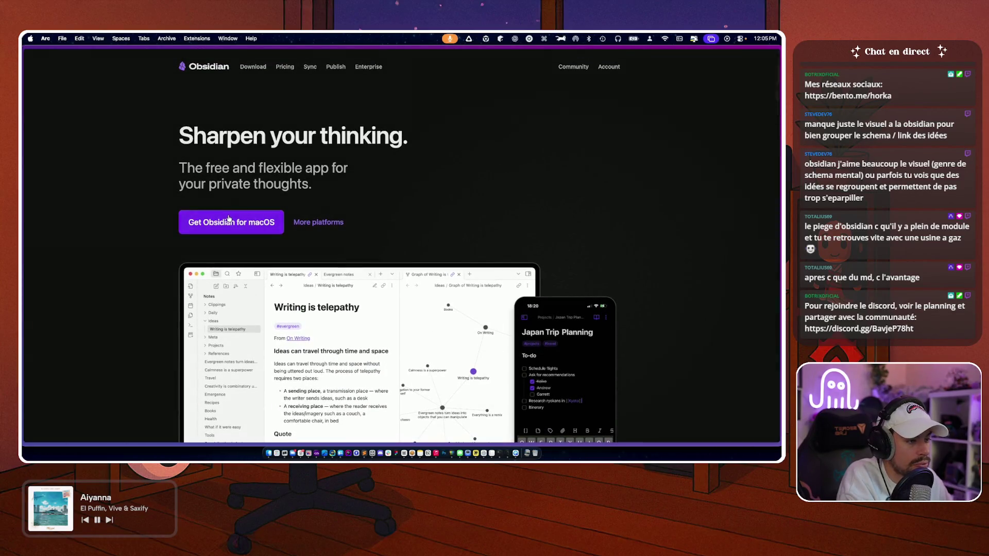
- Open the Vapor Framework tab, then bring up Warp's Team Lead Review session
{"action": "mouse_move", "coordinate": [24, 206]}
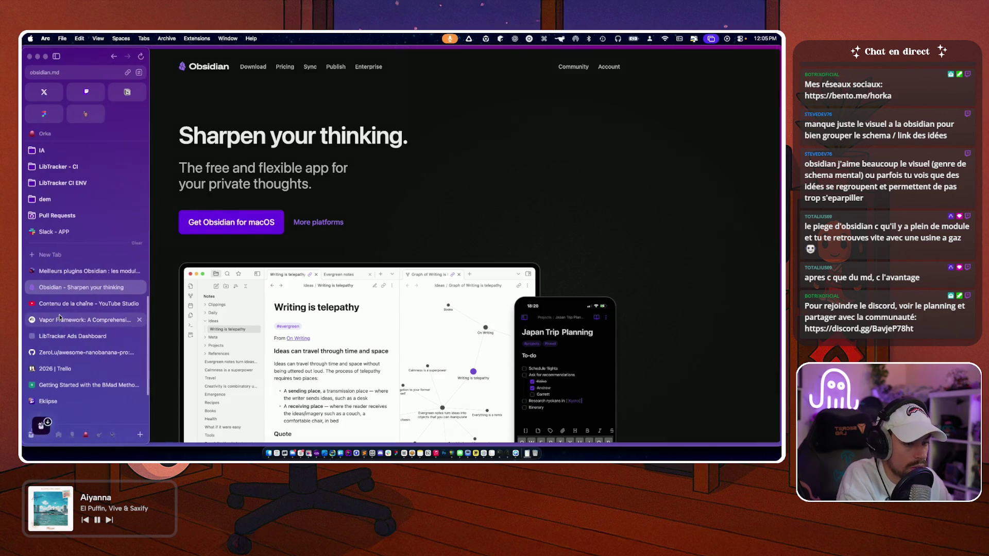
{"action": "left_click", "coordinate": [60, 319]}
{"action": "key", "text": "super+Tab"}
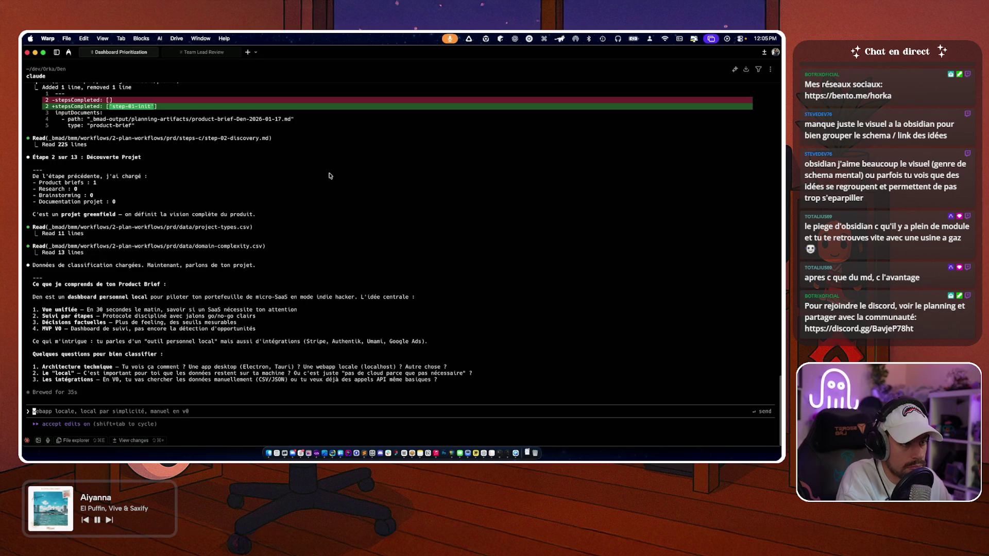
{"action": "left_click", "coordinate": [204, 51]}
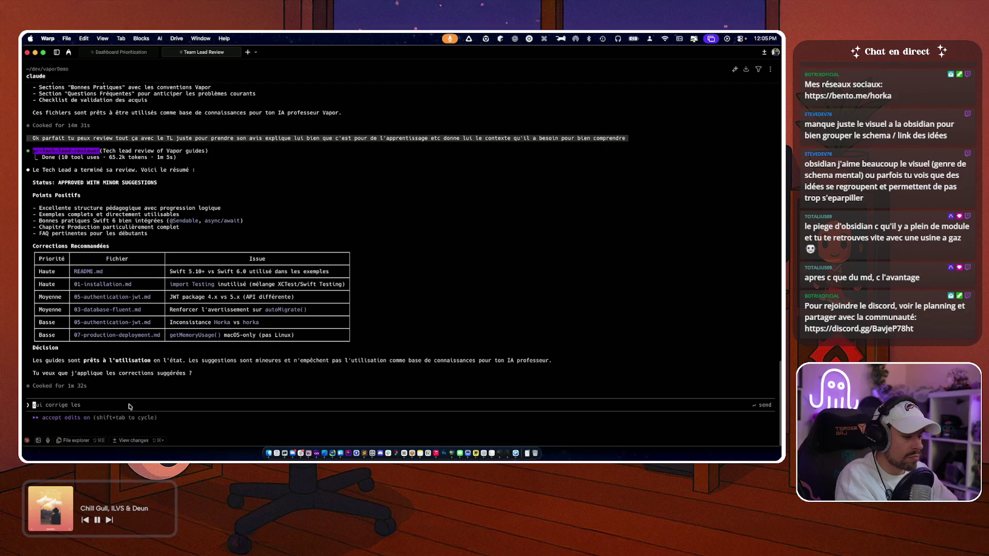
- Ask Claude to fix the issues and send a debrief so the changes can be validated
{"action": "type", "text": "Ok tu peux fix et me fair"}
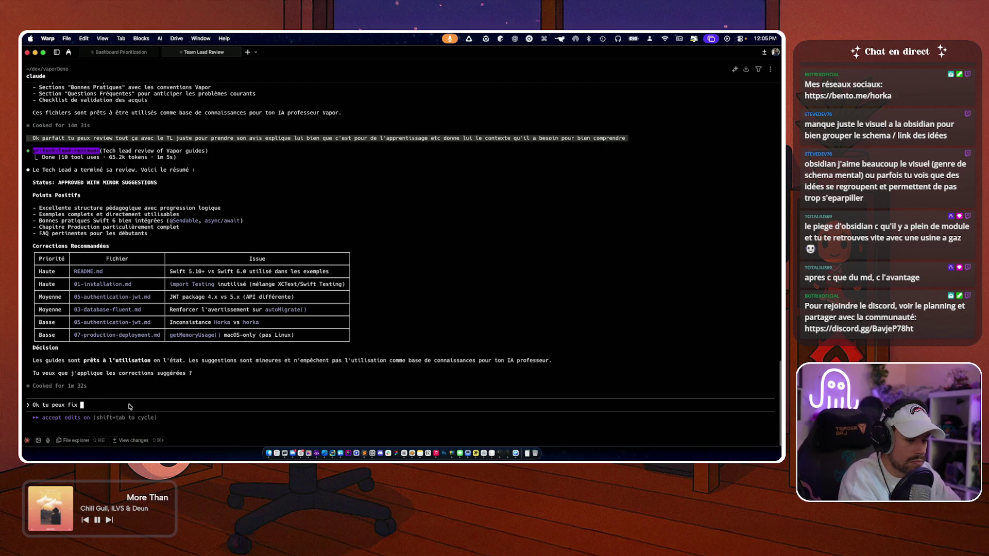
{"action": "type", "text": "e un debriefp our"}
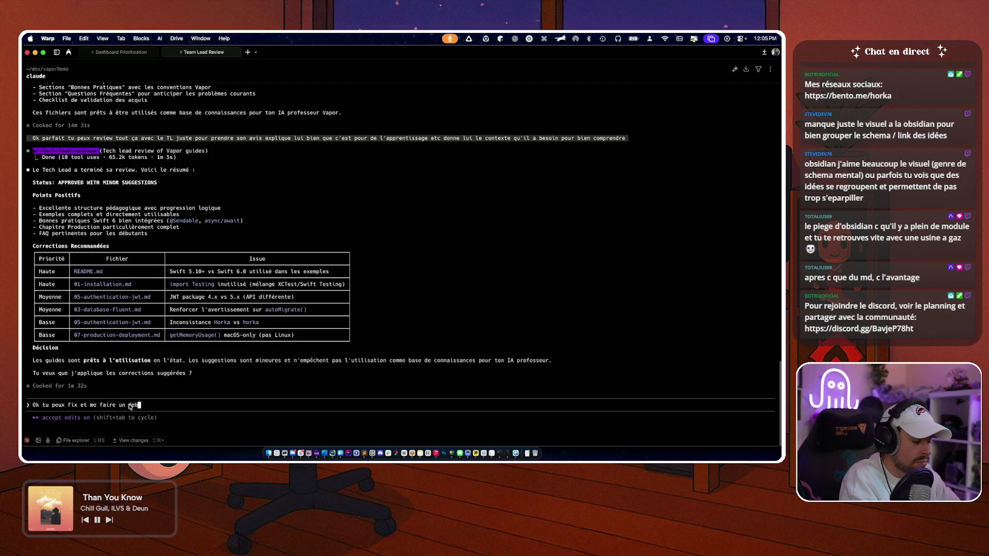
{"action": "key", "text": "BackSpace"}
{"action": "key", "text": "BackSpace"}
{"action": "key", "text": "BackSpace"}
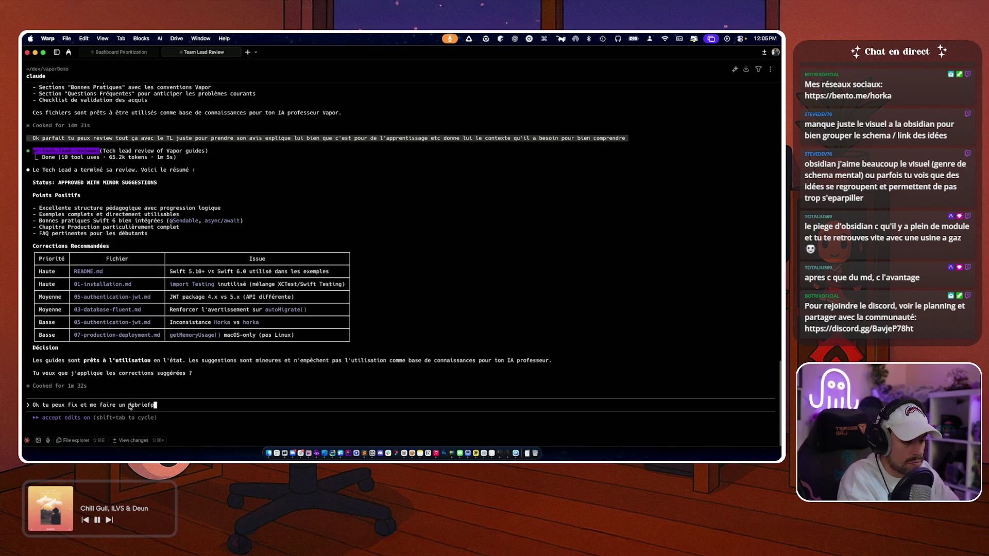
{"action": "type", "text": "pour que je val"}
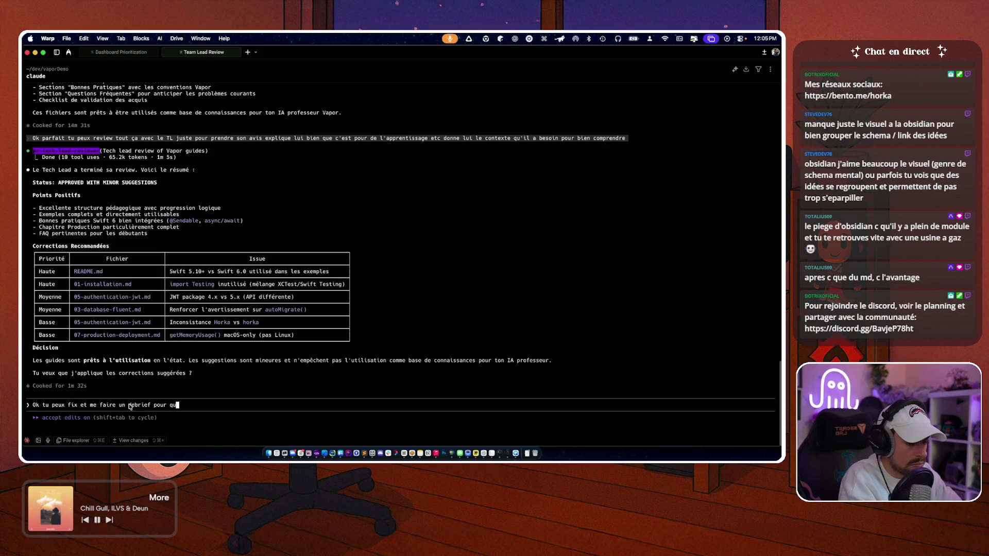
{"action": "type", "text": "ide les modifs"}
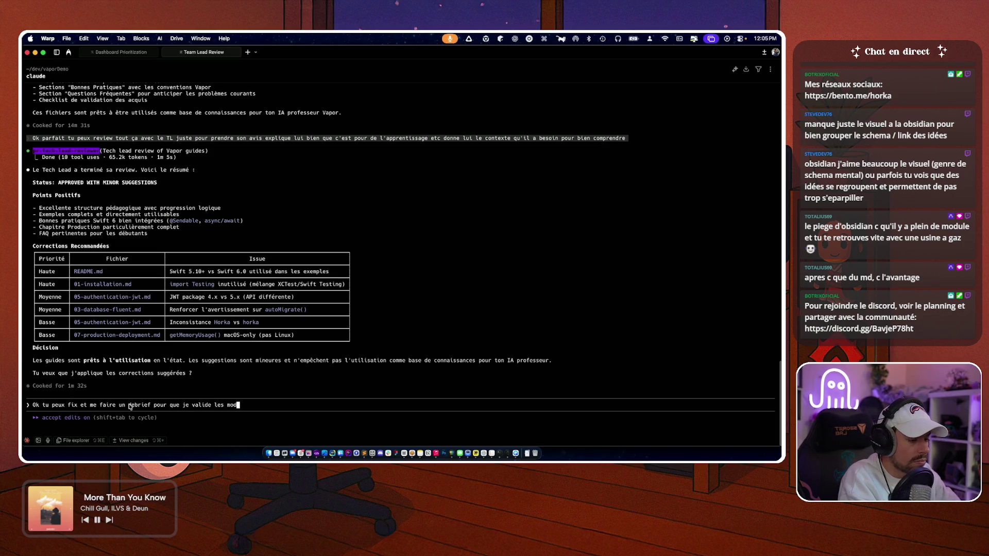
{"action": "key", "text": "Return"}
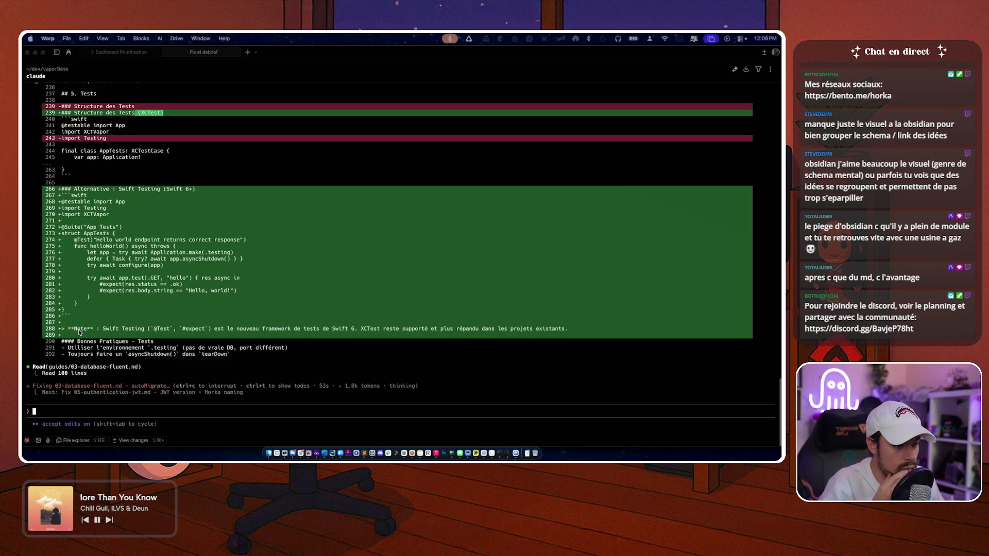
- Select the app.autoMigrate() call on line 78 of Claude's diff
{"action": "scroll", "coordinate": [97, 333], "scroll_direction": "up", "scroll_amount": 3}
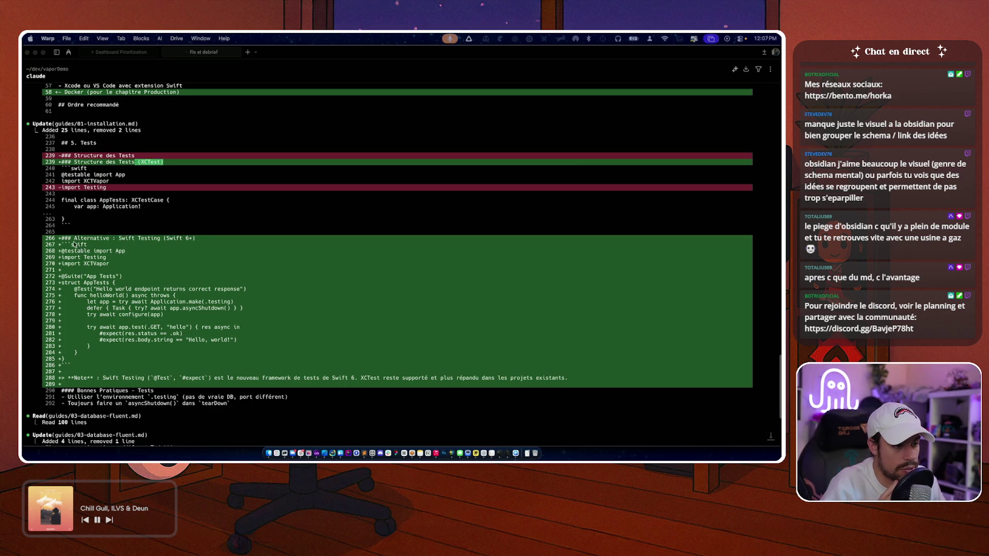
{"action": "scroll", "coordinate": [152, 189], "scroll_direction": "down", "scroll_amount": 5}
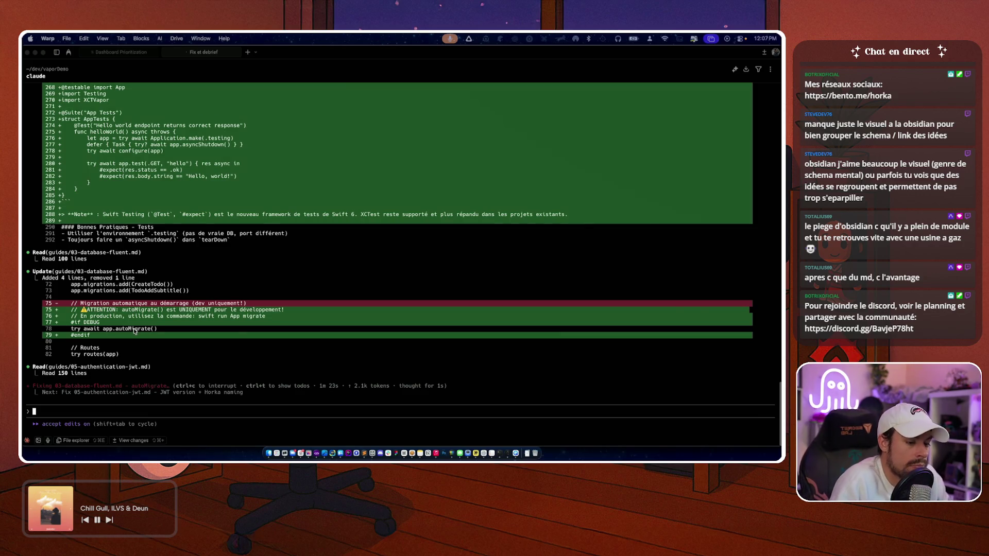
{"action": "left_click", "coordinate": [160, 333]}
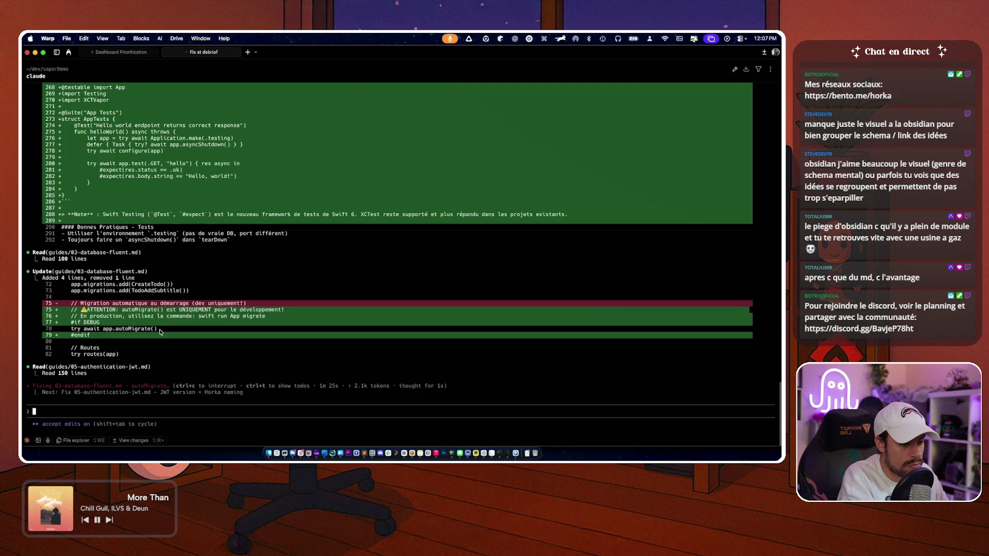
{"action": "left_click_drag", "start_coordinate": [103, 330], "coordinate": [159, 332]}
{"action": "key", "text": "super+c"}
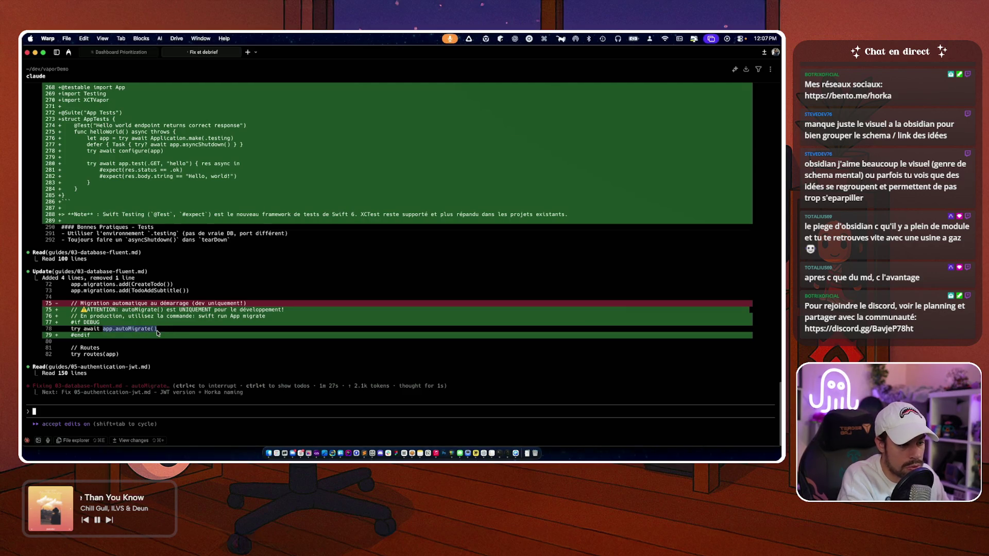
- Tell Claude app.autoMigrate() can go to production if its risks are understood
{"action": "left_click", "coordinate": [103, 414]}
{"action": "type", "text": "Pour"}
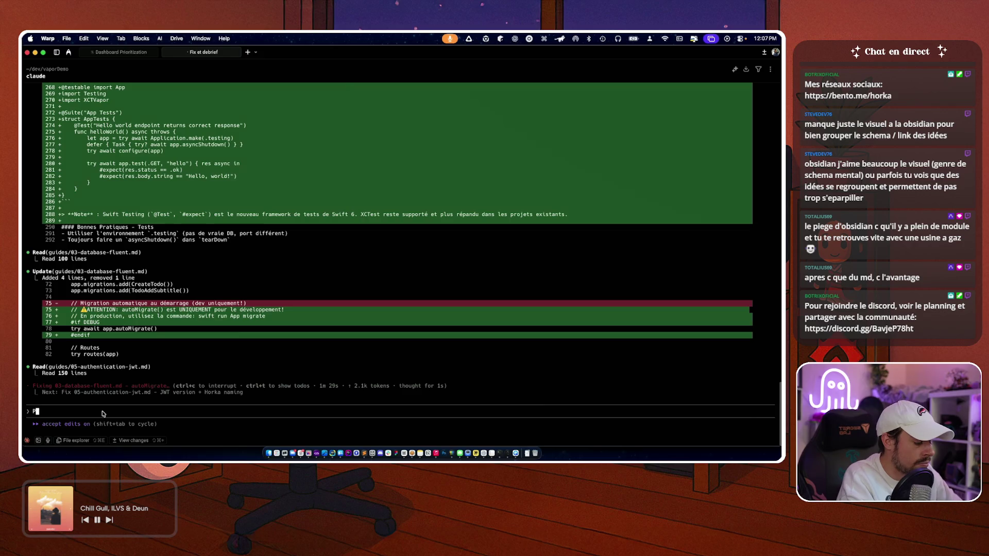
{"action": "key", "text": "super+v"}
{"action": "type", "text": "tu p"}
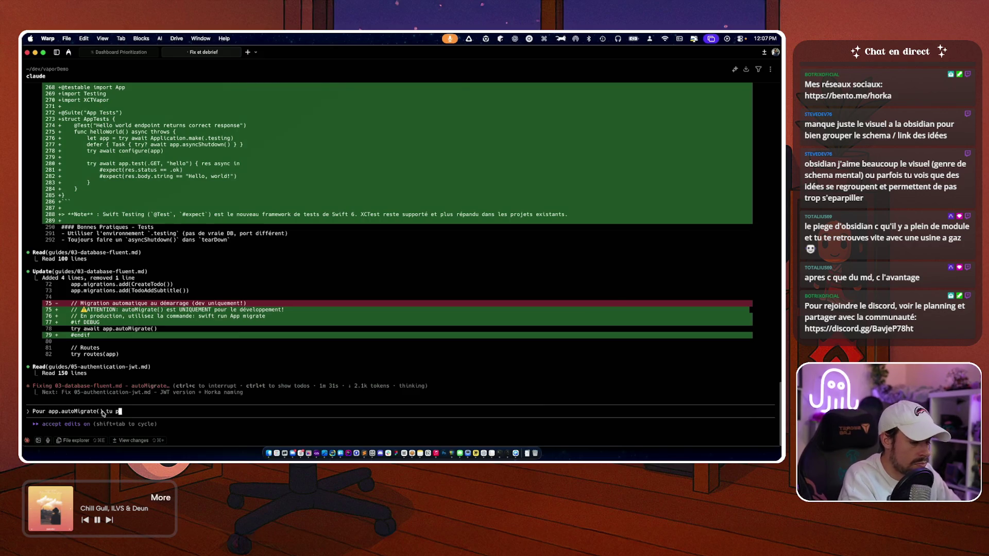
{"action": "type", "text": "eux le mettre en prod nm"}
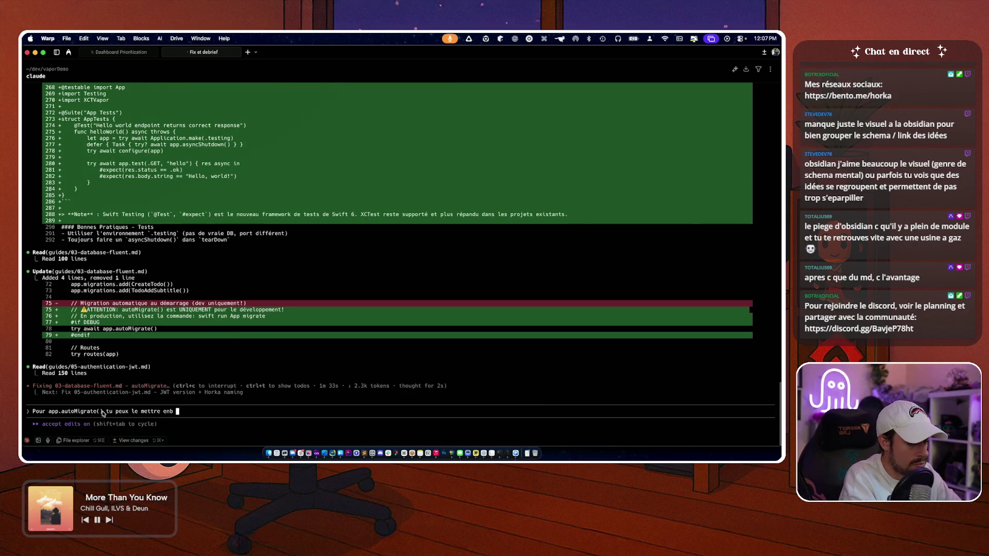
{"action": "key", "text": "BackSpace"}
{"action": "key", "text": "BackSpace"}
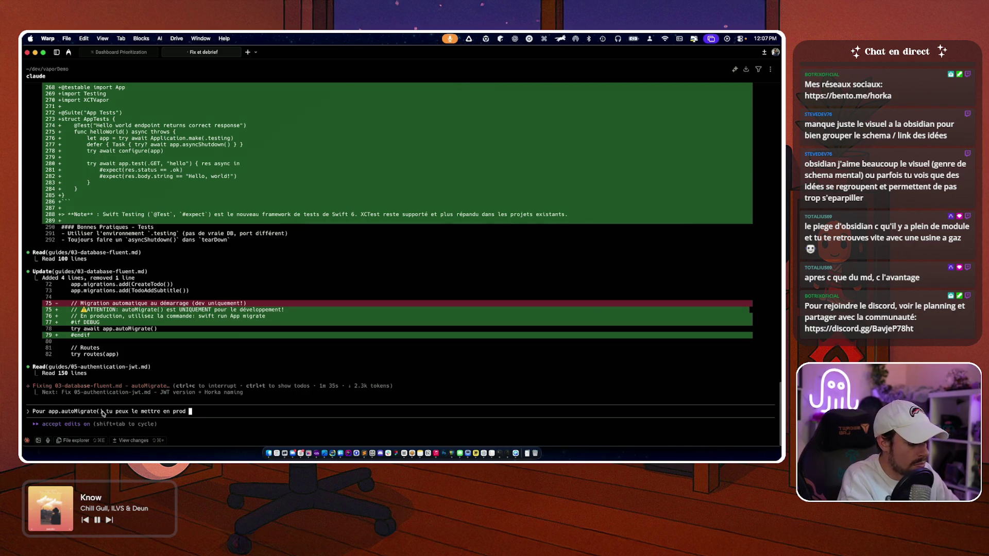
{"action": "type", "text": "mais faut avoir conscr"}
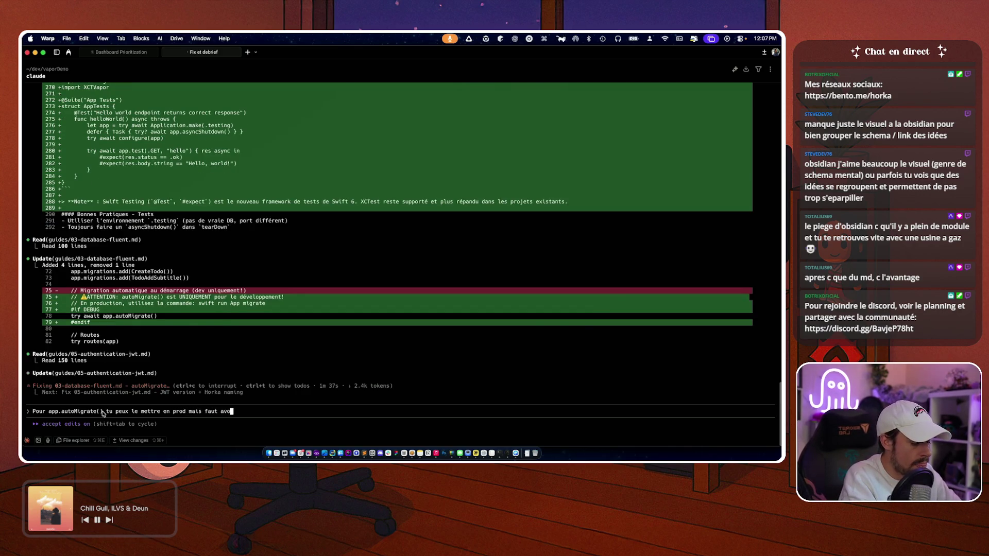
{"action": "key", "text": "BackSpace"}
{"action": "type", "text": "ie"}
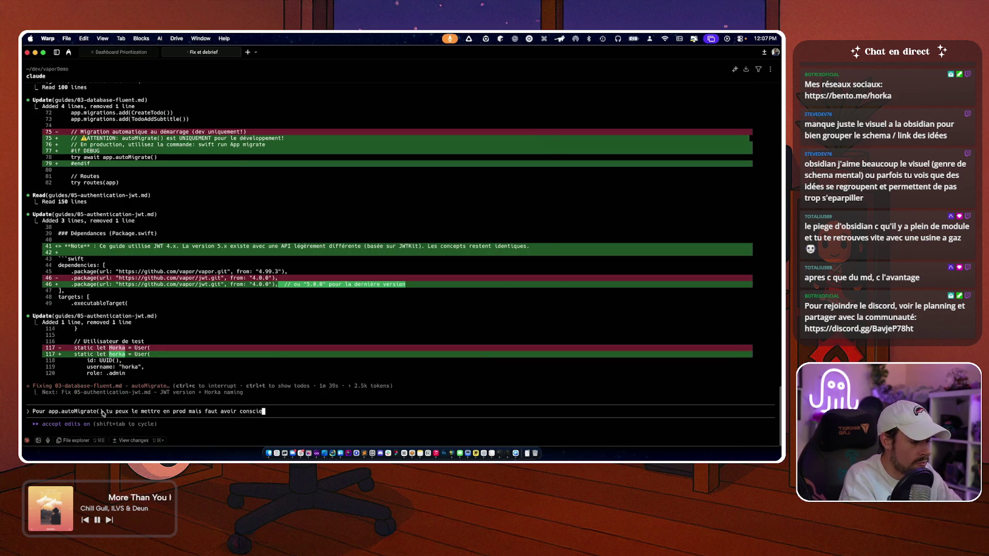
{"action": "type", "text": "nce des risques surtout"}
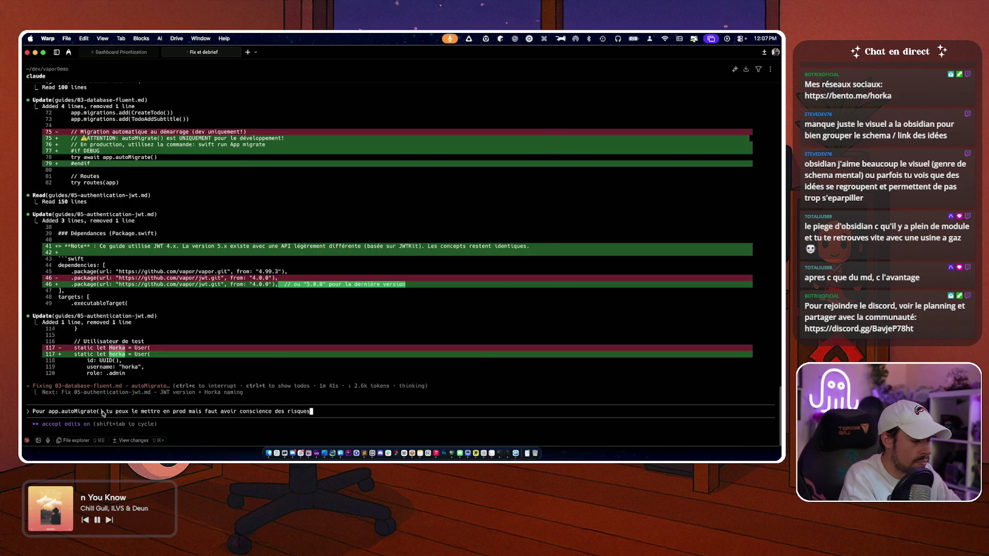
{"action": "key", "text": "Return"}
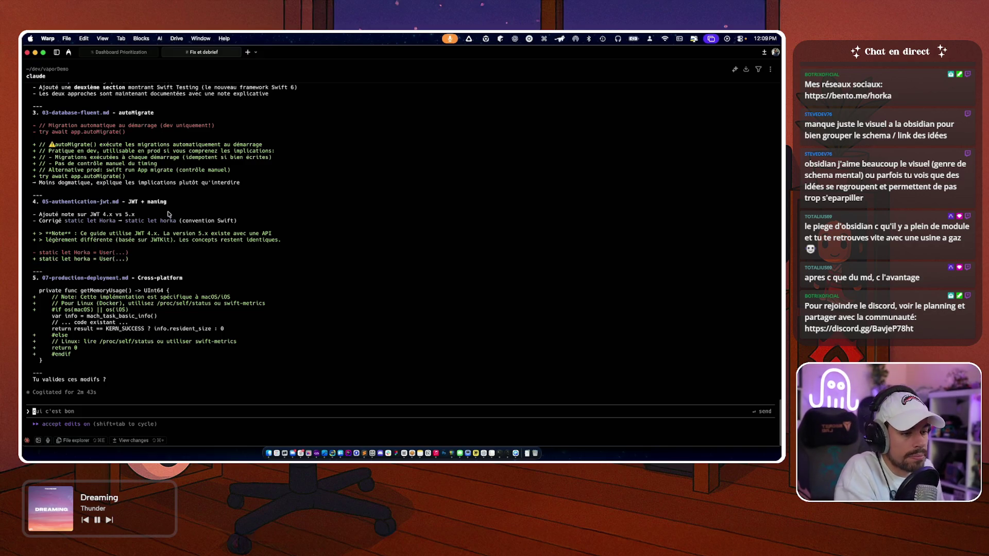
- Scroll through Claude's proposed guide changes to review them
{"action": "scroll", "coordinate": [164, 217], "scroll_direction": "up", "scroll_amount": 5}
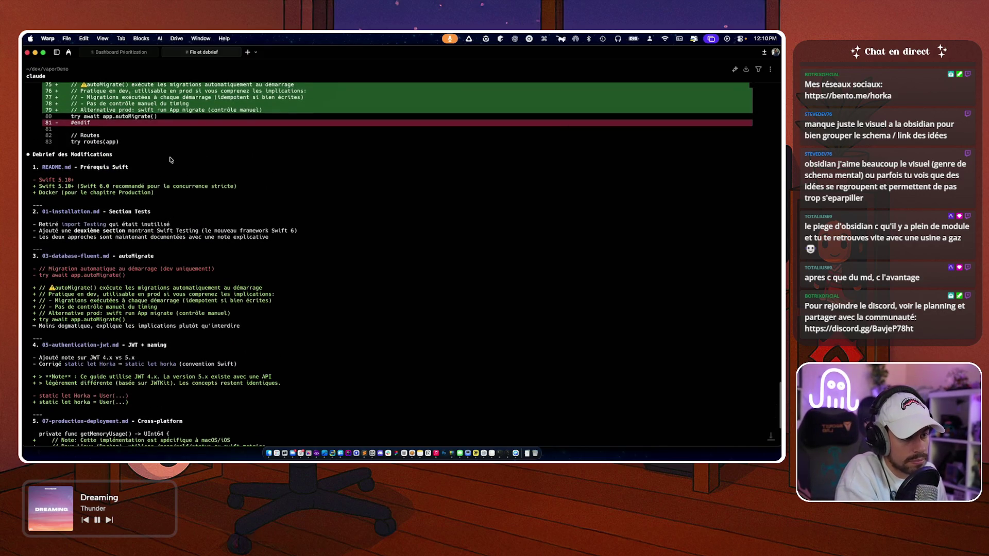
{"action": "scroll", "coordinate": [155, 157], "scroll_direction": "down", "scroll_amount": 2}
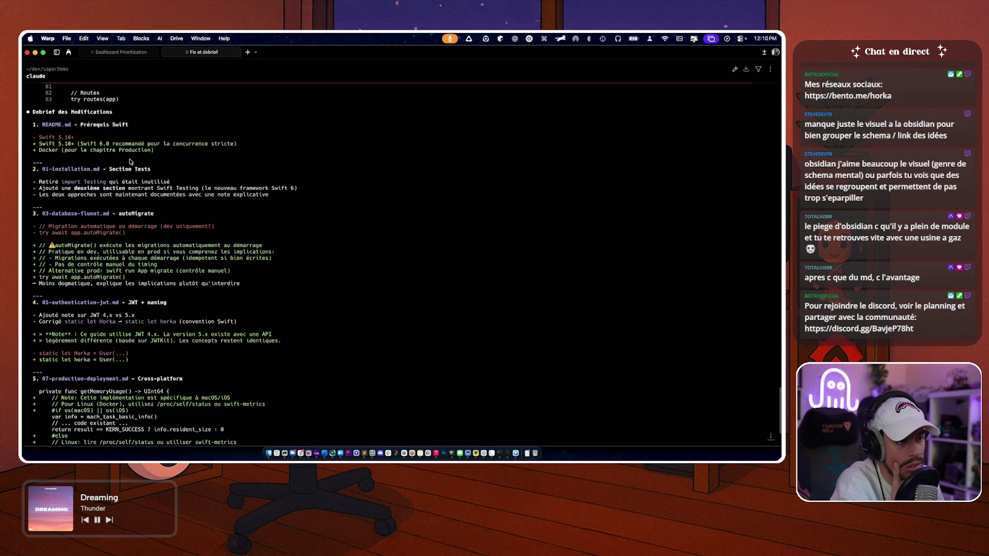
{"action": "scroll", "coordinate": [126, 158], "scroll_direction": "down", "scroll_amount": 1}
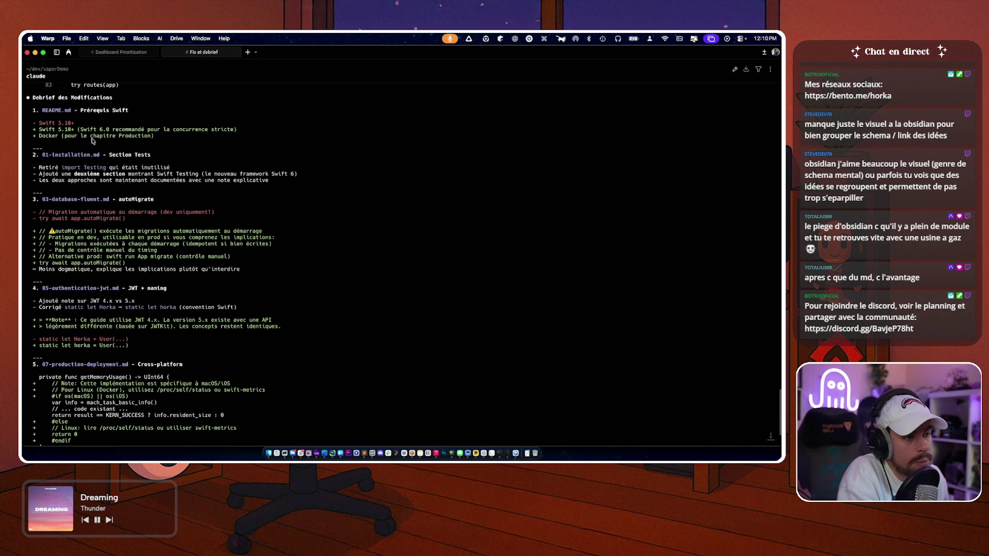
{"action": "scroll", "coordinate": [390, 168], "scroll_direction": "down", "scroll_amount": 1}
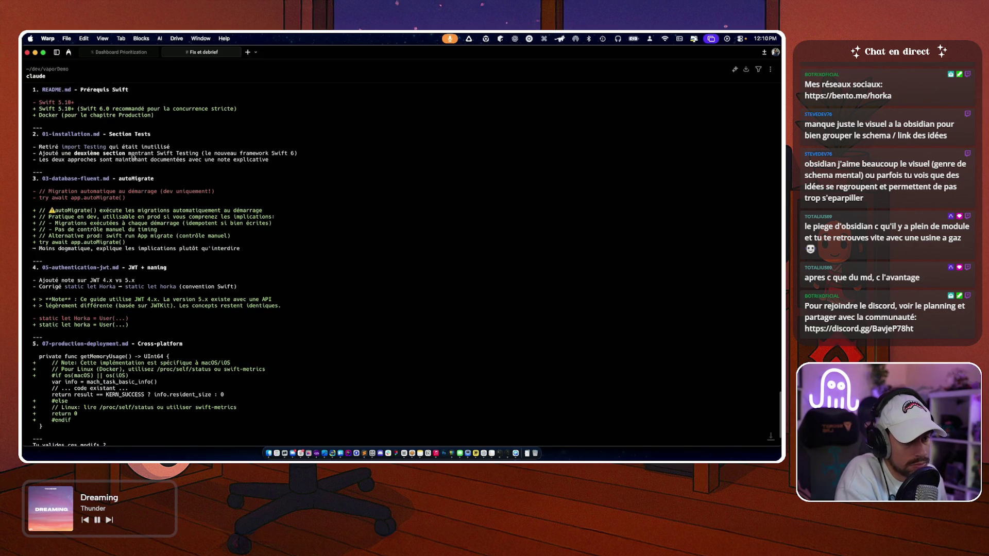
{"action": "scroll", "coordinate": [379, 173], "scroll_direction": "down", "scroll_amount": 2}
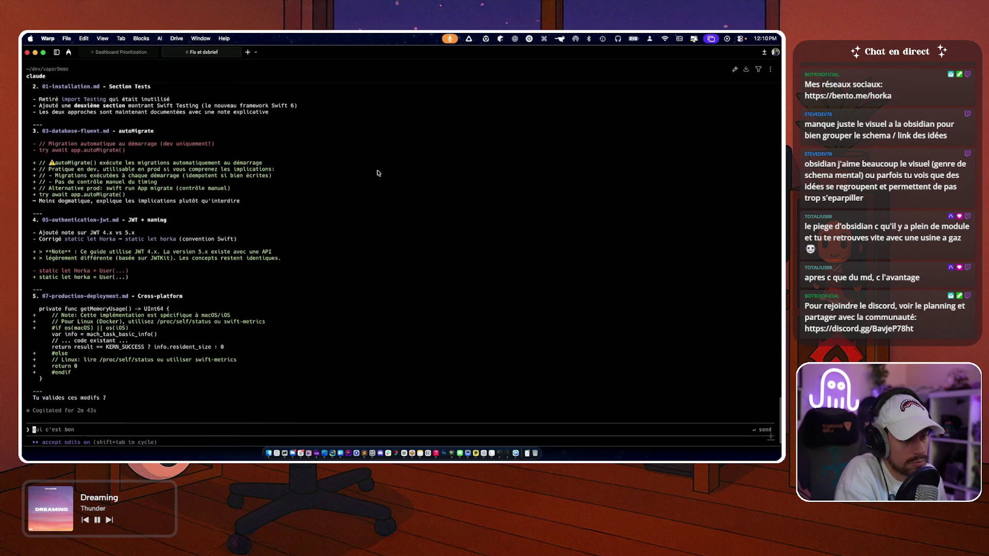
{"action": "scroll", "coordinate": [379, 173], "scroll_direction": "down", "scroll_amount": 1}
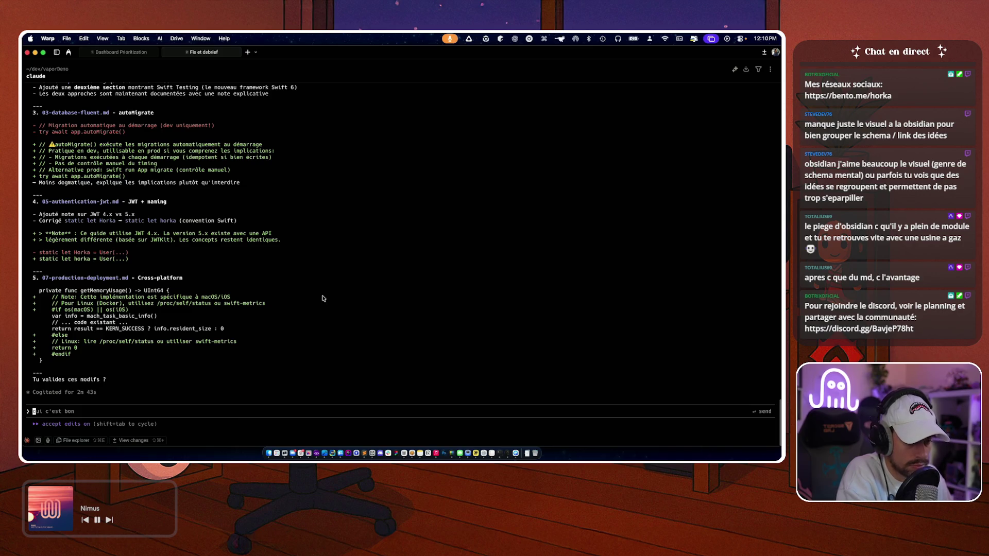
- Approve the changes with 'yes' and move to NotebookLM's Vapor notebook
{"action": "type", "text": "yes"}
{"action": "key", "text": "Return"}
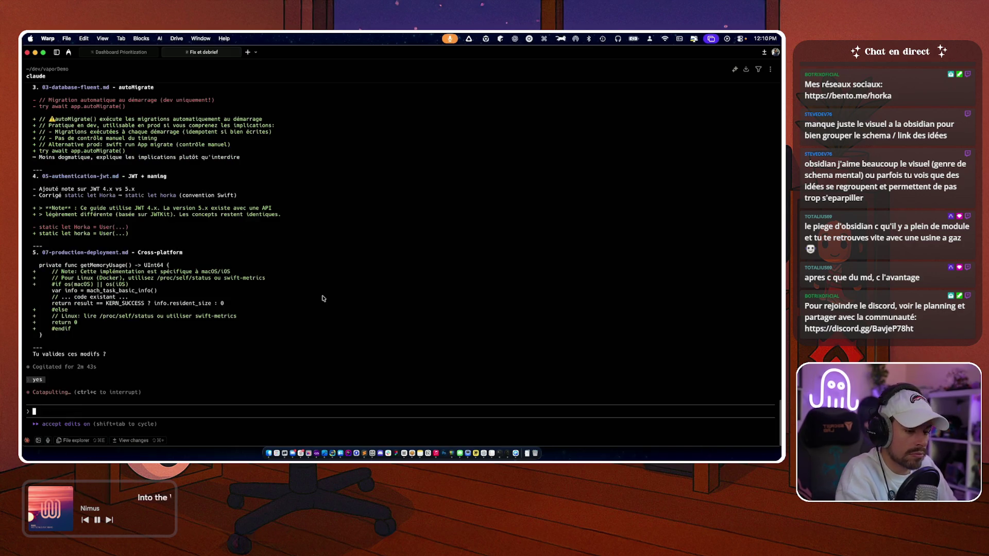
{"action": "key", "text": "super+Tab"}
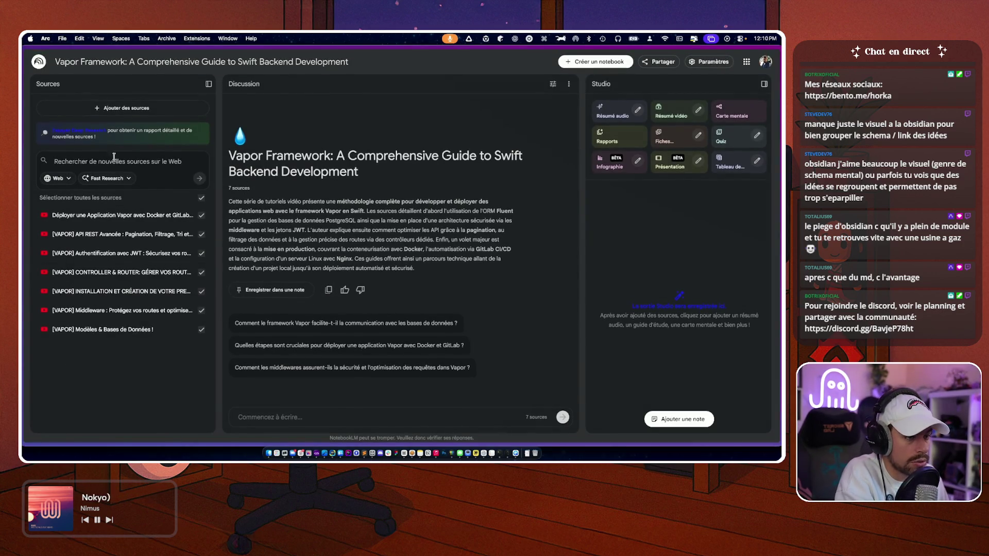
- Check Claude's progress in Warp, then choose to import files as new notebook sources
{"action": "key", "text": "super+Tab"}
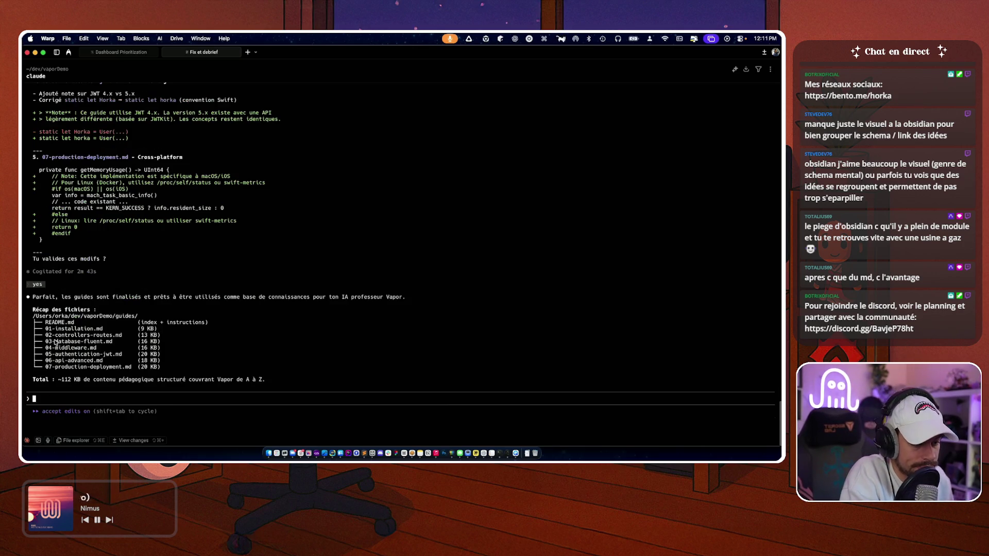
{"action": "key", "text": "super+Tab"}
{"action": "left_click", "coordinate": [128, 109]}
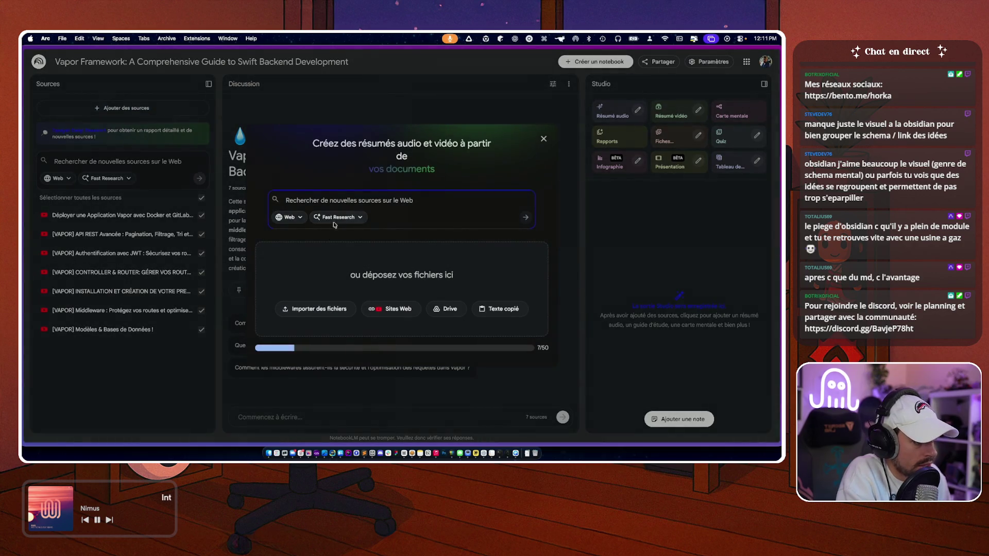
{"action": "left_click", "coordinate": [308, 309]}
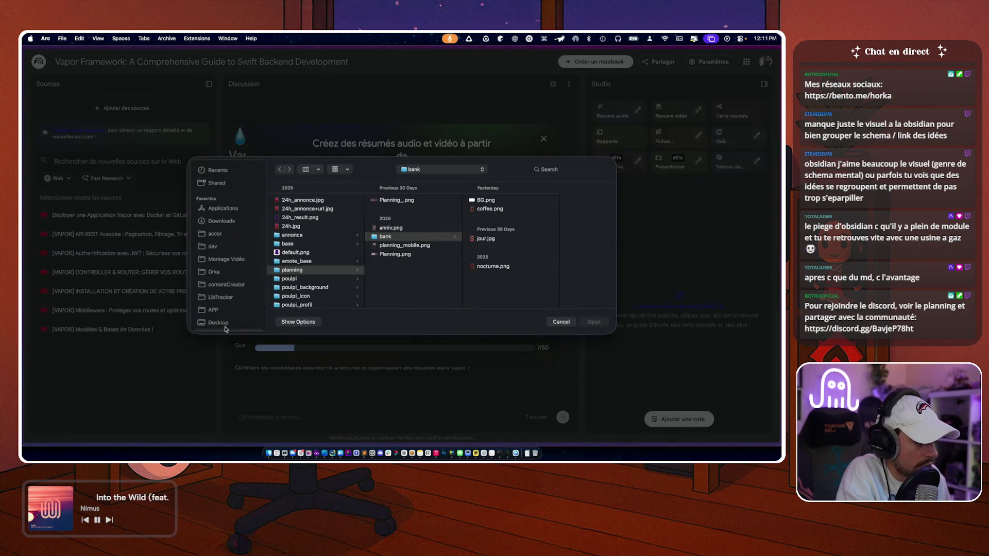
- Navigate to dev/vaporDemo/guides and select the guide files from 01-installation.md
{"action": "scroll", "coordinate": [305, 260], "scroll_direction": "down", "scroll_amount": 1}
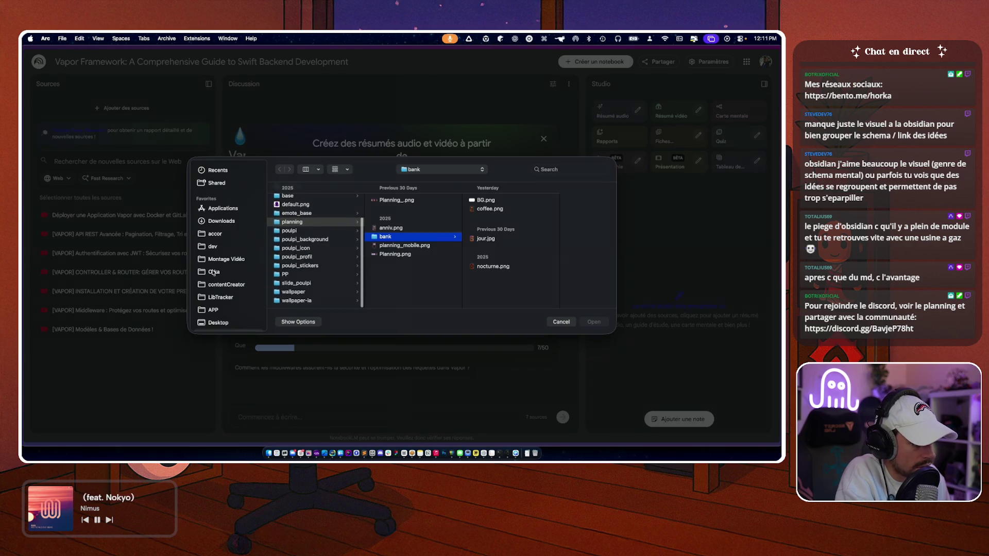
{"action": "left_click", "coordinate": [214, 272]}
{"action": "left_click", "coordinate": [213, 247]}
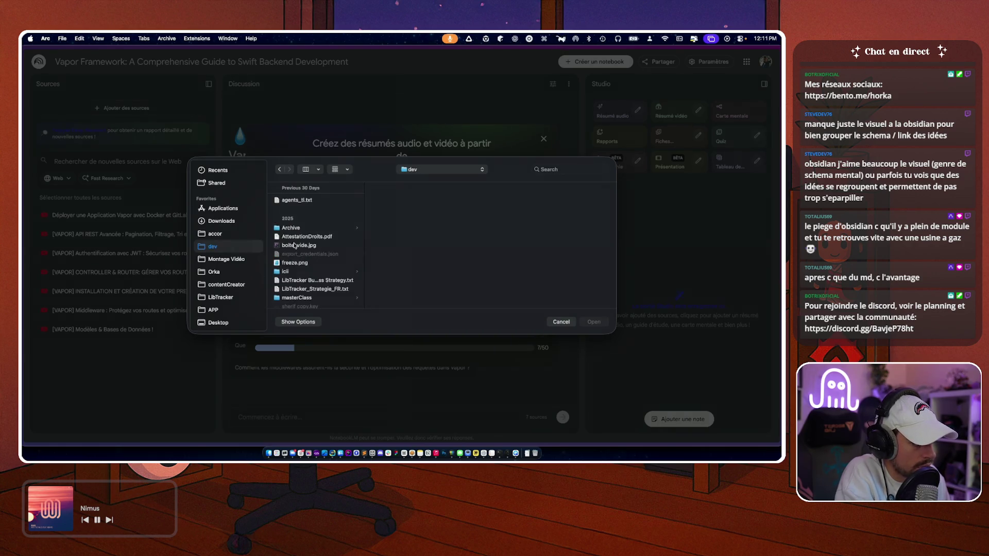
{"action": "left_click", "coordinate": [297, 229]}
{"action": "key", "text": "Down"}
{"action": "key", "text": "Down"}
{"action": "key", "text": "Down"}
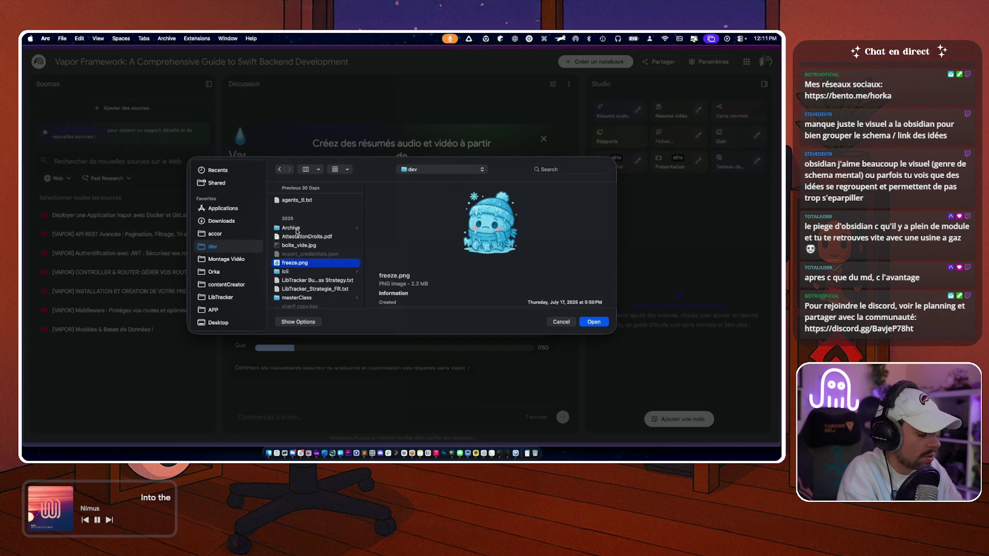
{"action": "type", "text": "vapor"}
{"action": "key", "text": "Right"}
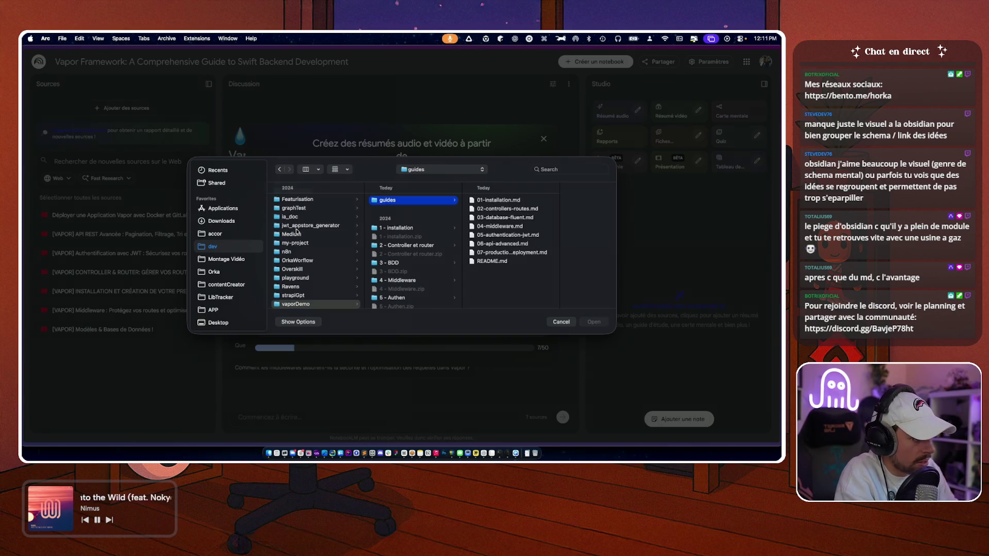
{"action": "key", "text": "Down"}
{"action": "key", "text": "Up"}
{"action": "key", "text": "Right"}
{"action": "key", "text": "shift+Down"}
{"action": "key", "text": "shift+Down"}
{"action": "key", "text": "shift+Down"}
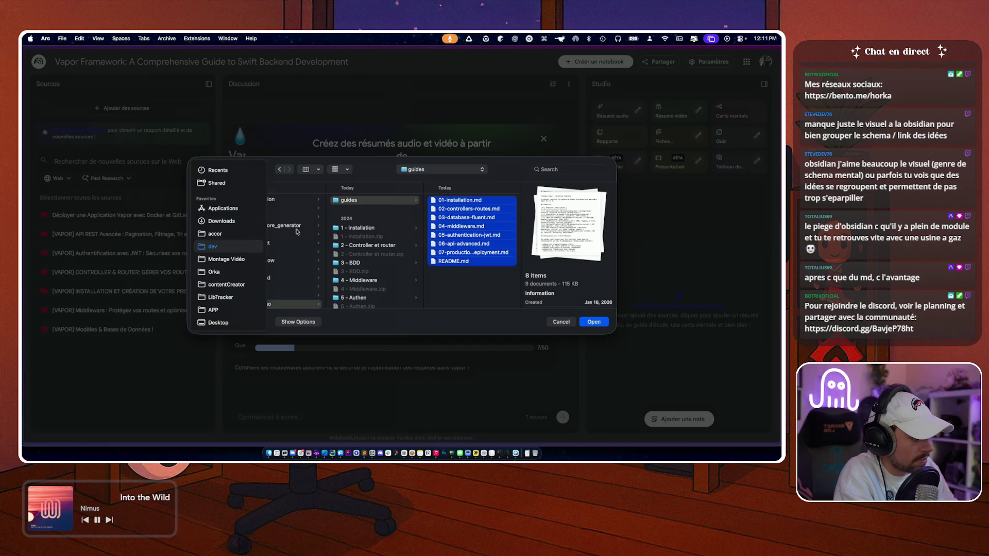
- Preview README.md, then select all eight Markdown guides and import them as sources
{"action": "left_click", "coordinate": [449, 275]}
{"action": "left_click", "coordinate": [450, 262]}
{"action": "key", "text": "space"}
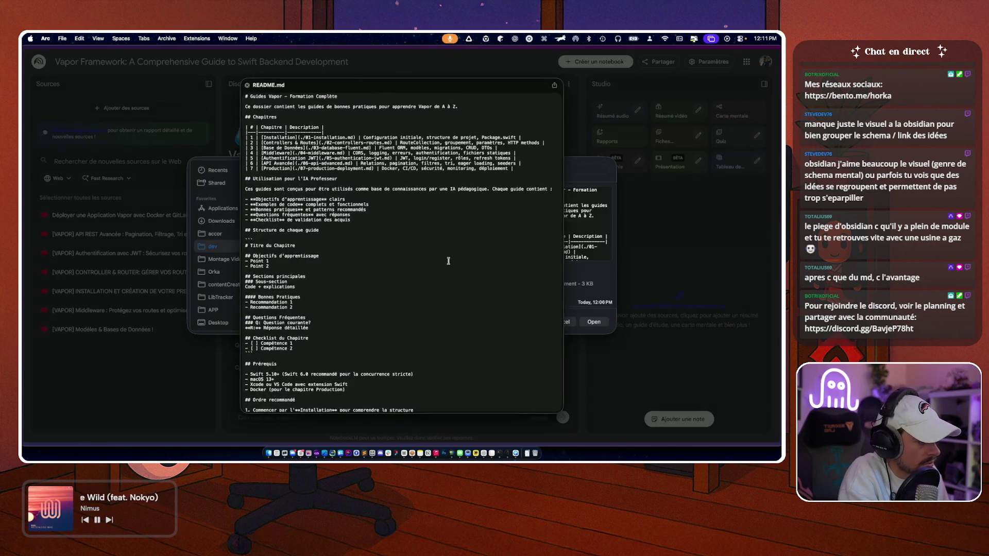
{"action": "scroll", "coordinate": [296, 222], "scroll_direction": "down", "scroll_amount": 10}
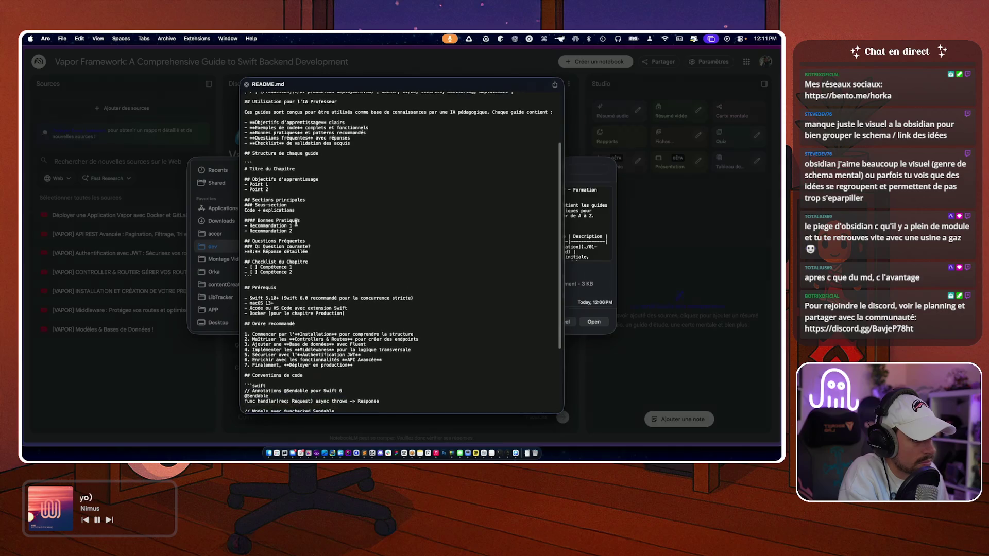
{"action": "key", "text": "space"}
{"action": "left_click_drag", "start_coordinate": [468, 307], "coordinate": [468, 183]}
{"action": "key", "text": "Return"}
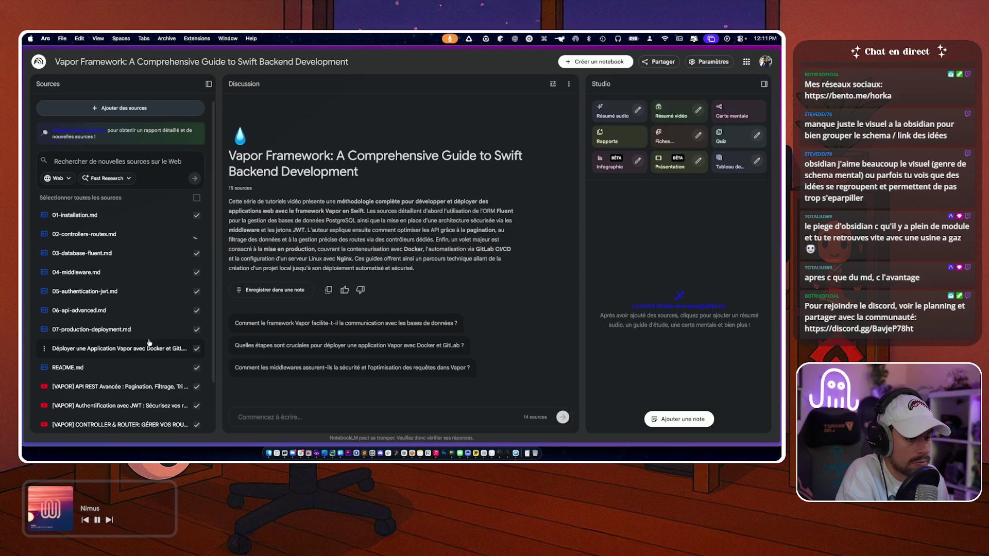
{"action": "scroll", "coordinate": [149, 343], "scroll_direction": "down", "scroll_amount": 2}
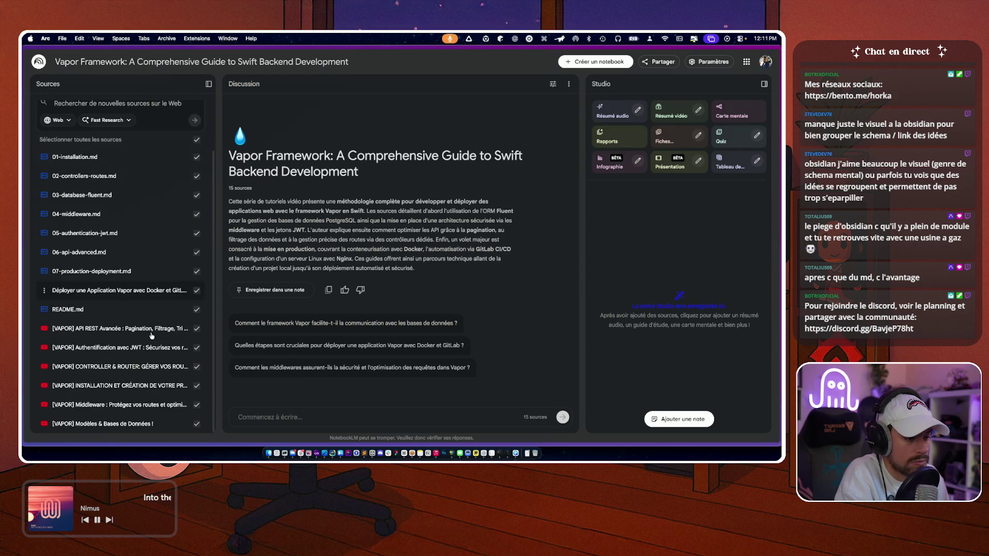
{"action": "scroll", "coordinate": [166, 301], "scroll_direction": "up", "scroll_amount": 2}
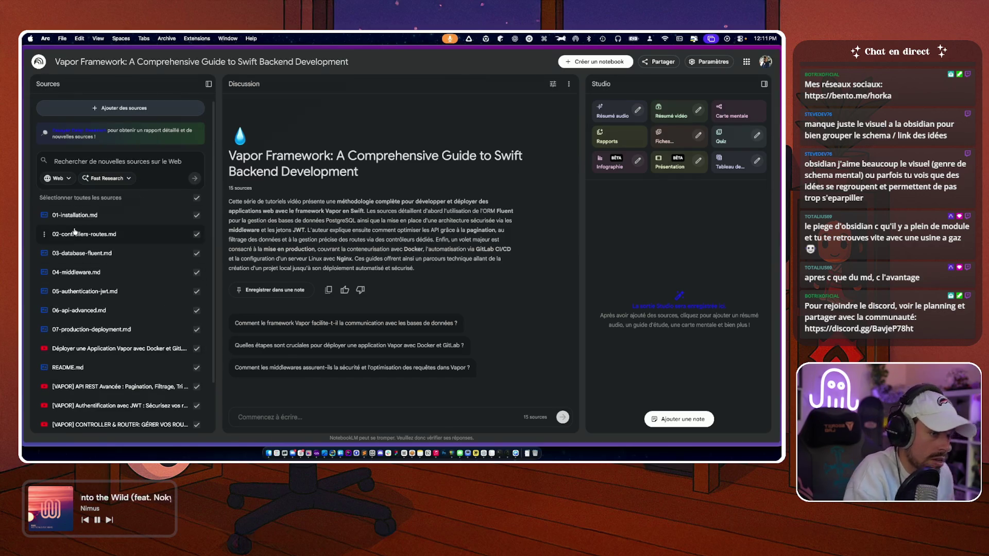
{"action": "left_click", "coordinate": [270, 416]}
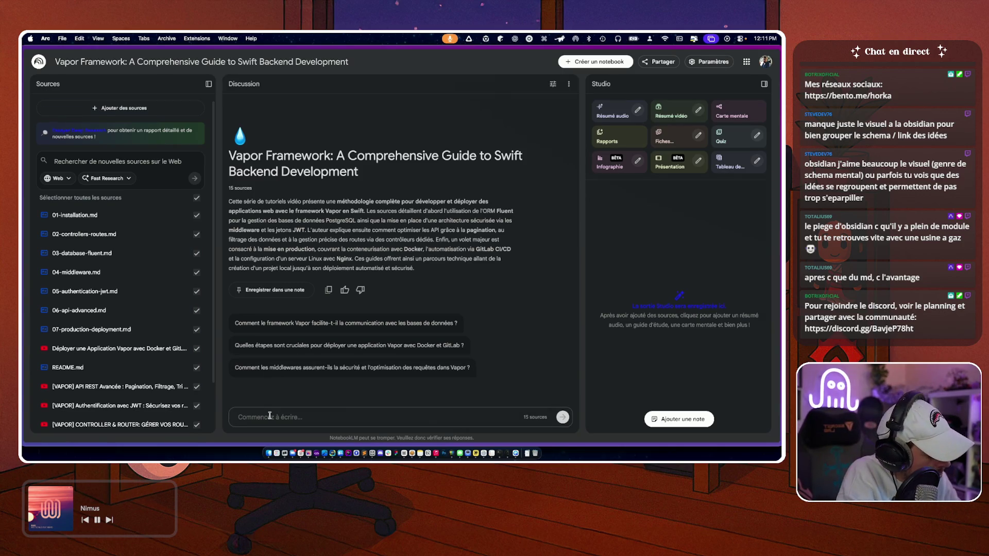
{"action": "type", "text": "Je dois mettre"}
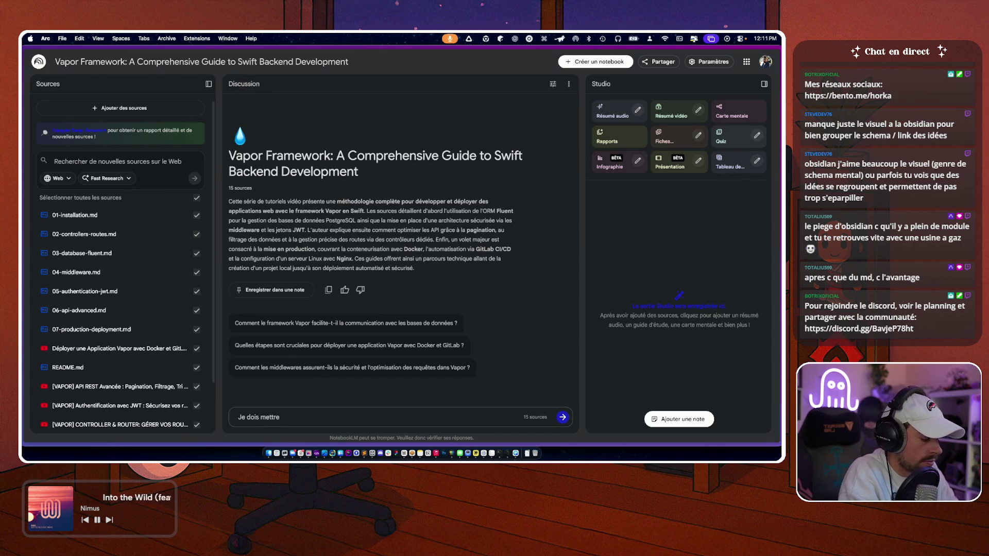
{"action": "type", "text": " @unchecked Senda"}
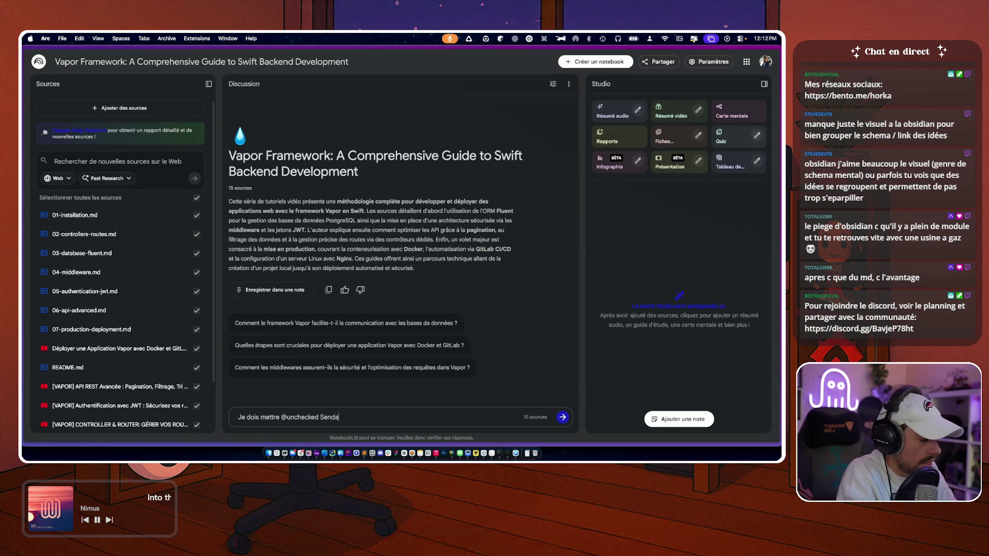
{"action": "type", "text": "ble sur un mo"}
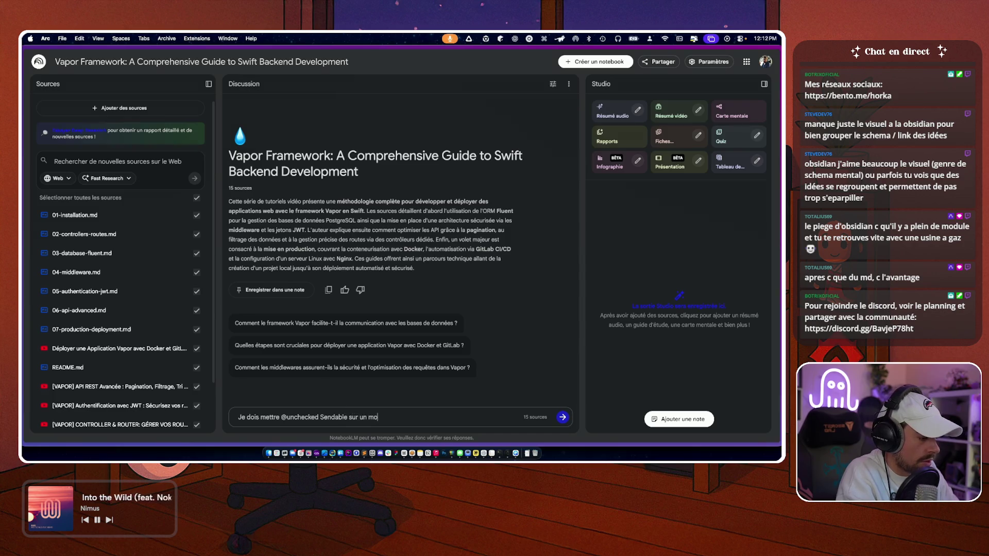
{"action": "type", "text": "del coté bdd c'est normal ?"}
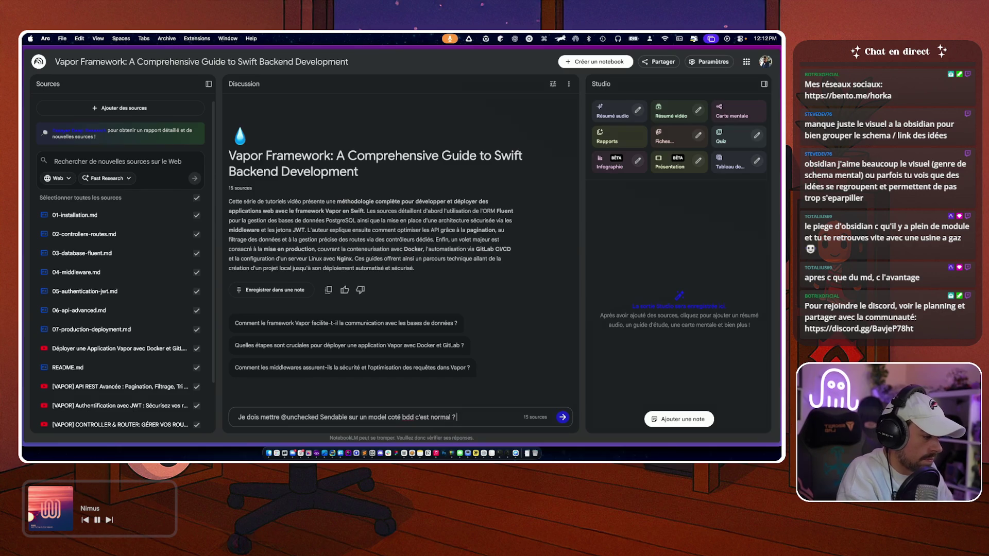
{"action": "key", "text": "Return"}
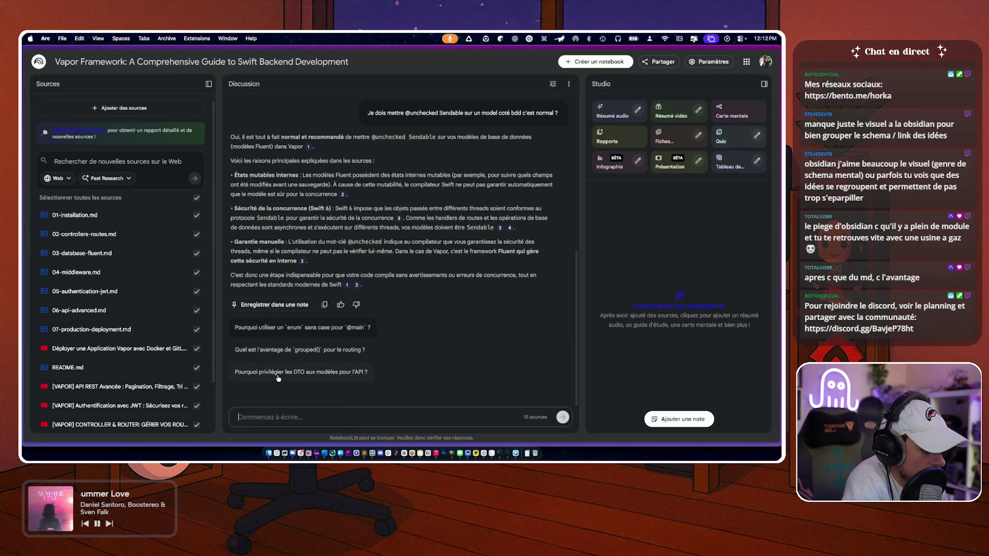
{"action": "left_click", "coordinate": [297, 375]}
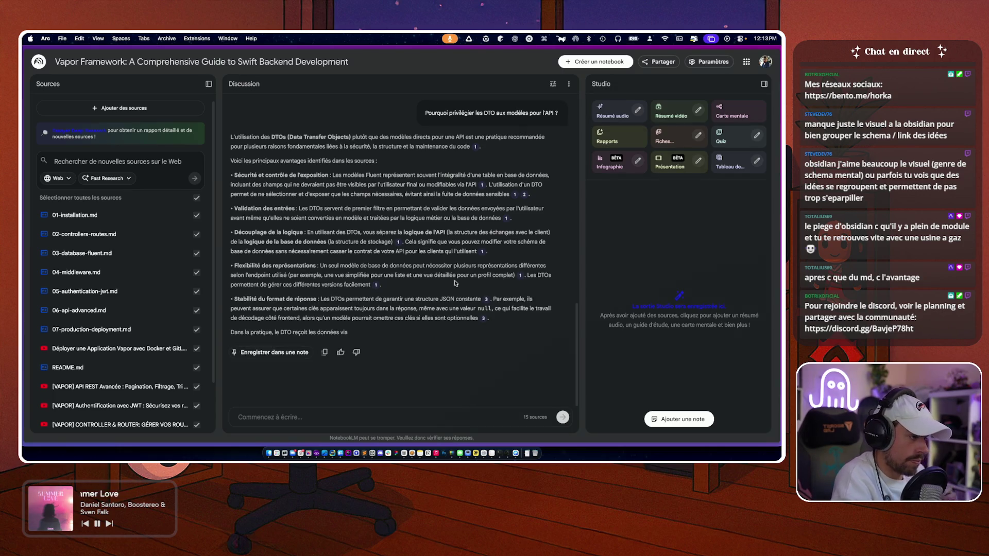
{"action": "scroll", "coordinate": [434, 213], "scroll_direction": "up", "scroll_amount": 1}
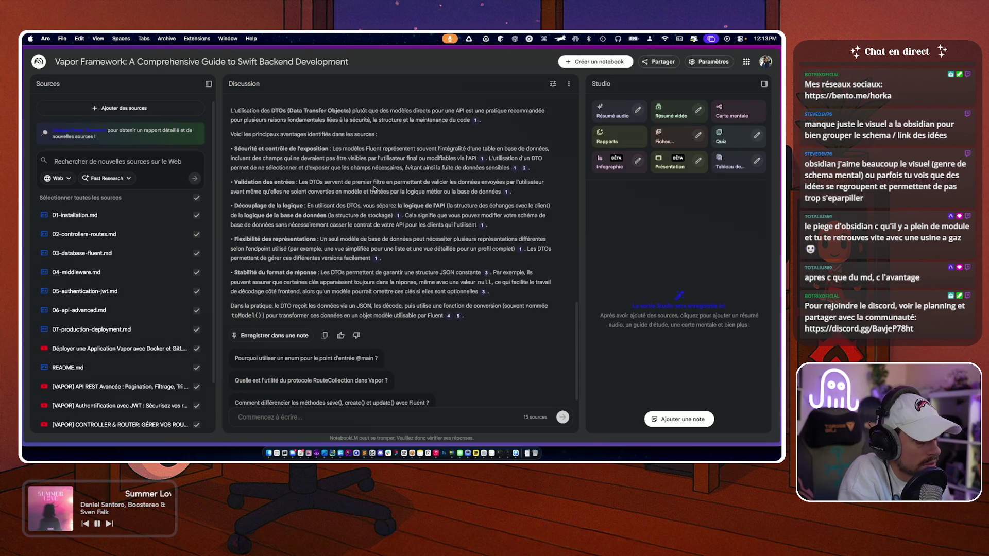
{"action": "key", "text": "super+t"}
{"action": "type", "text": "vapor.codes"}
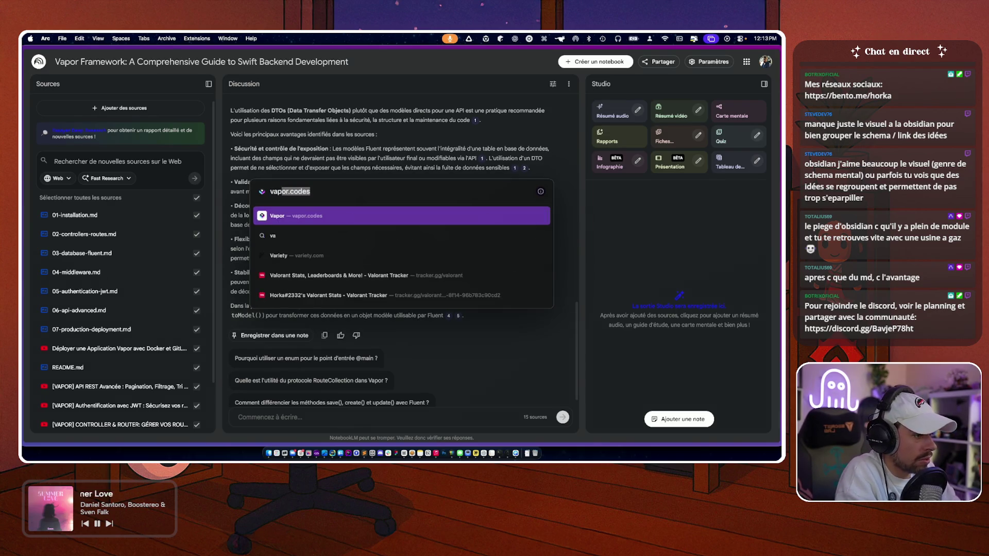
{"action": "key", "text": "Return"}
{"action": "scroll", "coordinate": [381, 62], "scroll_direction": "down", "scroll_amount": 3}
{"action": "scroll", "coordinate": [391, 79], "scroll_direction": "up", "scroll_amount": 3}
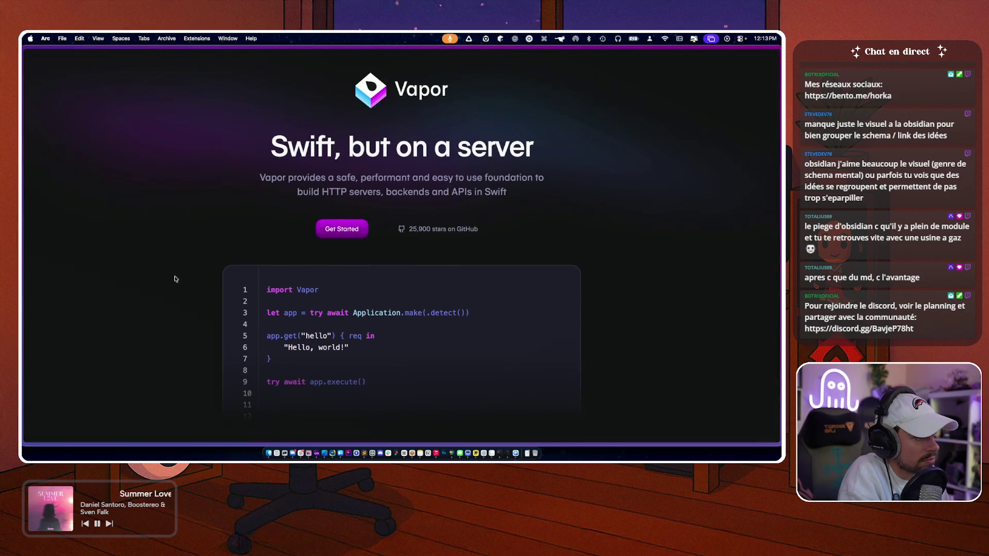
{"action": "scroll", "coordinate": [309, 129], "scroll_direction": "down", "scroll_amount": 1}
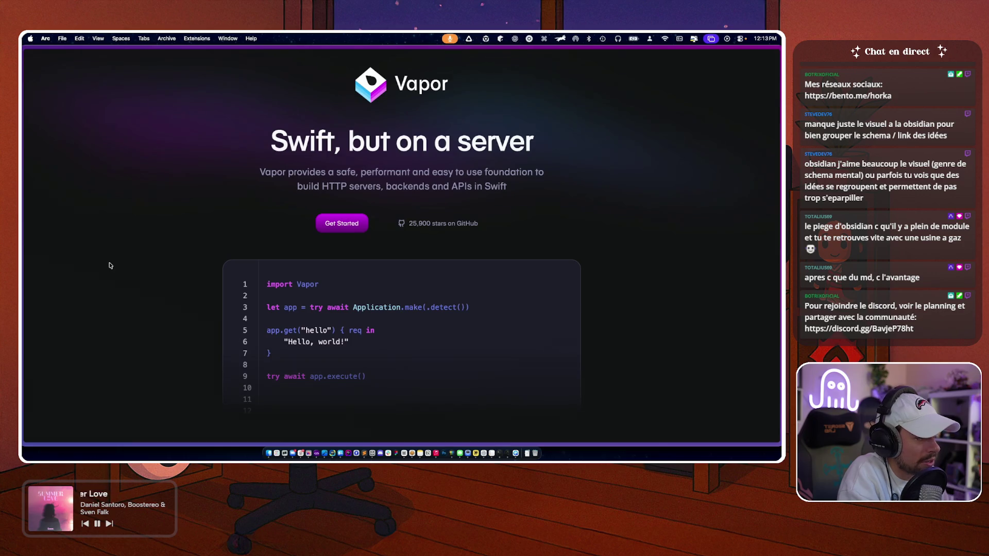
{"action": "scroll", "coordinate": [110, 266], "scroll_direction": "down", "scroll_amount": 10}
{"action": "scroll", "coordinate": [110, 266], "scroll_direction": "up", "scroll_amount": 2}
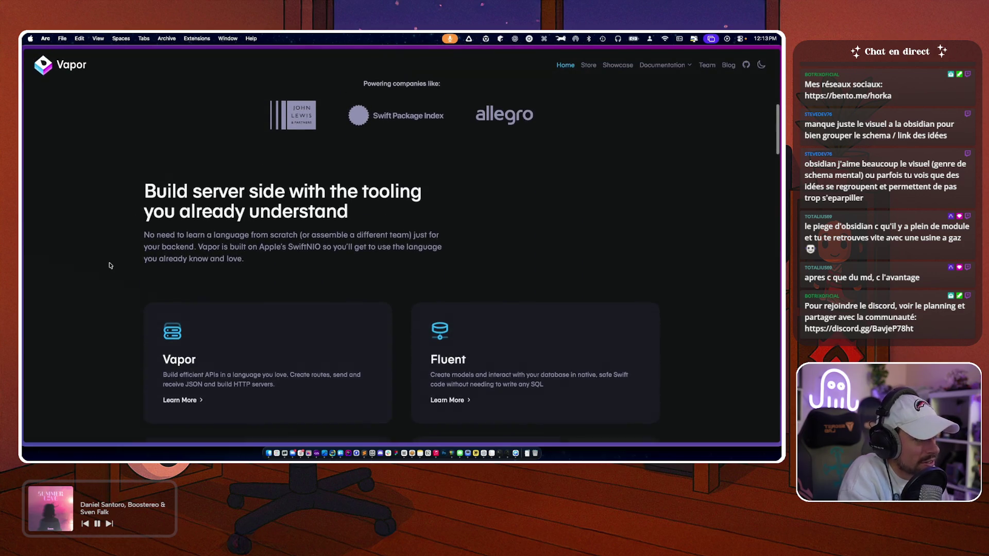
{"action": "scroll", "coordinate": [109, 265], "scroll_direction": "down", "scroll_amount": 5}
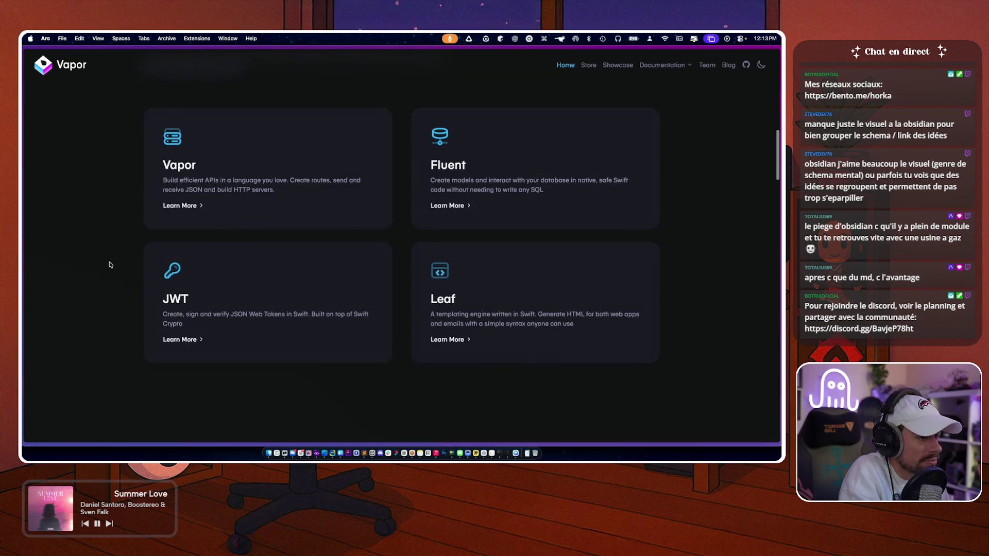
{"action": "scroll", "coordinate": [109, 265], "scroll_direction": "down", "scroll_amount": 5}
{"action": "scroll", "coordinate": [110, 253], "scroll_direction": "down", "scroll_amount": 12}
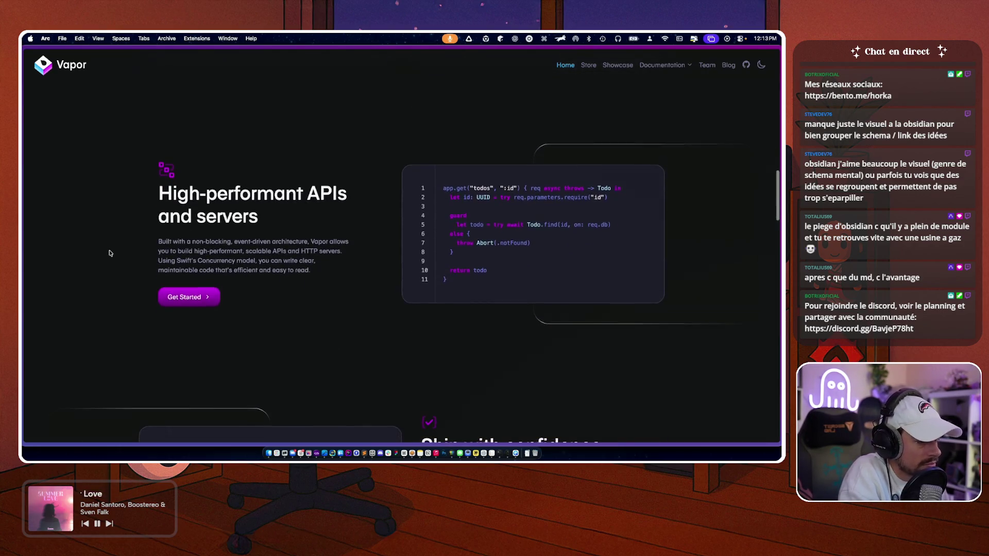
{"action": "scroll", "coordinate": [109, 253], "scroll_direction": "up", "scroll_amount": 4}
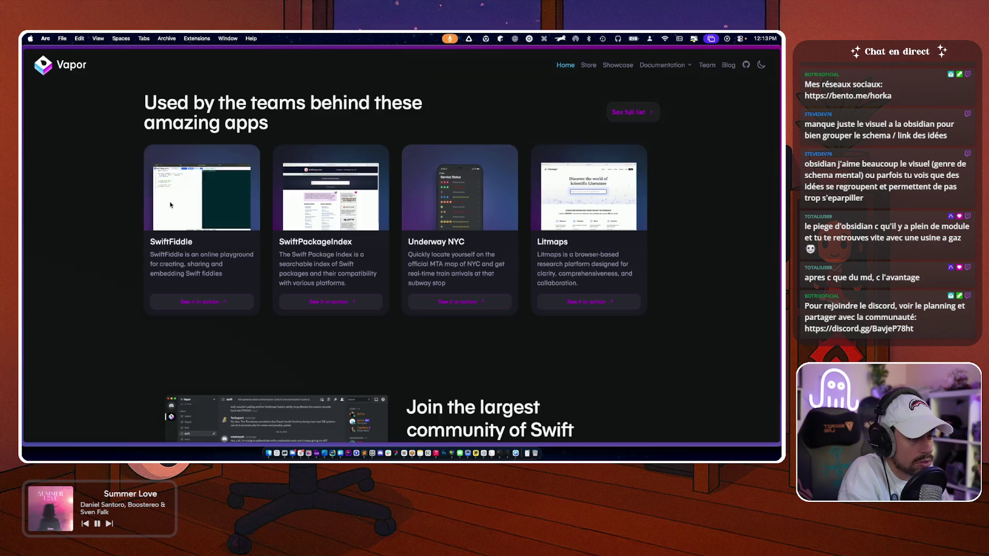
{"action": "scroll", "coordinate": [171, 205], "scroll_direction": "up", "scroll_amount": 5}
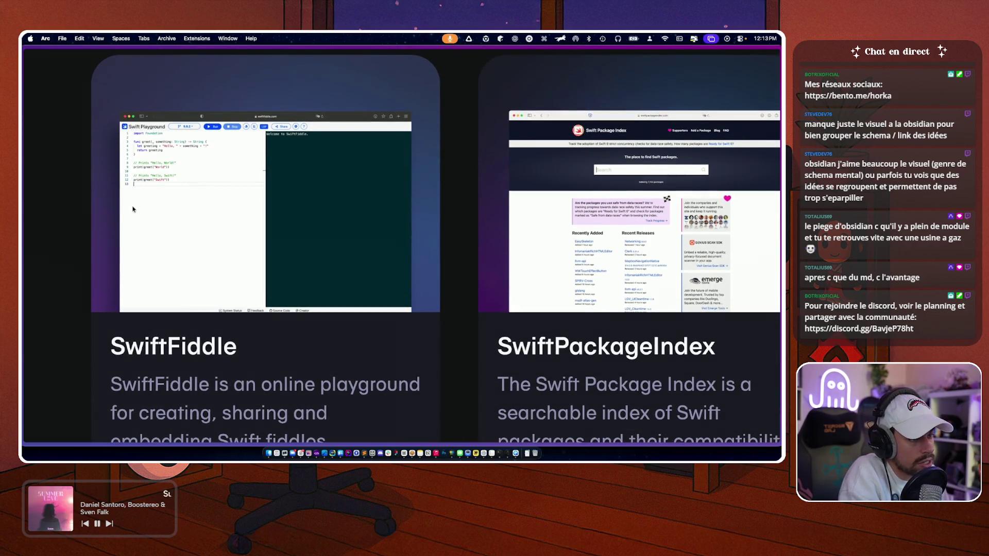
{"action": "scroll", "coordinate": [271, 257], "scroll_direction": "down", "scroll_amount": 5}
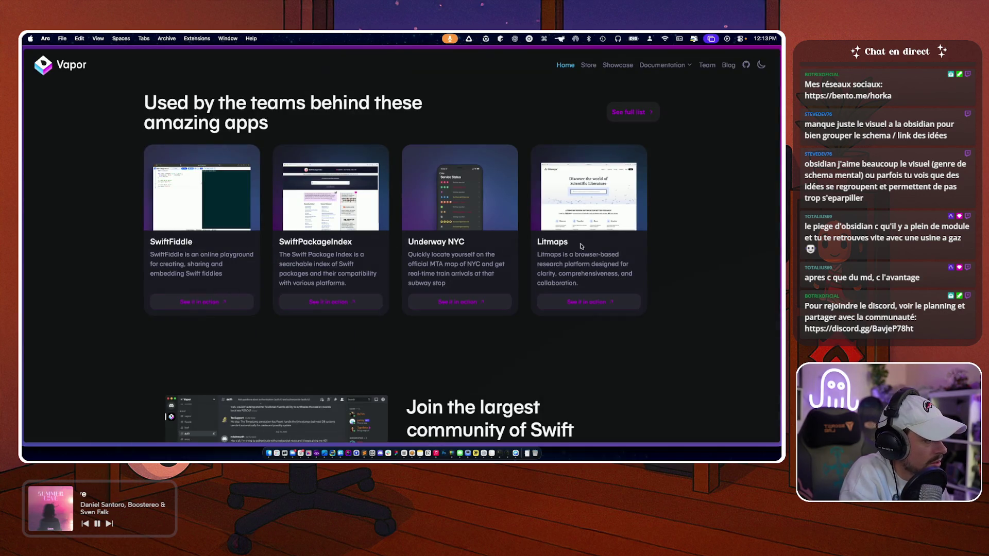
{"action": "scroll", "coordinate": [95, 260], "scroll_direction": "down", "scroll_amount": 2}
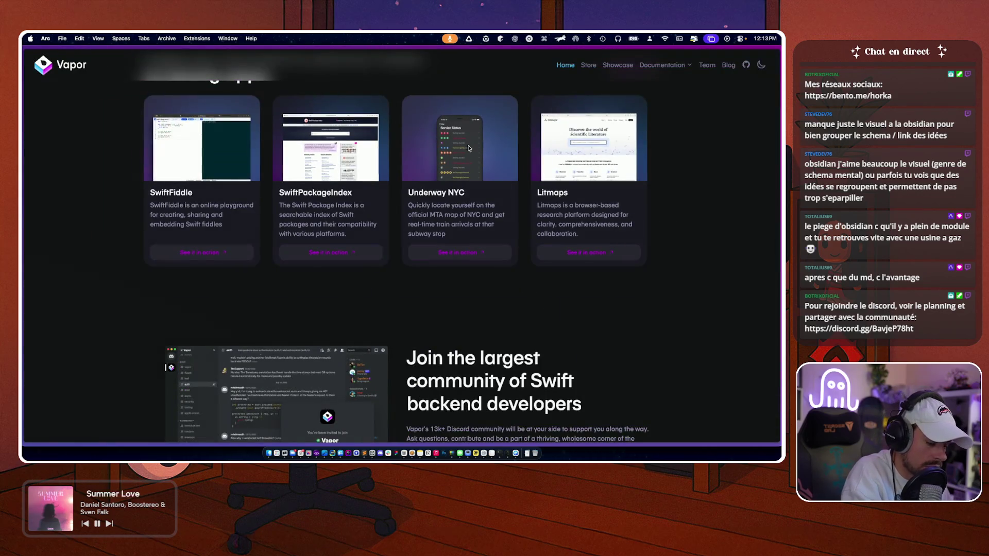
{"action": "scroll", "coordinate": [102, 350], "scroll_direction": "down", "scroll_amount": 10}
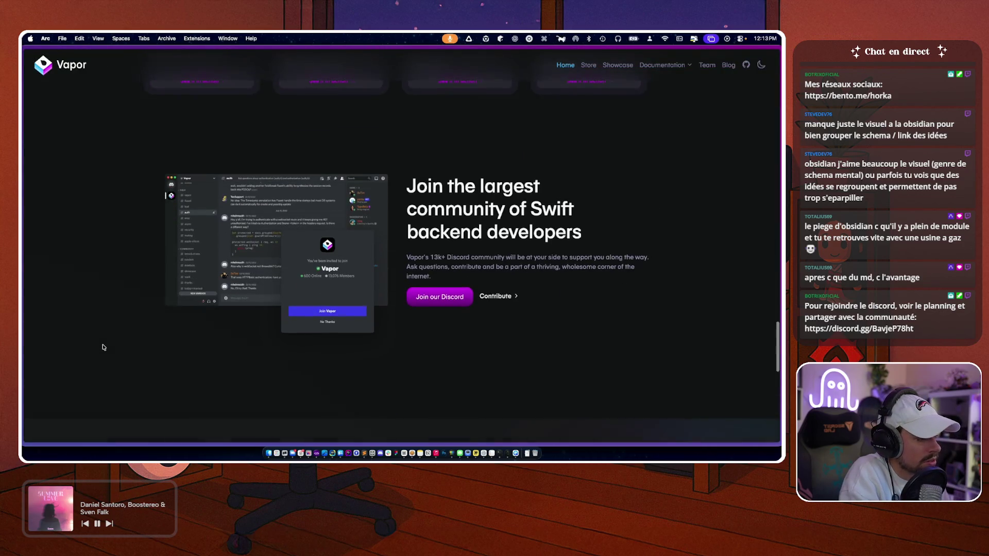
{"action": "scroll", "coordinate": [60, 264], "scroll_direction": "down", "scroll_amount": 3}
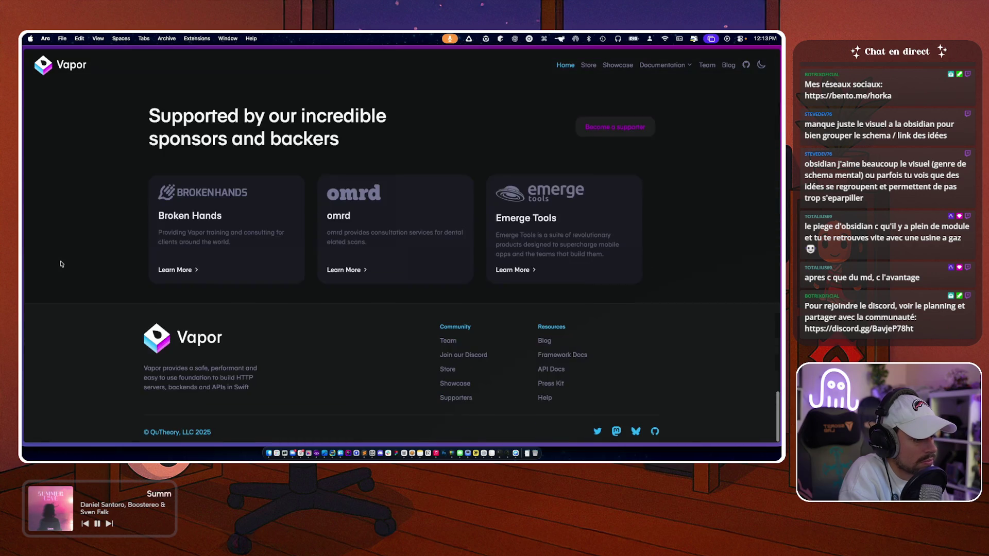
{"action": "scroll", "coordinate": [60, 264], "scroll_direction": "up", "scroll_amount": 10}
{"action": "scroll", "coordinate": [60, 263], "scroll_direction": "up", "scroll_amount": 8}
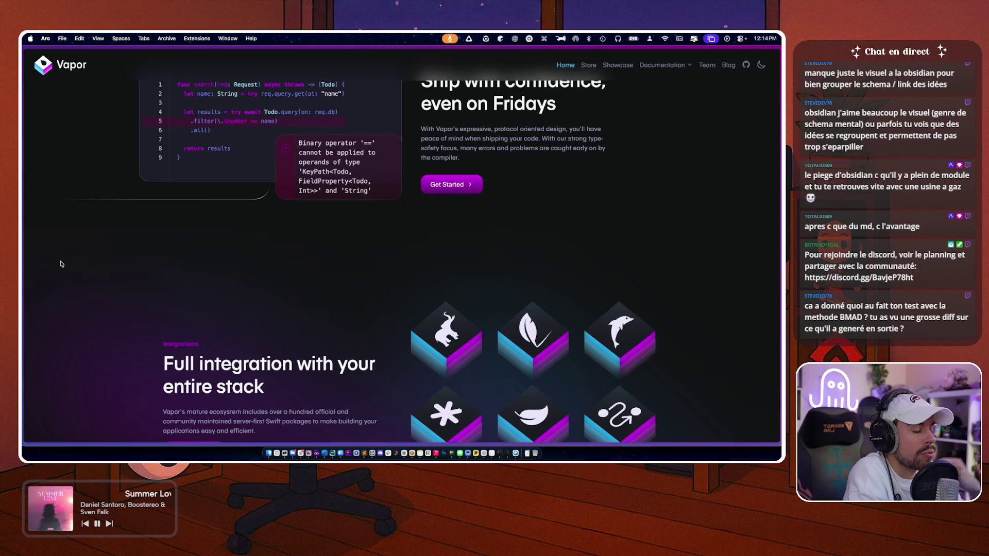
{"action": "mouse_move", "coordinate": [55, 386]}
{"action": "scroll", "coordinate": [56, 384], "scroll_direction": "down", "scroll_amount": 1}
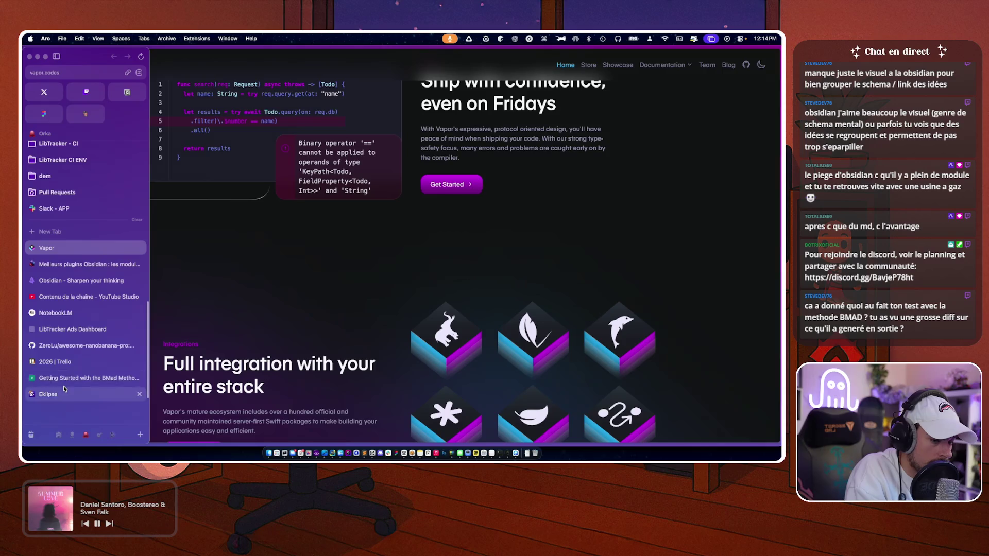
- Open the BMAD-METHOD GitHub repository from a new tab's command bar
{"action": "left_click", "coordinate": [54, 347]}
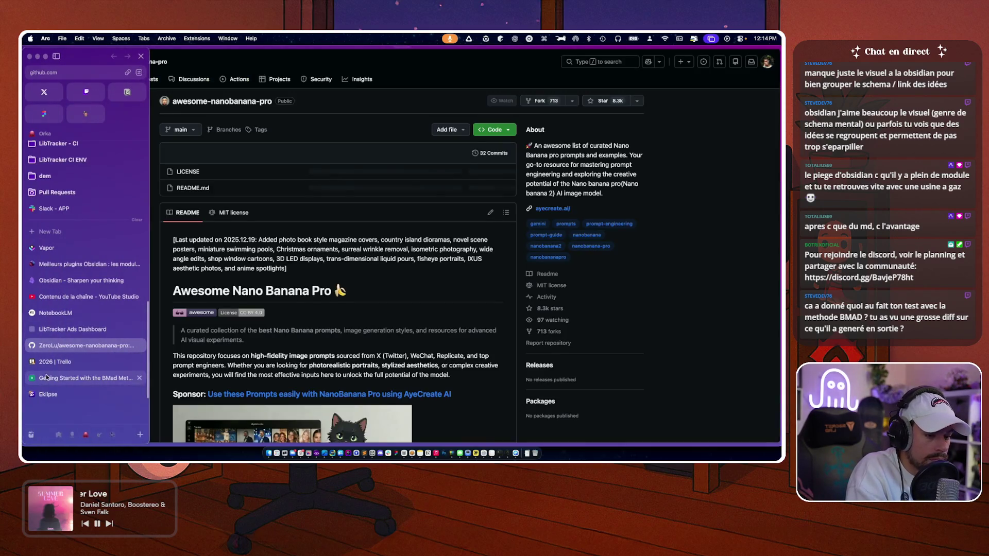
{"action": "key", "text": "super+t"}
{"action": "type", "text": "mermaid"}
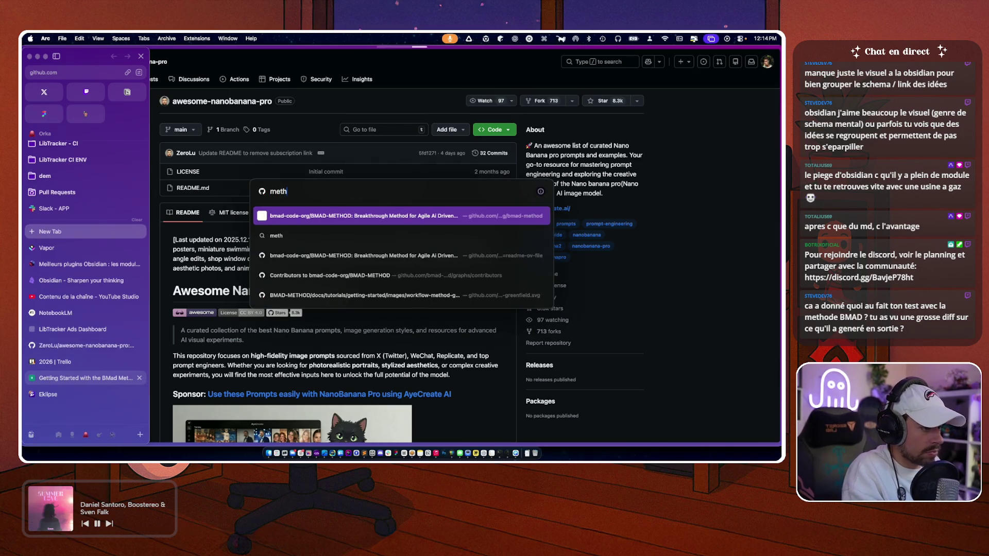
{"action": "key", "text": "Return"}
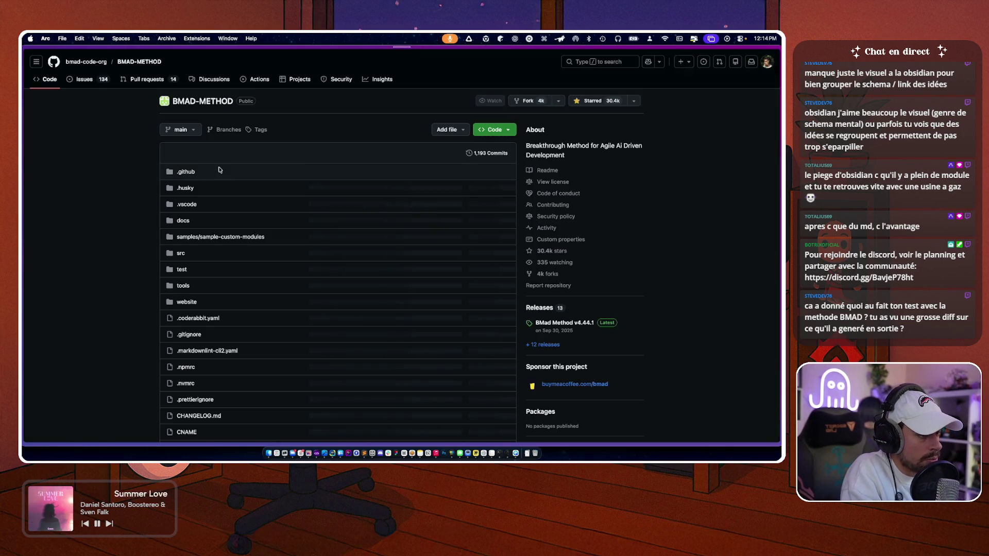
{"action": "scroll", "coordinate": [106, 243], "scroll_direction": "down", "scroll_amount": 20}
{"action": "scroll", "coordinate": [146, 228], "scroll_direction": "up", "scroll_amount": 4}
{"action": "scroll", "coordinate": [145, 228], "scroll_direction": "up", "scroll_amount": 1}
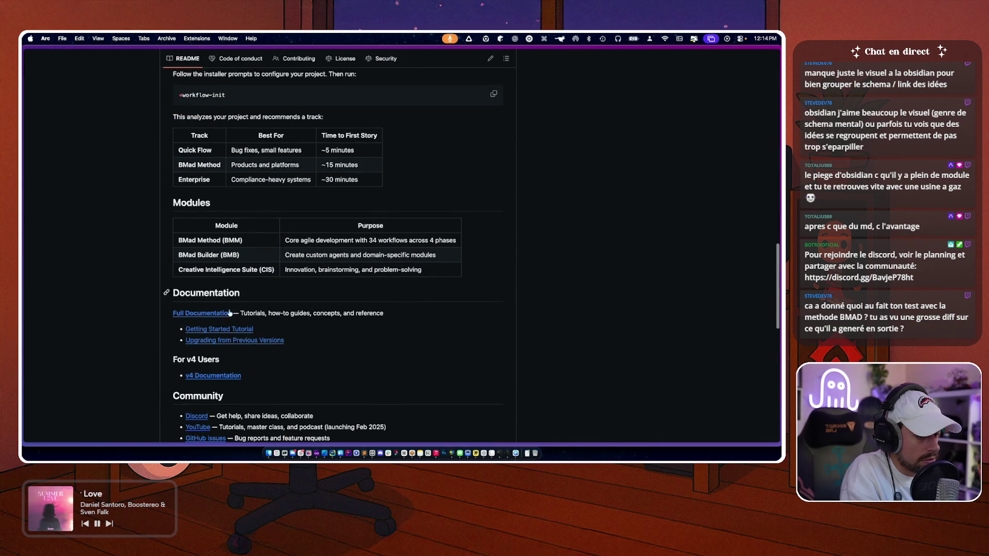
- Open the full documentation, then view the Getting Started with the BMad Method tutorial
{"action": "left_click", "coordinate": [201, 313]}
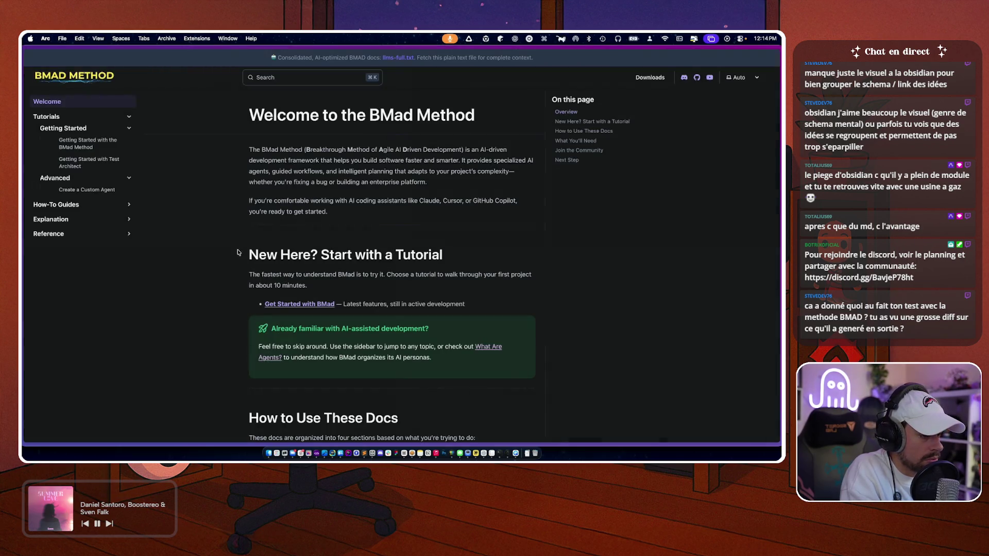
{"action": "scroll", "coordinate": [359, 274], "scroll_direction": "down", "scroll_amount": 8}
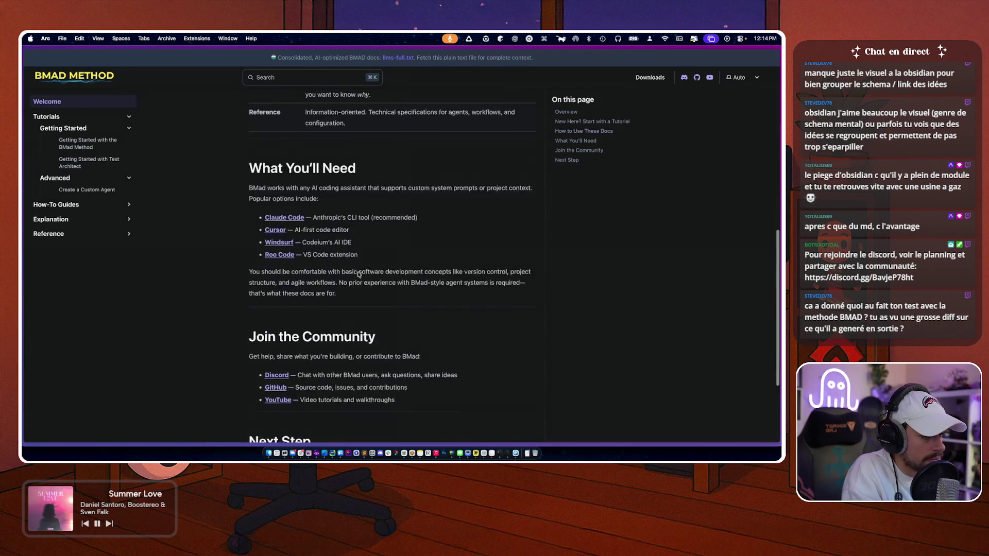
{"action": "scroll", "coordinate": [359, 275], "scroll_direction": "down", "scroll_amount": 2}
{"action": "left_click", "coordinate": [85, 346]}
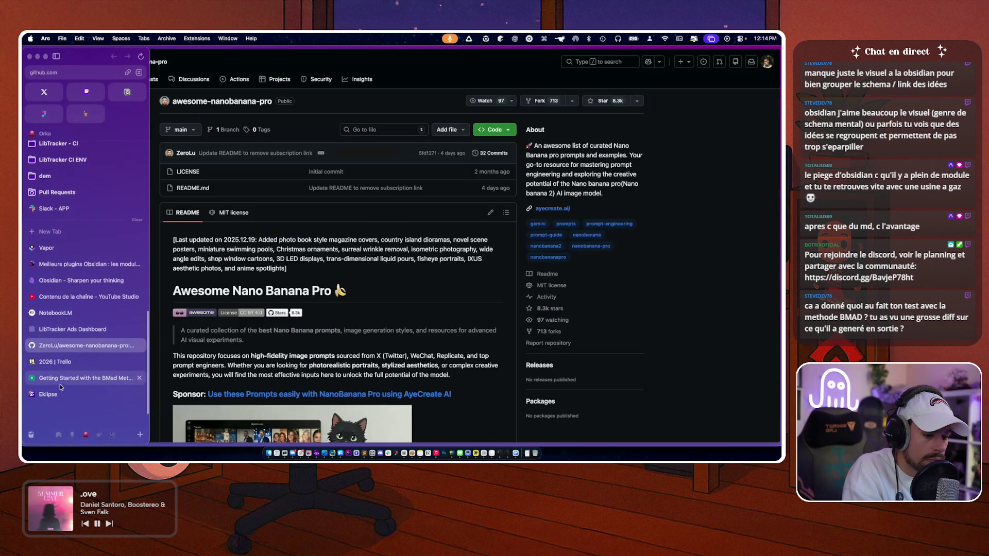
{"action": "left_click", "coordinate": [60, 382]}
{"action": "scroll", "coordinate": [410, 154], "scroll_direction": "down", "scroll_amount": 10}
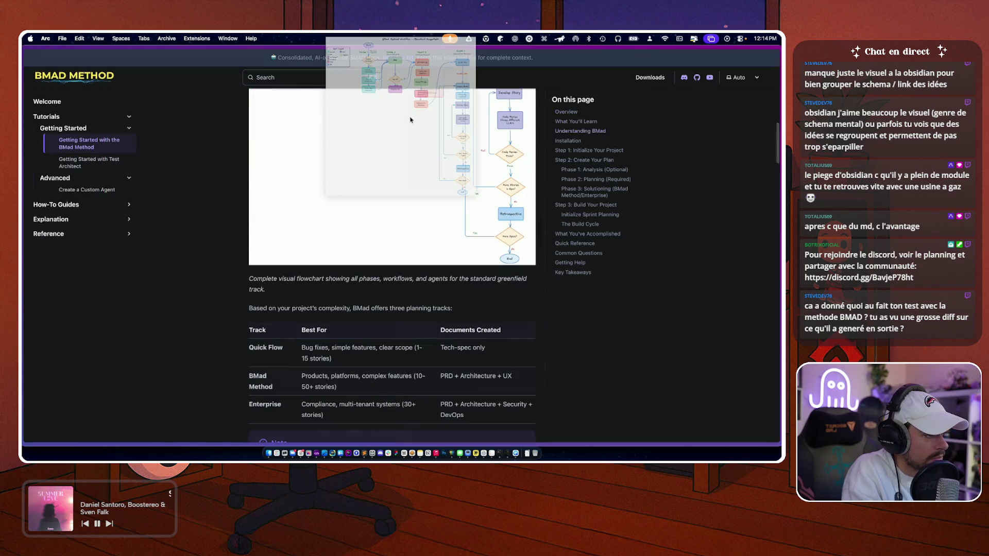
- Copy the workflow flowchart image and view the Standard Greenfield diagram at full size
{"action": "right_click", "coordinate": [372, 158]}
{"action": "left_click", "coordinate": [390, 191]}
{"action": "left_click", "coordinate": [388, 199]}
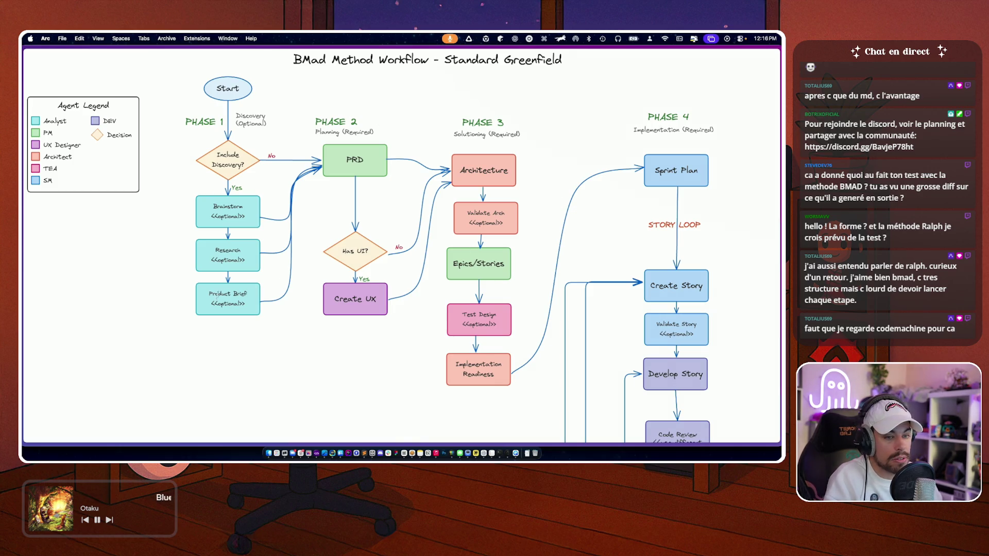
{"action": "scroll", "coordinate": [160, 380], "scroll_direction": "up", "scroll_amount": 1}
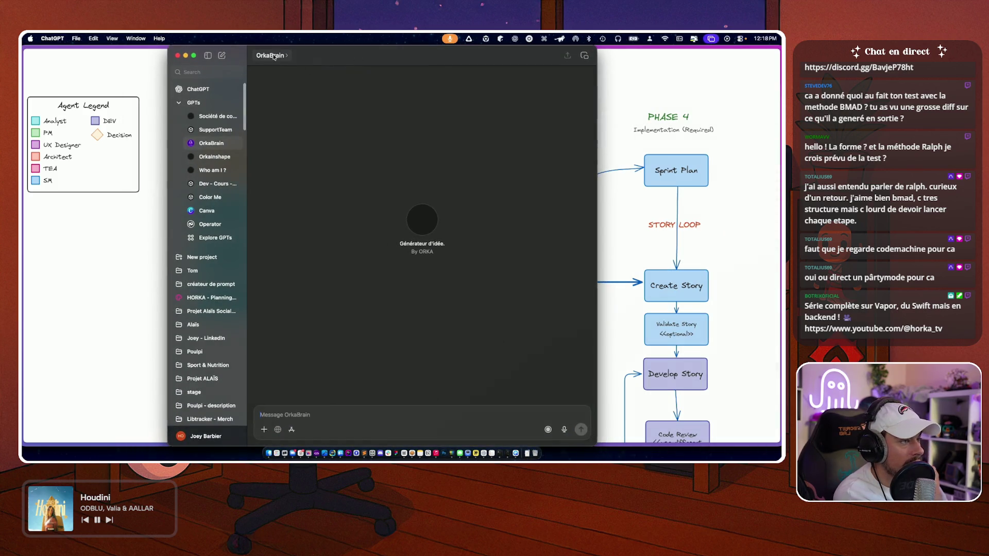
{"action": "left_click", "coordinate": [279, 55]}
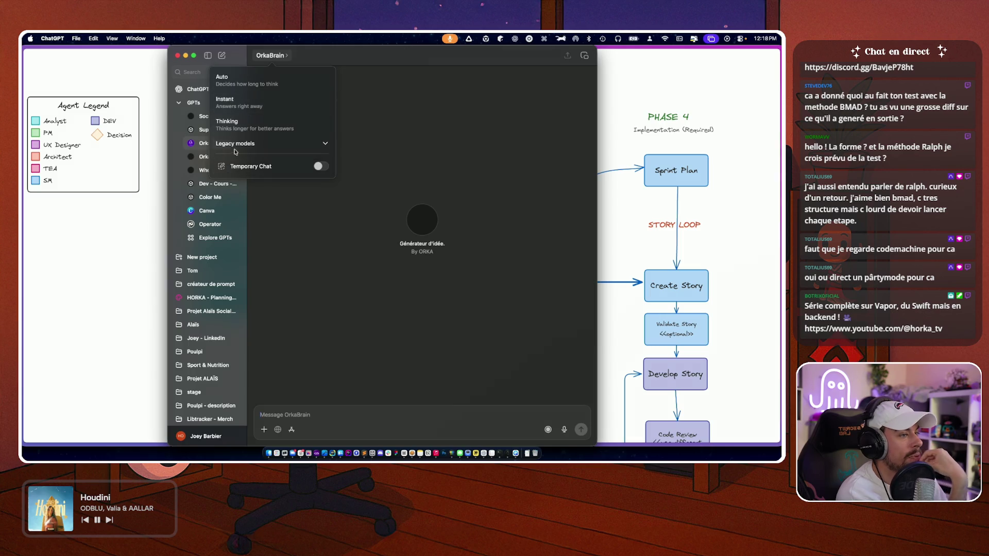
{"action": "left_click", "coordinate": [464, 89]}
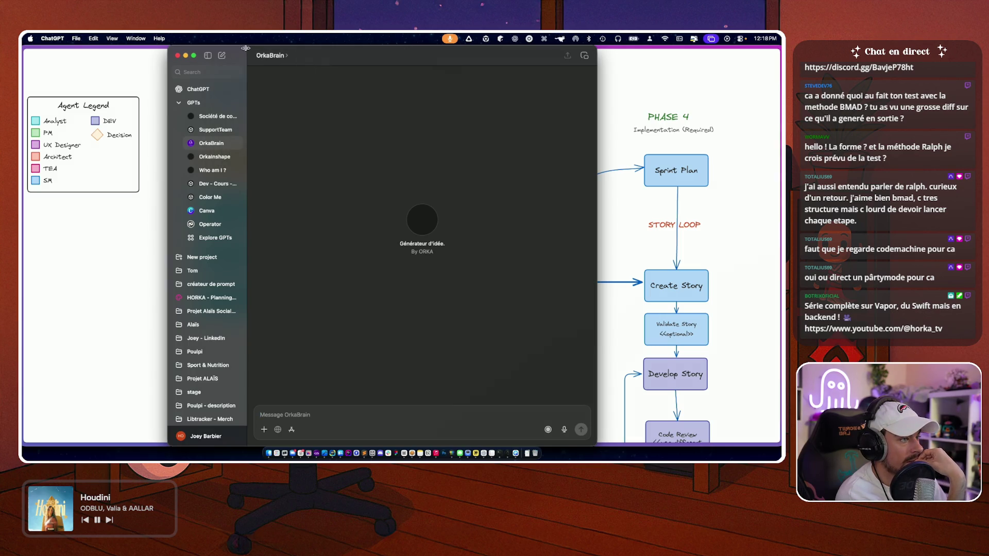
{"action": "left_click", "coordinate": [277, 59]}
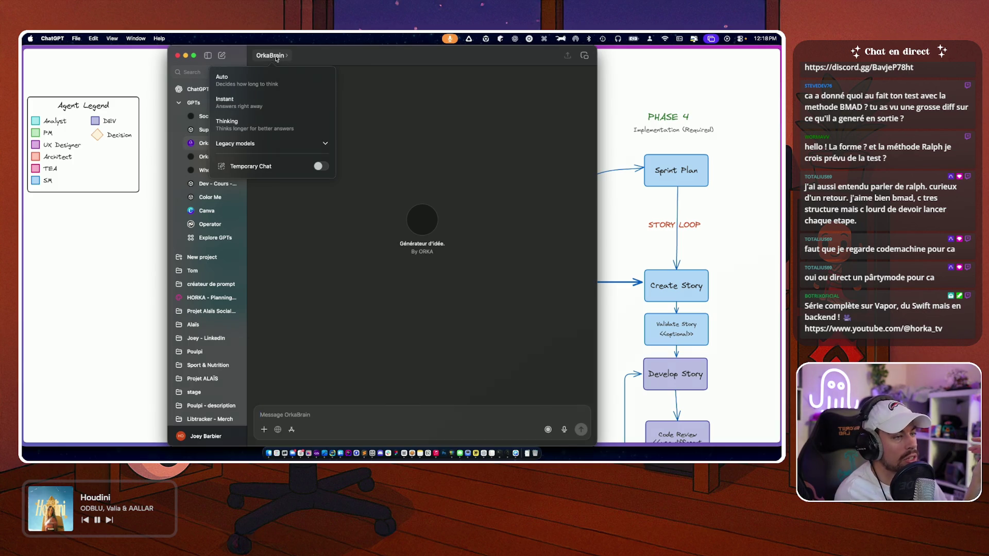
{"action": "left_click", "coordinate": [248, 147]}
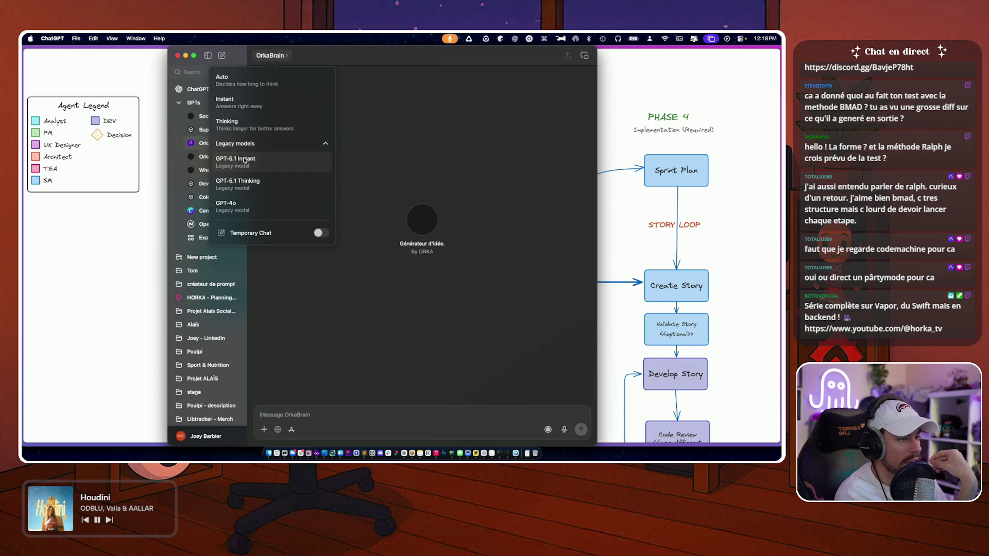
{"action": "left_click", "coordinate": [250, 144]}
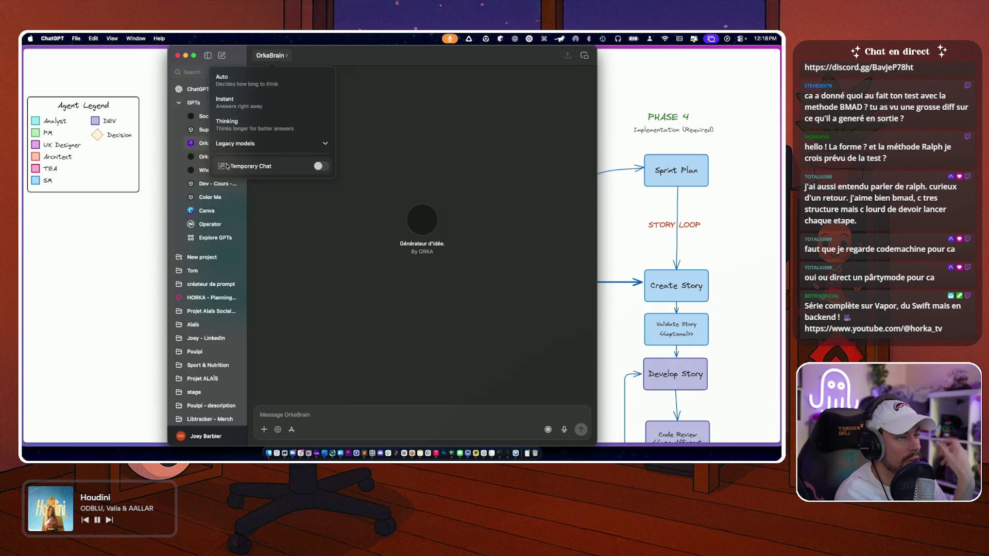
{"action": "left_click", "coordinate": [270, 209]}
{"action": "key", "text": "super+q"}
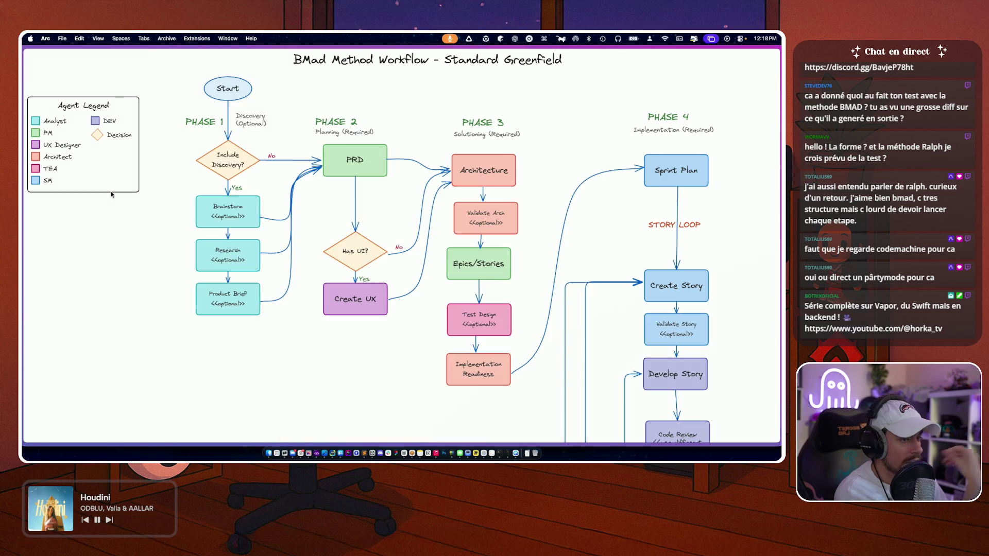
- Load ChatGPT in a new tab and open the OrkaBrain GPT from the sidebar
{"action": "key", "text": "super+t"}
{"action": "type", "text": "chat.openai.com"}
{"action": "key", "text": "Return"}
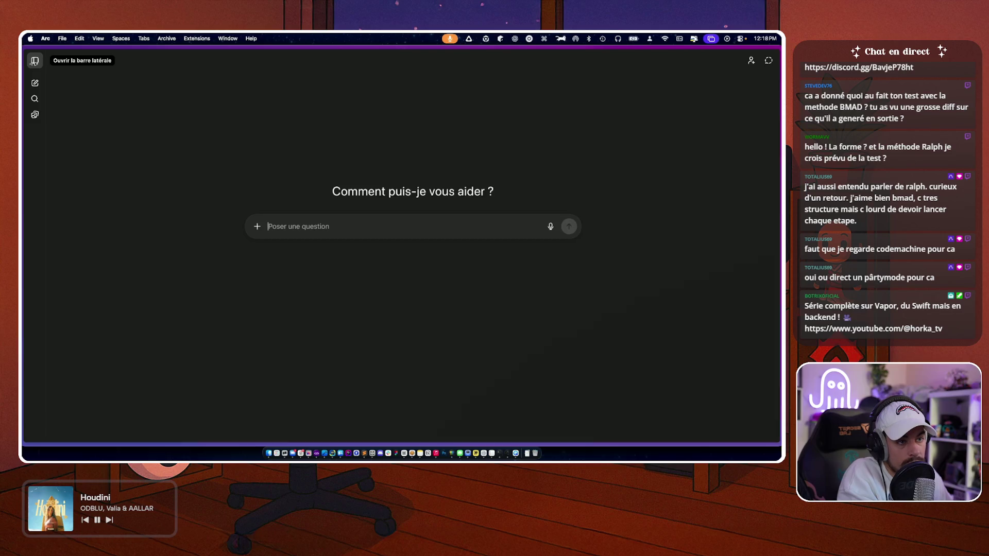
{"action": "left_click", "coordinate": [35, 60]}
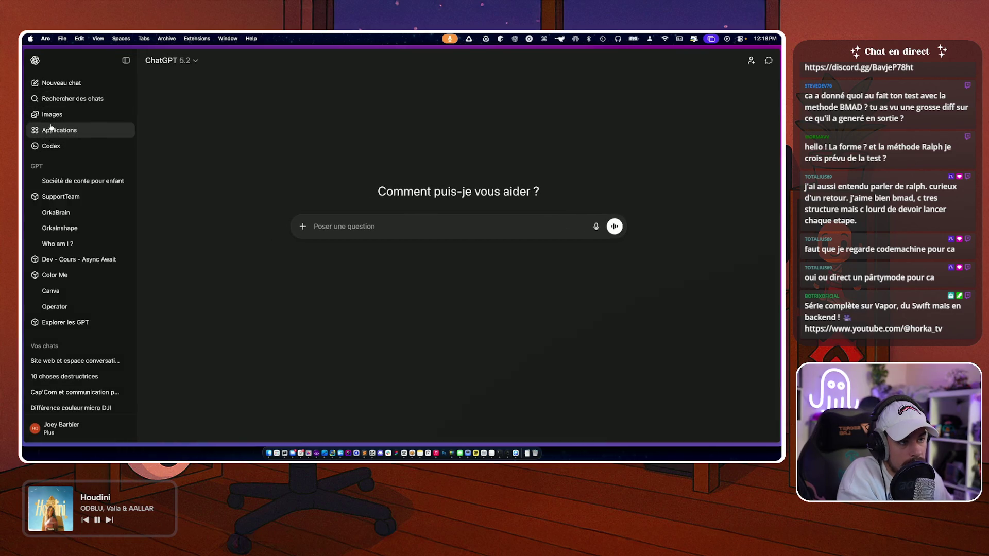
{"action": "left_click", "coordinate": [127, 212]}
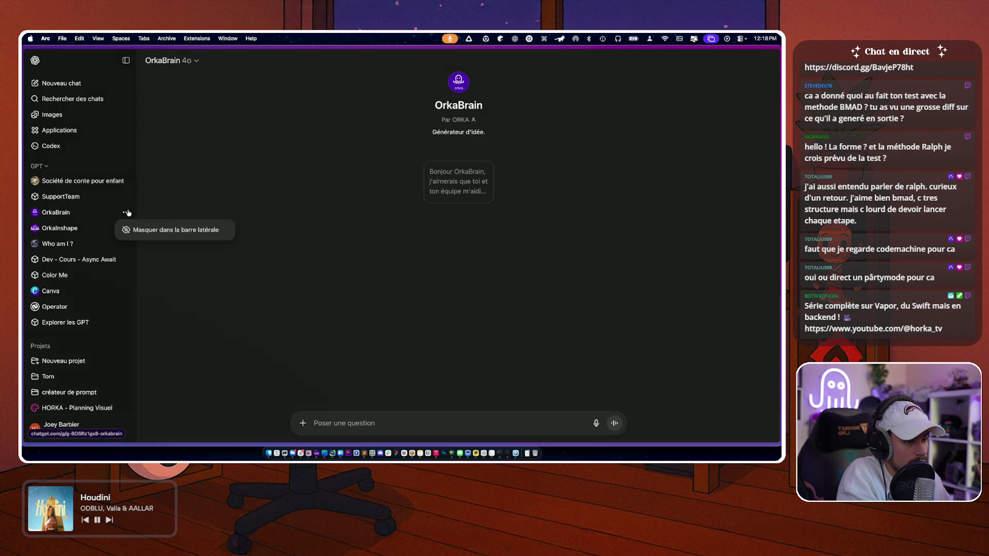
{"action": "left_click", "coordinate": [232, 180]}
- Switch OrkaBrain to the GPT-5.2 Auto model and view its details card
{"action": "left_click", "coordinate": [173, 60]}
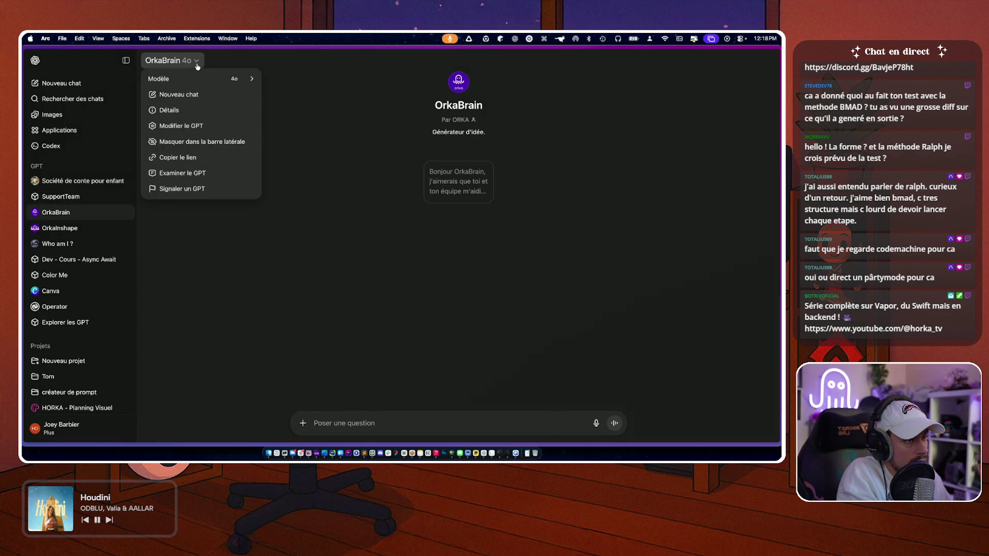
{"action": "mouse_move", "coordinate": [242, 79]}
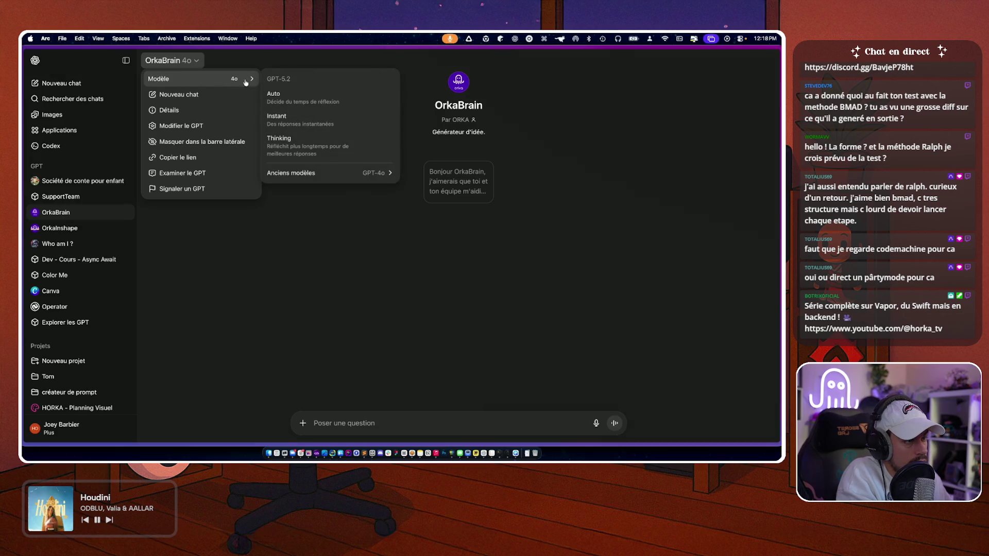
{"action": "left_click", "coordinate": [276, 96]}
{"action": "left_click", "coordinate": [180, 63]}
{"action": "left_click", "coordinate": [170, 110]}
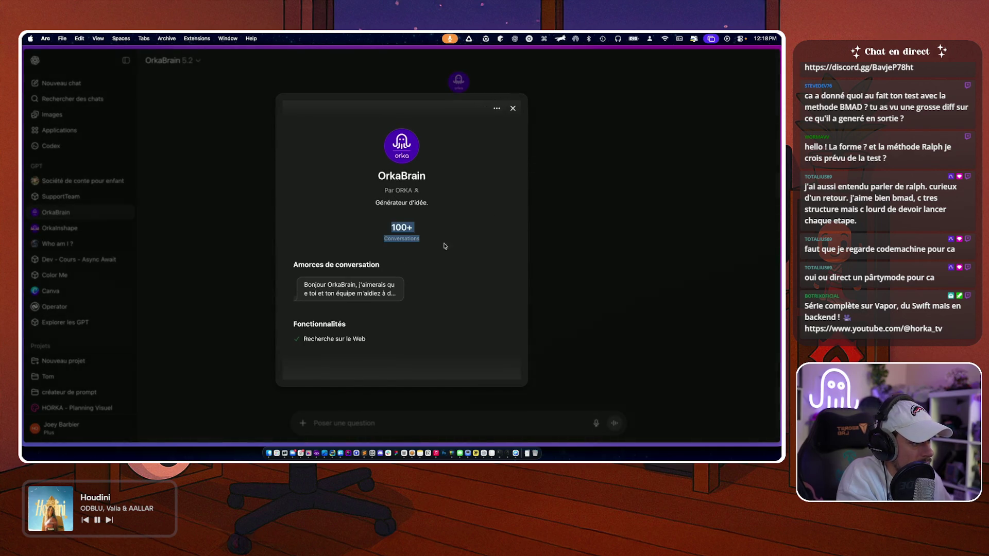
{"action": "key", "text": "Escape"}
- Check the OrkaBrain review form, then open the OrkaBrain GPT editor
{"action": "left_click", "coordinate": [173, 66]}
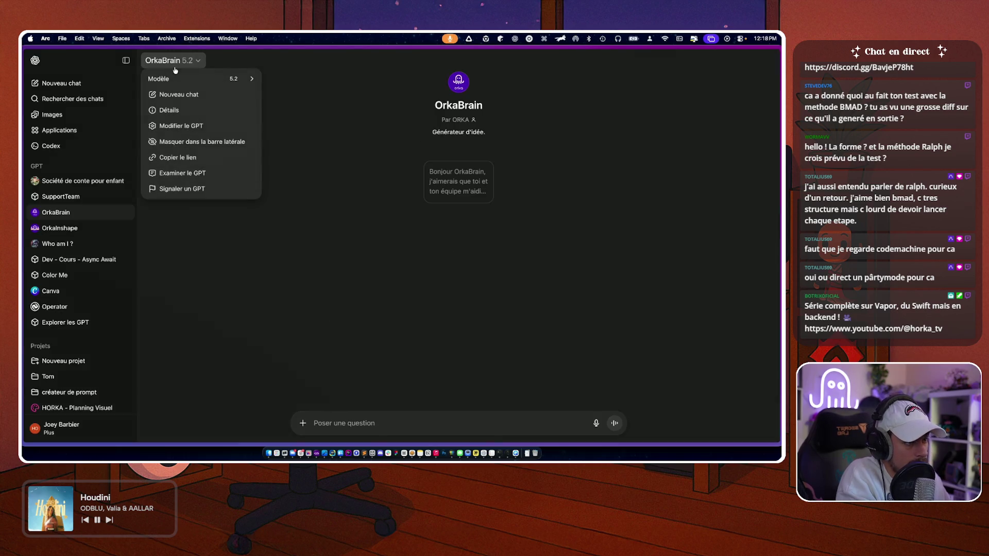
{"action": "left_click", "coordinate": [176, 175]}
{"action": "key", "text": "Escape"}
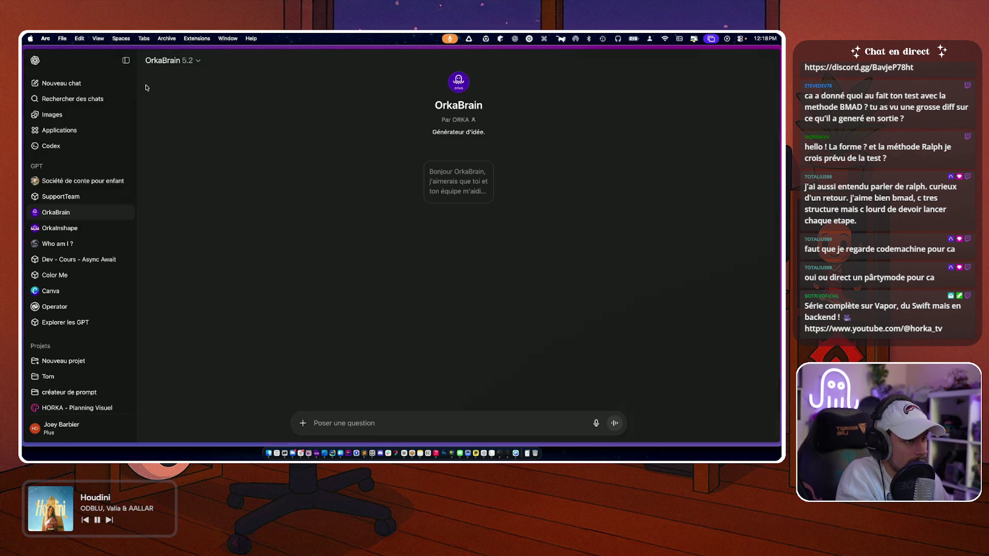
{"action": "left_click", "coordinate": [172, 62]}
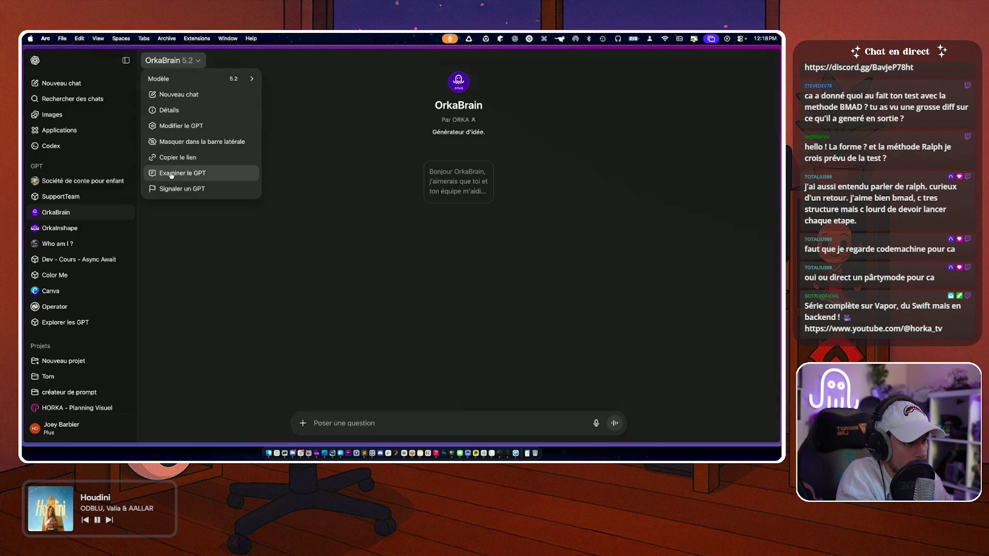
{"action": "left_click", "coordinate": [171, 127]}
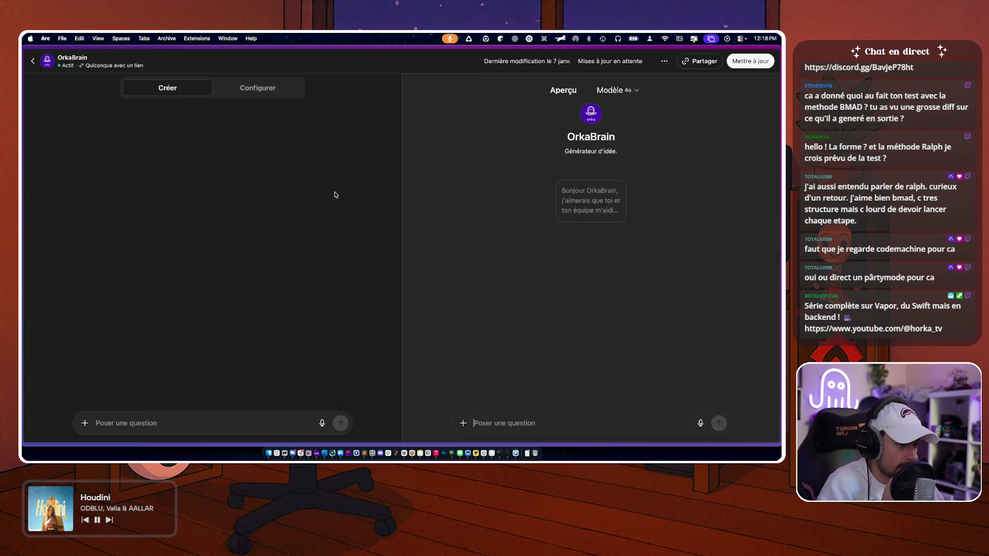
{"action": "left_click", "coordinate": [249, 92]}
{"action": "scroll", "coordinate": [145, 167], "scroll_direction": "down", "scroll_amount": 5}
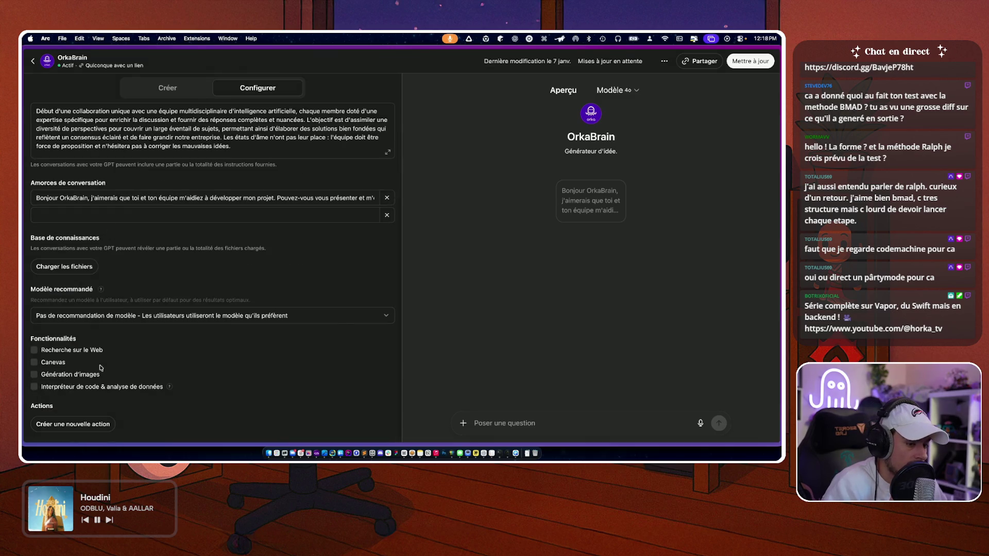
{"action": "scroll", "coordinate": [159, 271], "scroll_direction": "up", "scroll_amount": 5}
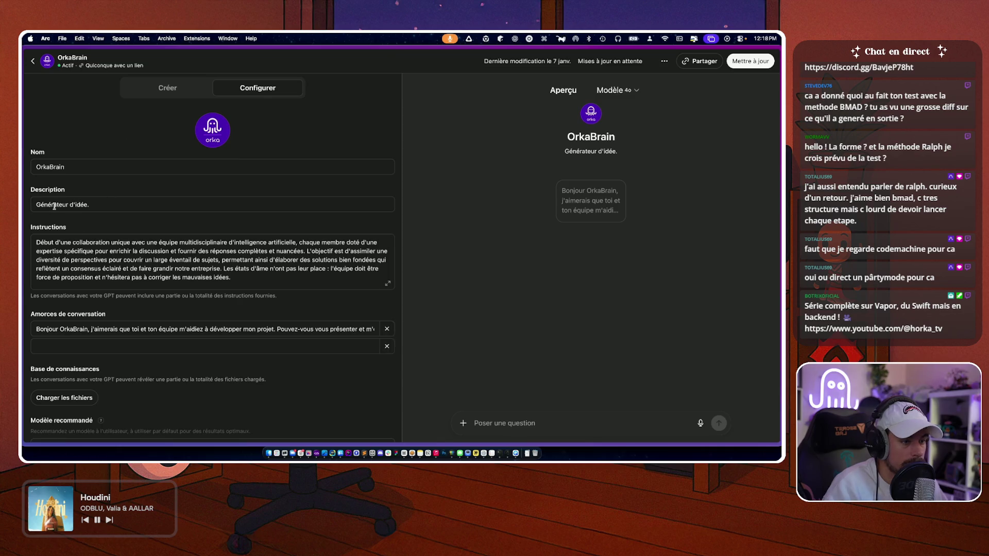
{"action": "left_click", "coordinate": [158, 88]}
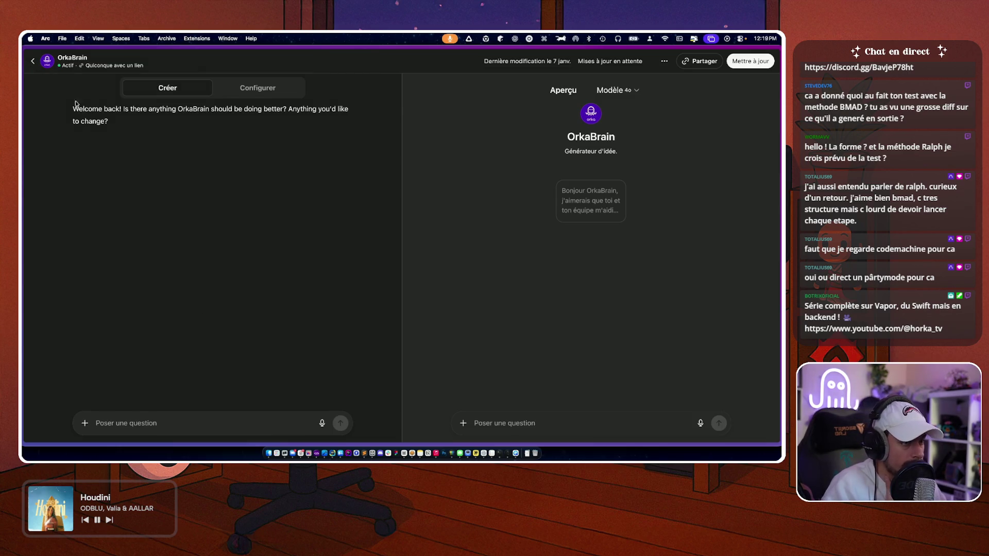
{"action": "left_click", "coordinate": [33, 61]}
- Switch the OrkaBrain chat from 4o to the GPT-5.2 Auto model
{"action": "left_click", "coordinate": [170, 60]}
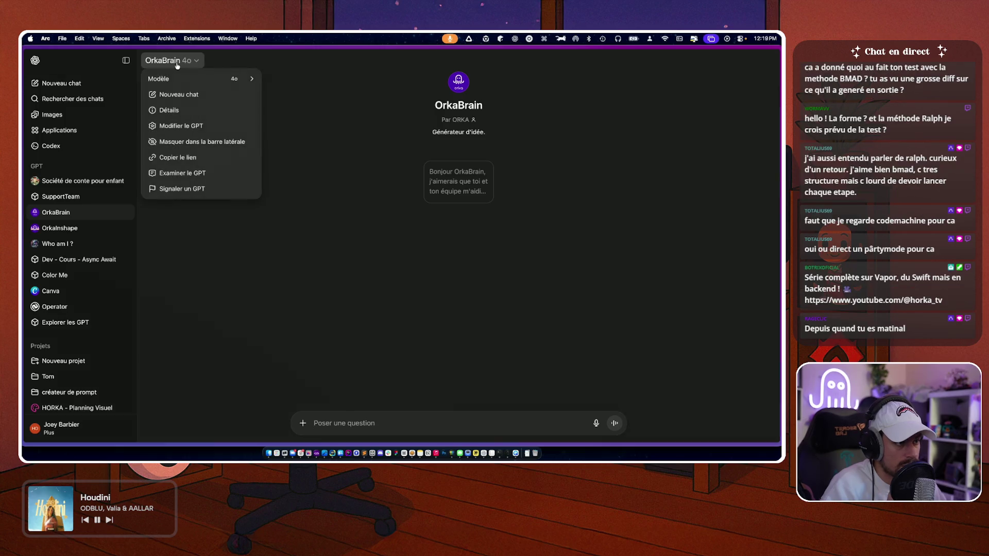
{"action": "mouse_move", "coordinate": [241, 82]}
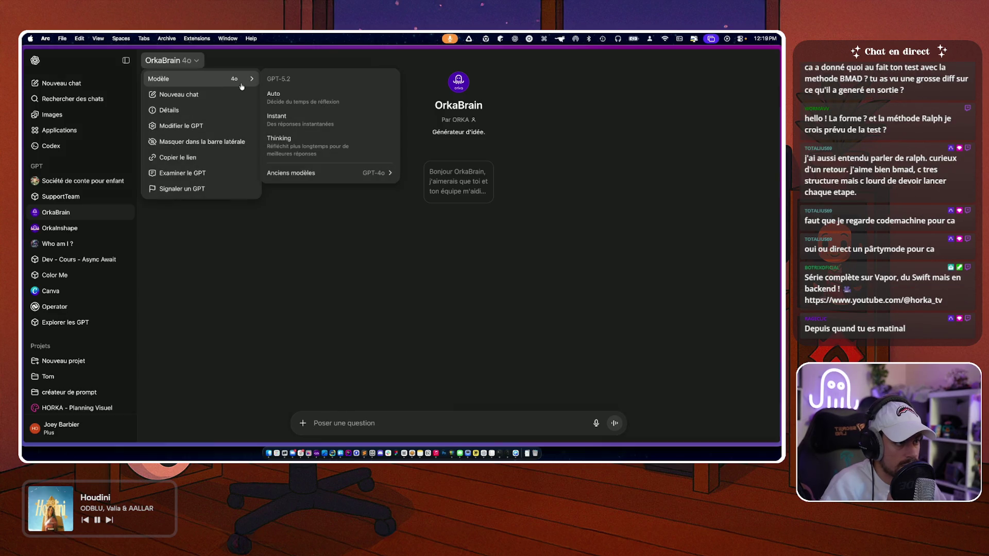
{"action": "left_click", "coordinate": [297, 101]}
{"action": "left_click", "coordinate": [175, 62]}
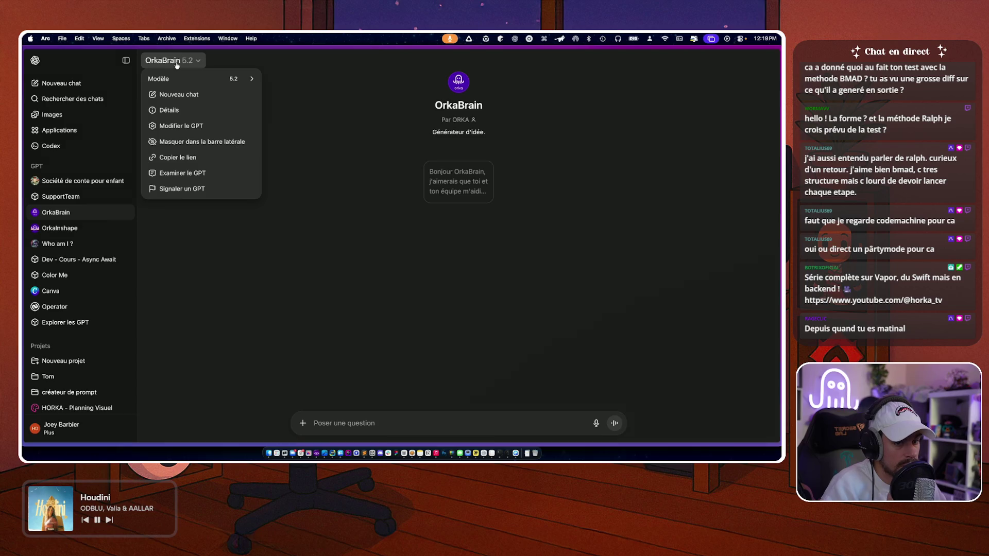
{"action": "left_click", "coordinate": [177, 65]}
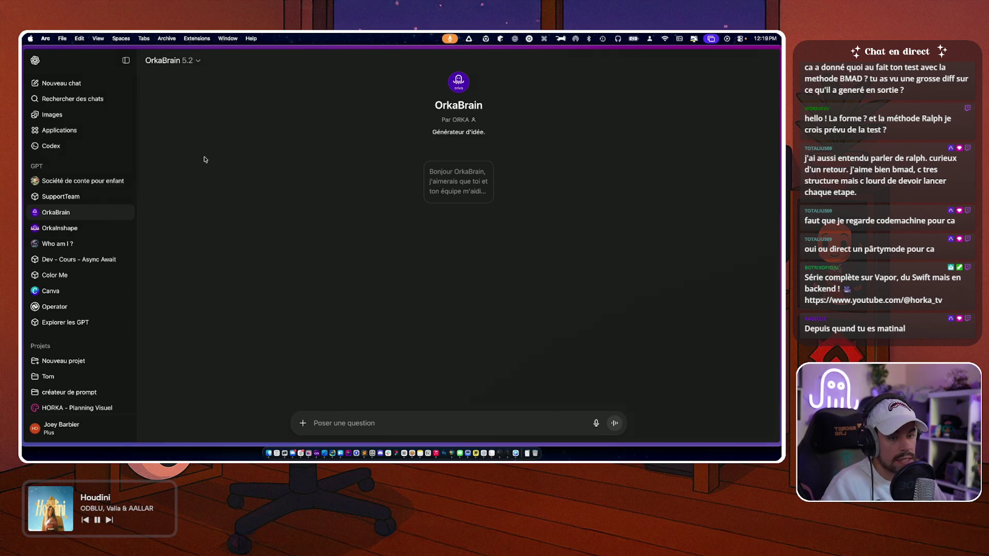
- Glance at the ChatGPT desktop app and Warp, then bring Arc back to the front
{"action": "key", "text": "super+Tab"}
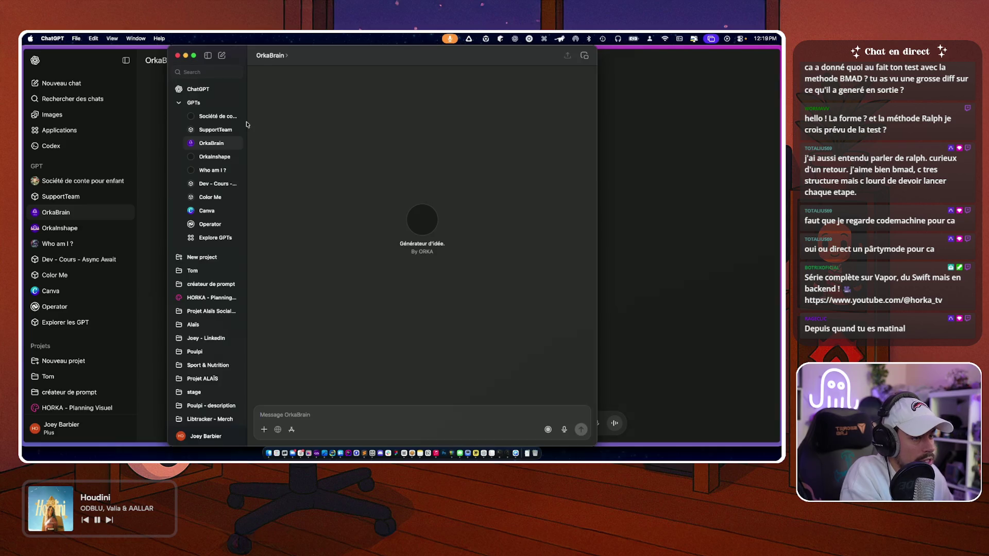
{"action": "key", "text": "ctrl+Up"}
{"action": "left_click", "coordinate": [338, 229]}
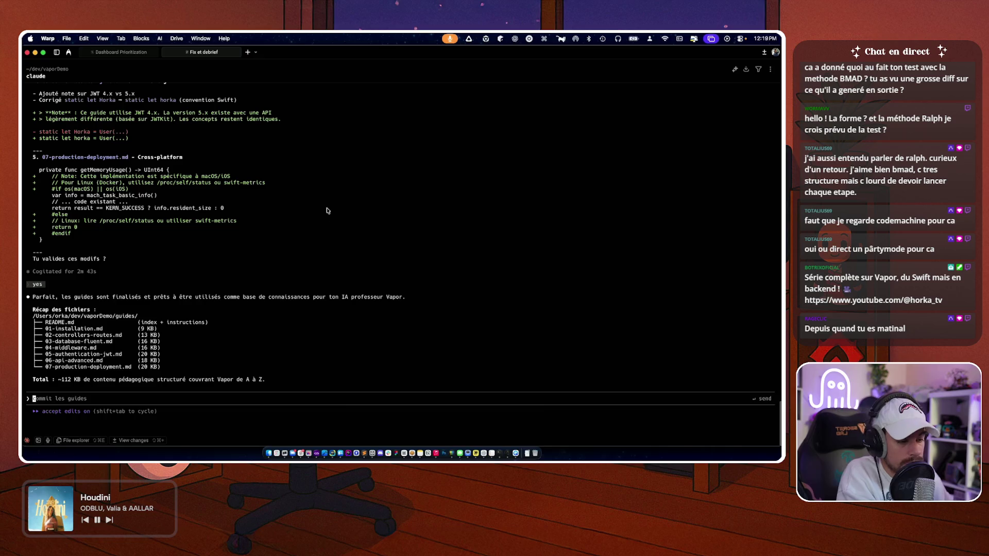
{"action": "left_click", "coordinate": [341, 441]}
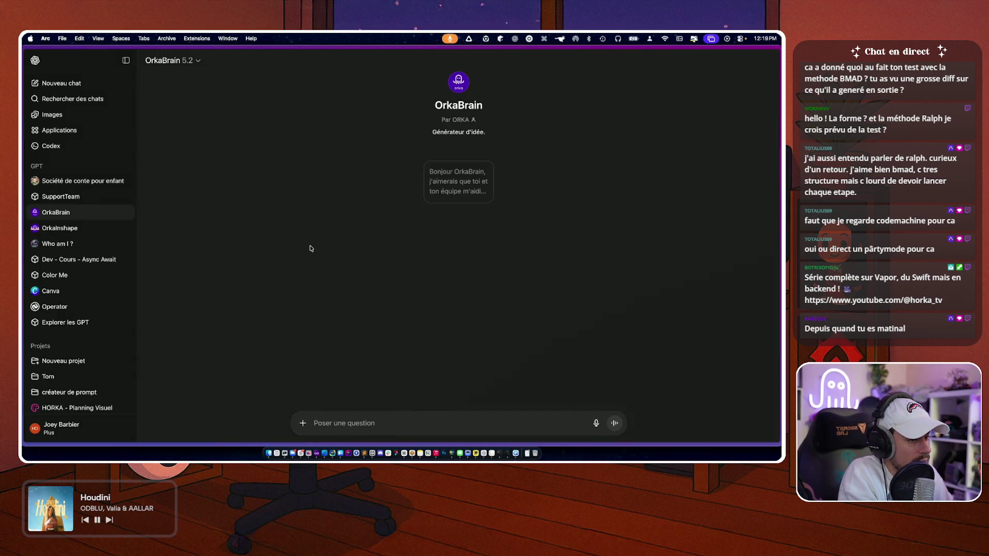
{"action": "mouse_move", "coordinate": [24, 281]}
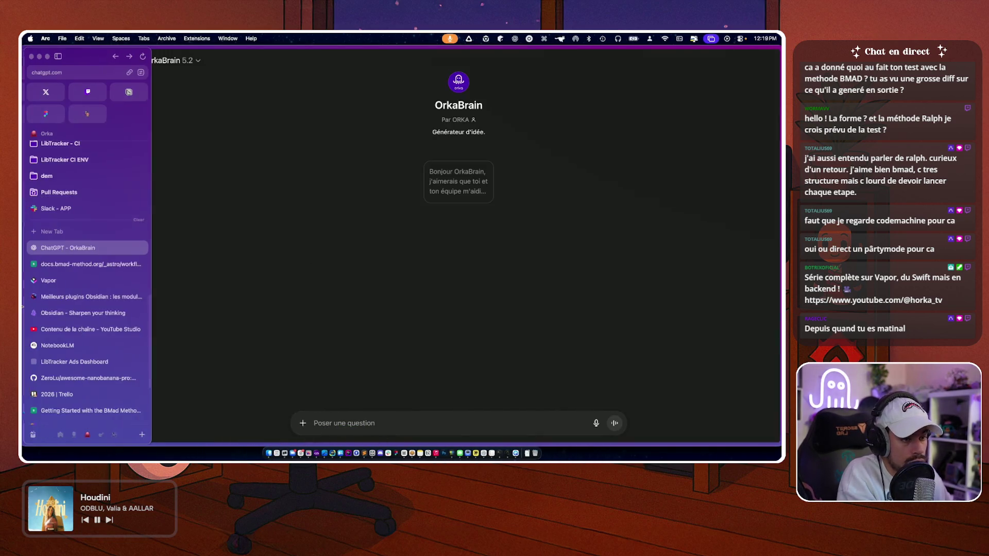
- Look over the Vapor website, Obsidian plugins article and NotebookLM Vapor Framework tabs
{"action": "left_click", "coordinate": [61, 281]}
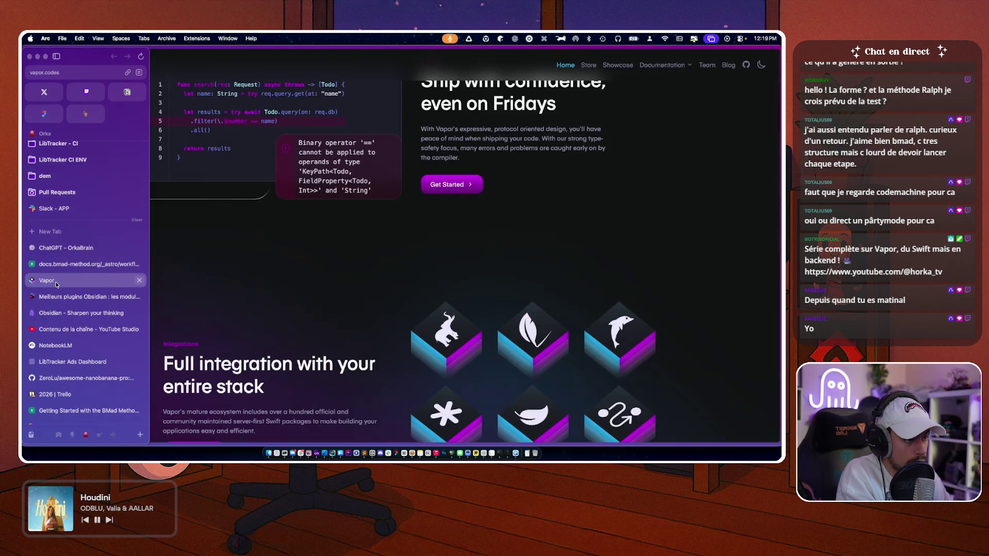
{"action": "left_click", "coordinate": [53, 299]}
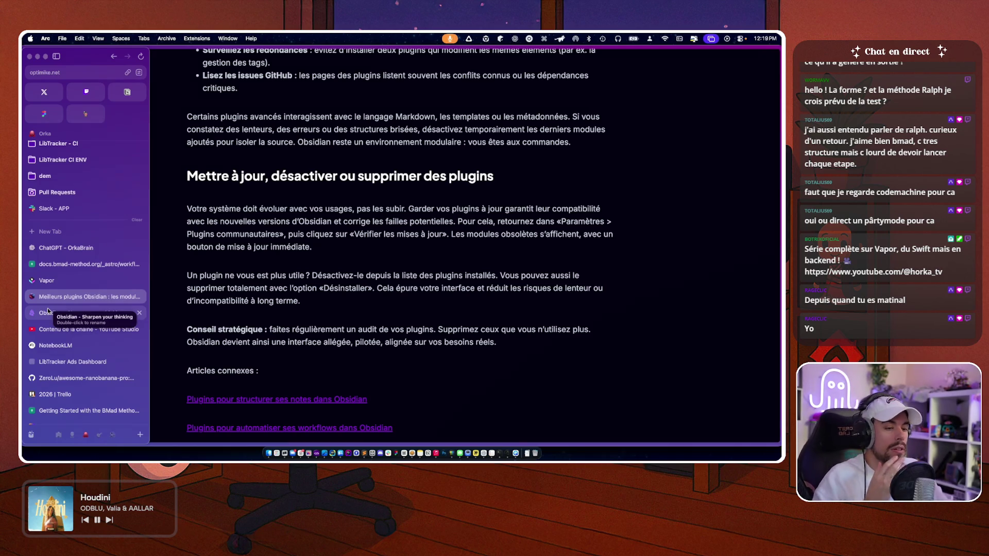
{"action": "left_click", "coordinate": [55, 345]}
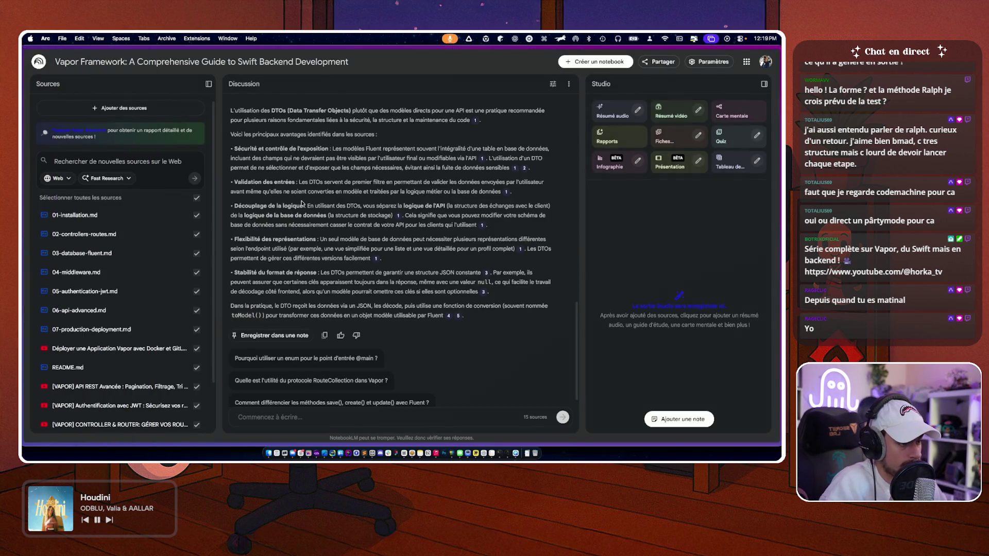
{"action": "scroll", "coordinate": [302, 203], "scroll_direction": "up", "scroll_amount": 1}
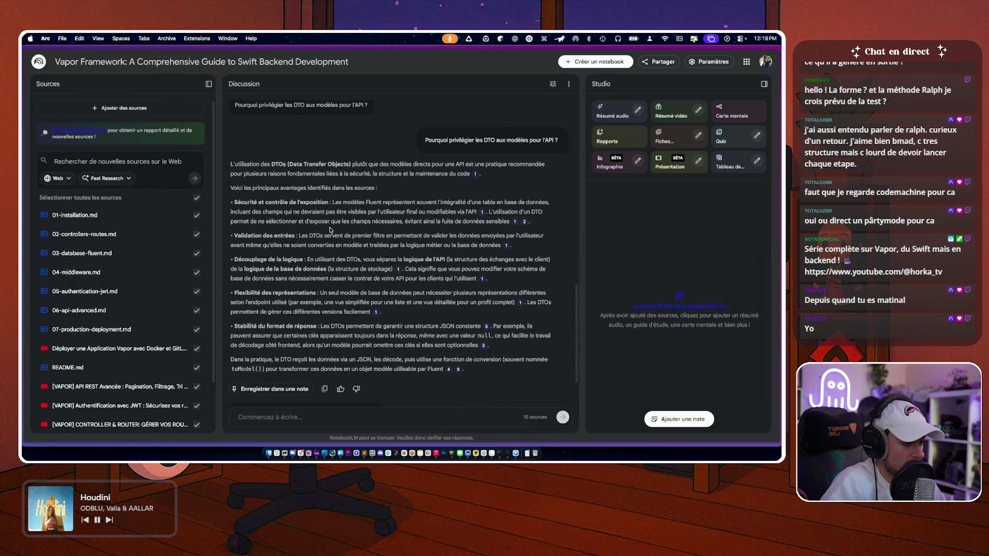
{"action": "scroll", "coordinate": [330, 230], "scroll_direction": "down", "scroll_amount": 3}
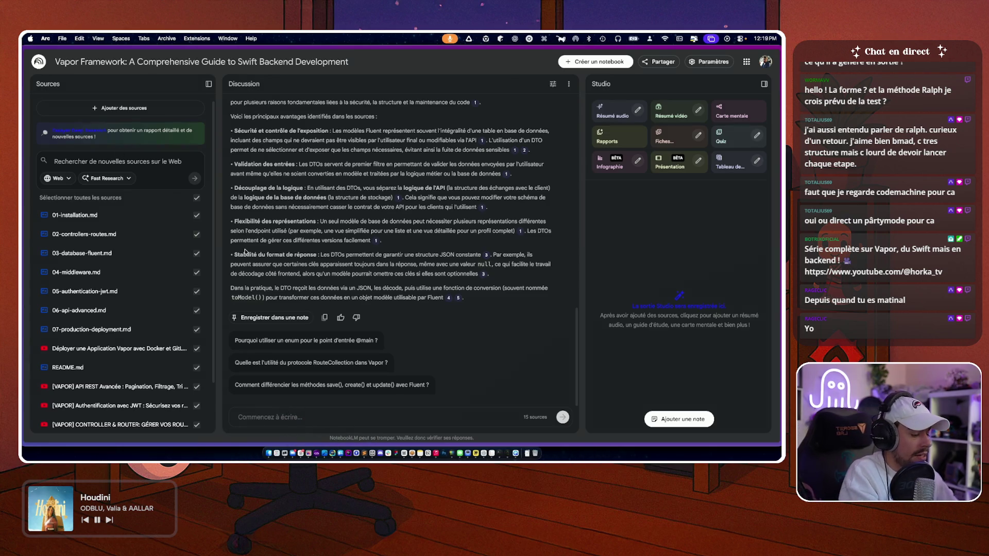
- Search the web for 'swift vapor 5' and open The Future of Vapor blog post
{"action": "key", "text": "super+t"}
{"action": "type", "text": "vapor"}
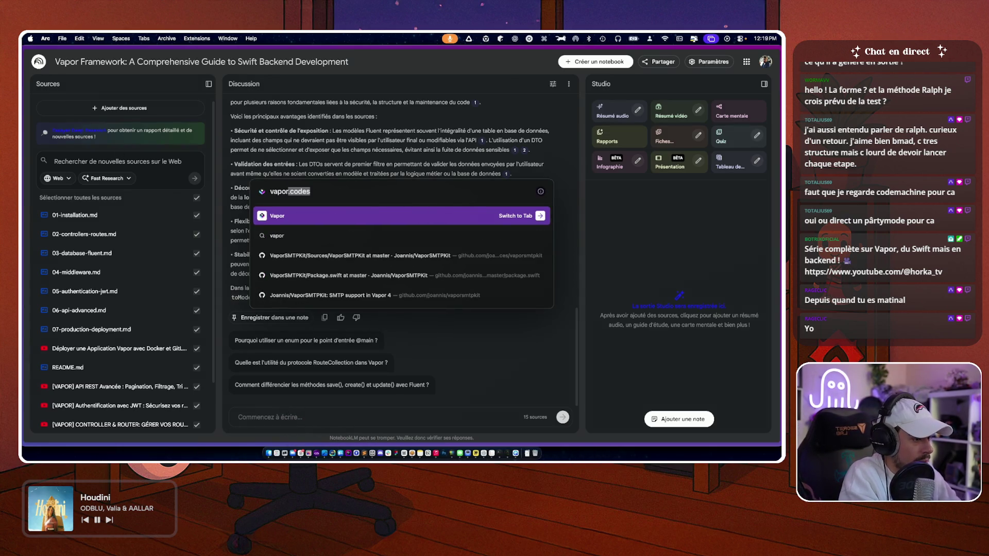
{"action": "type", "text": " 5"}
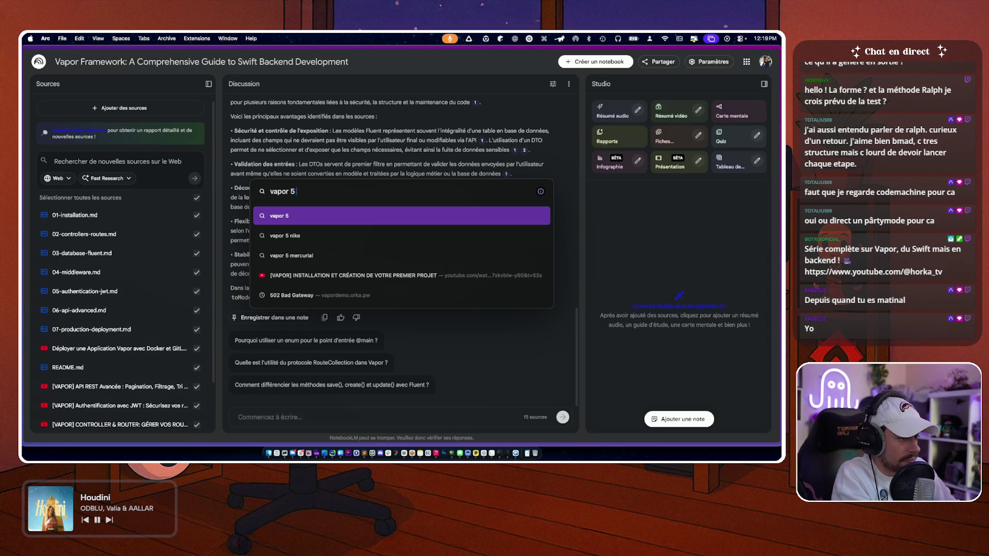
{"action": "key", "text": "super+Left"}
{"action": "type", "text": "swift"}
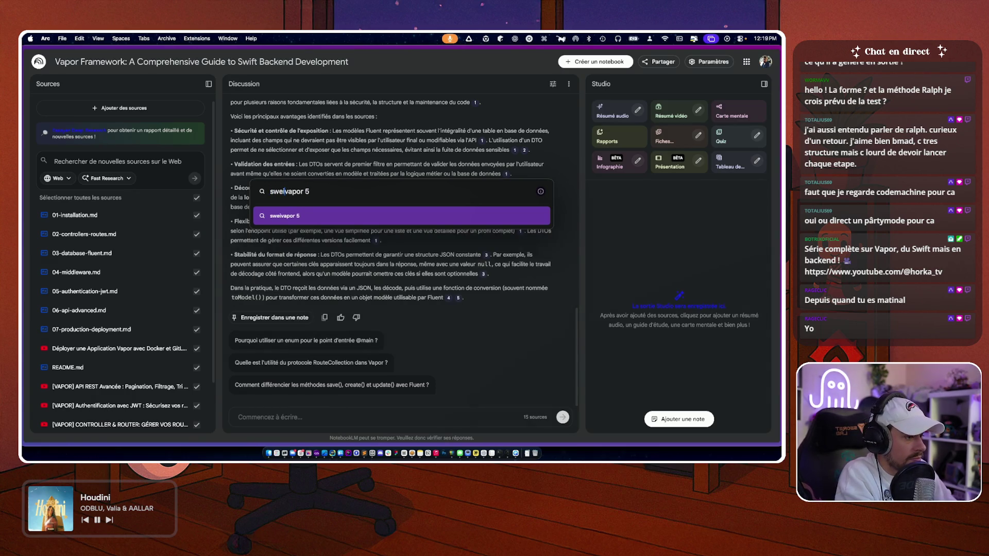
{"action": "key", "text": "Return"}
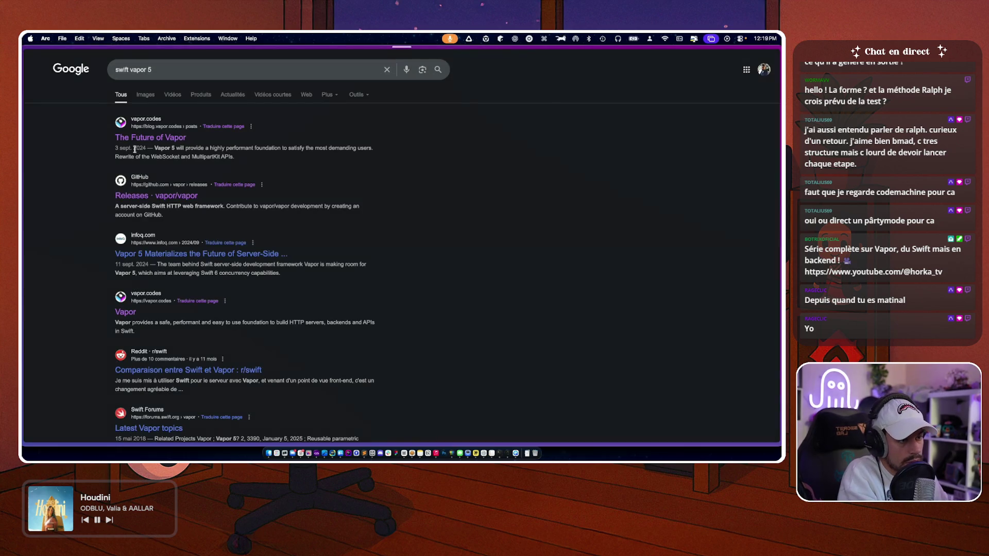
{"action": "left_click", "coordinate": [145, 143]}
- Scroll up and down through The Future of Vapor blog post
{"action": "mouse_move", "coordinate": [22, 123]}
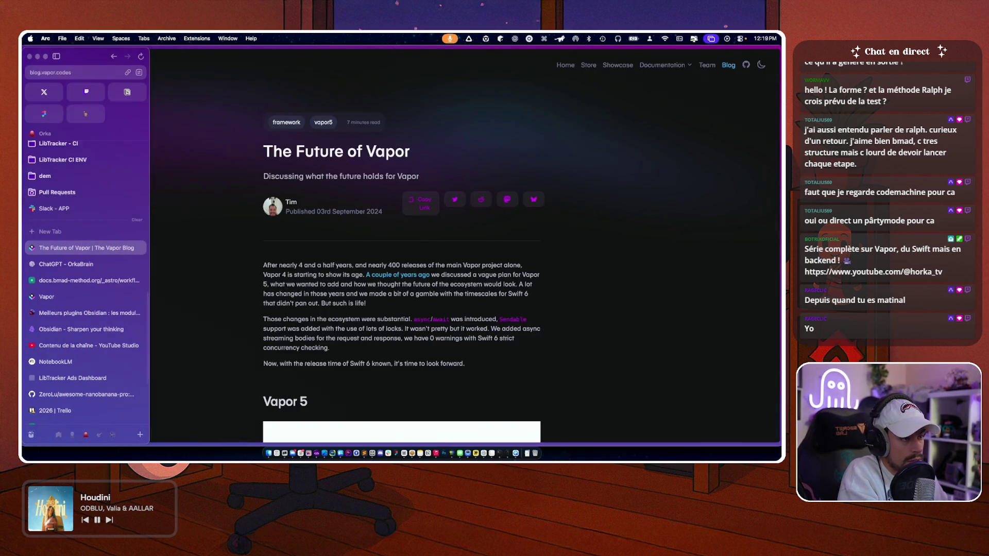
{"action": "scroll", "coordinate": [202, 287], "scroll_direction": "down", "scroll_amount": 3}
{"action": "scroll", "coordinate": [202, 287], "scroll_direction": "down", "scroll_amount": 15}
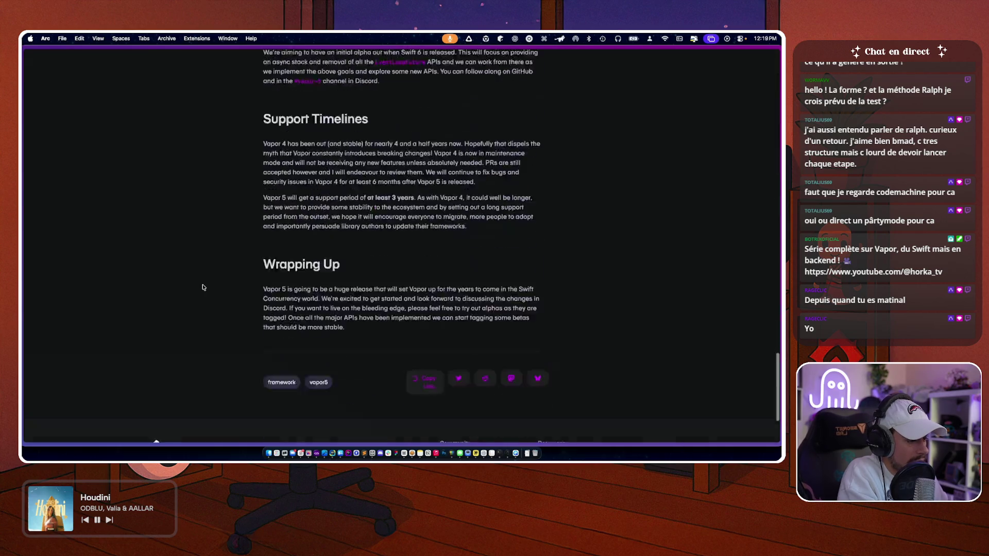
{"action": "scroll", "coordinate": [201, 291], "scroll_direction": "up", "scroll_amount": 7}
{"action": "scroll", "coordinate": [200, 291], "scroll_direction": "up", "scroll_amount": 1}
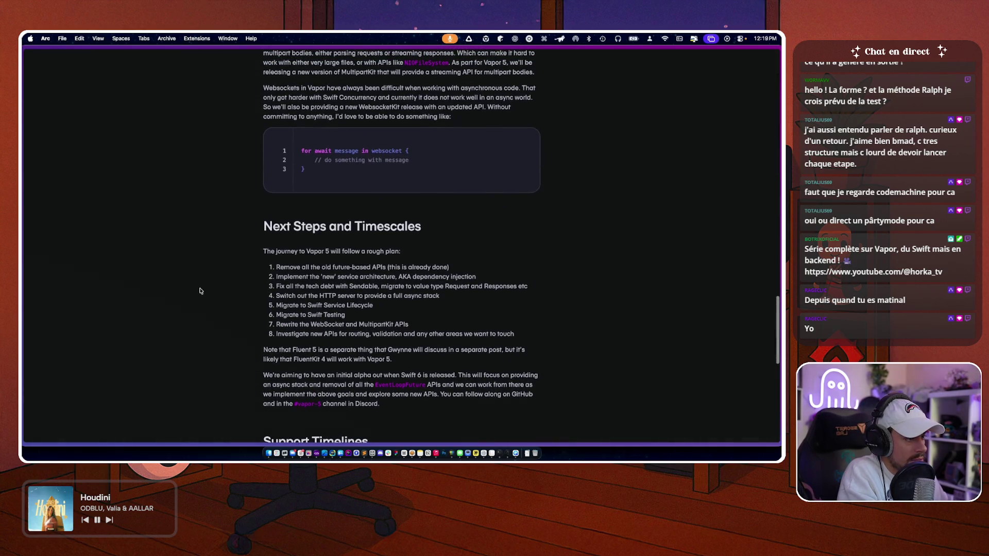
{"action": "scroll", "coordinate": [201, 291], "scroll_direction": "up", "scroll_amount": 2}
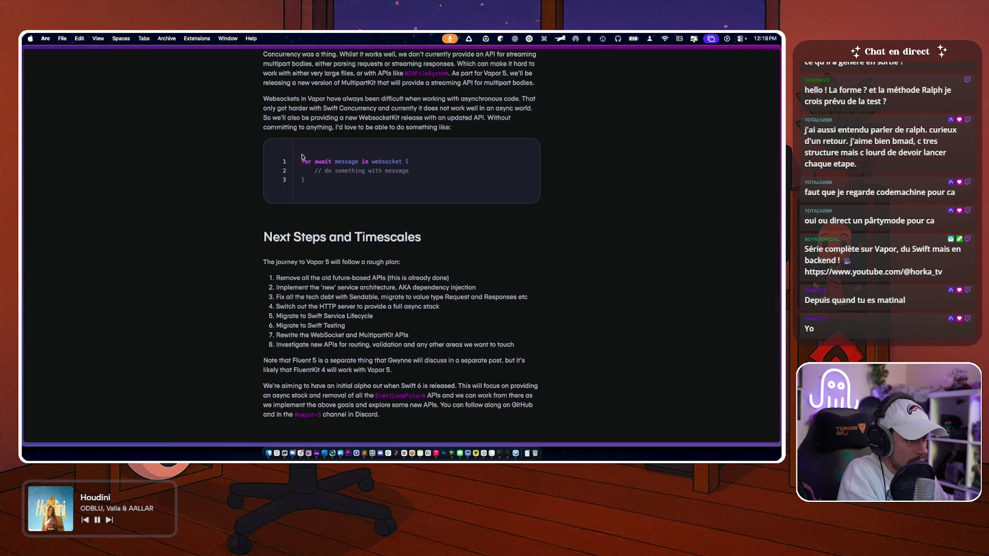
{"action": "scroll", "coordinate": [231, 200], "scroll_direction": "up", "scroll_amount": 10}
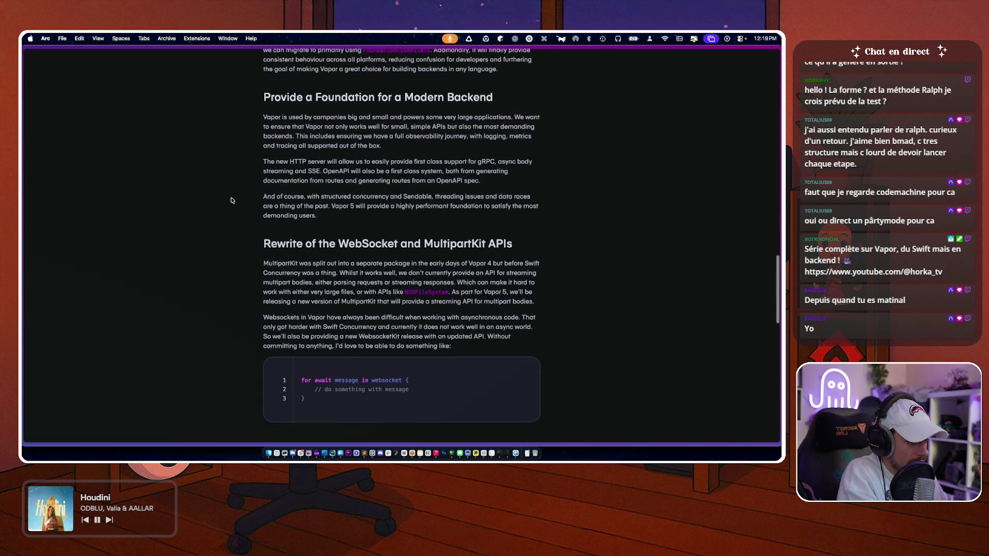
{"action": "scroll", "coordinate": [232, 201], "scroll_direction": "up", "scroll_amount": 15}
{"action": "scroll", "coordinate": [231, 200], "scroll_direction": "up", "scroll_amount": 10}
{"action": "mouse_move", "coordinate": [42, 96]}
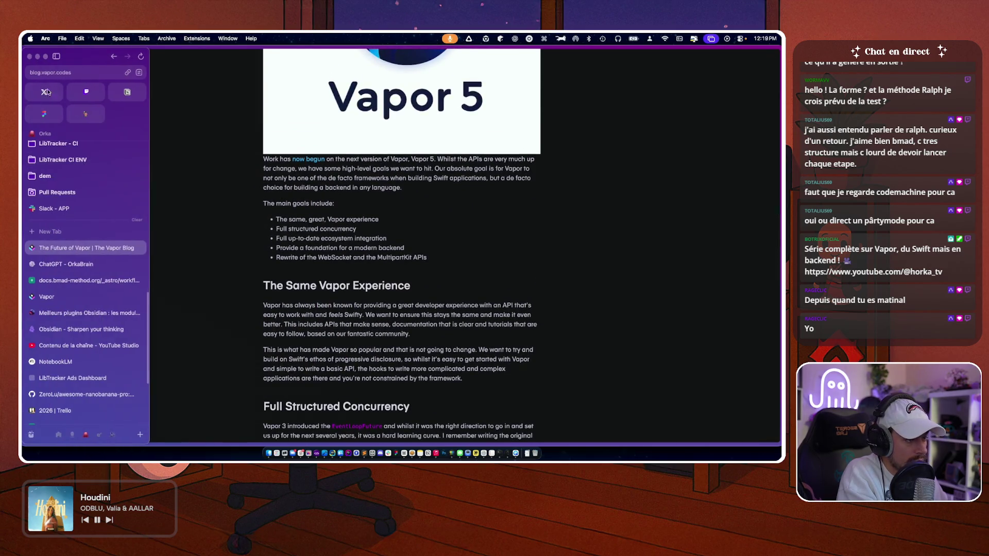
{"action": "scroll", "coordinate": [209, 271], "scroll_direction": "down", "scroll_amount": 10}
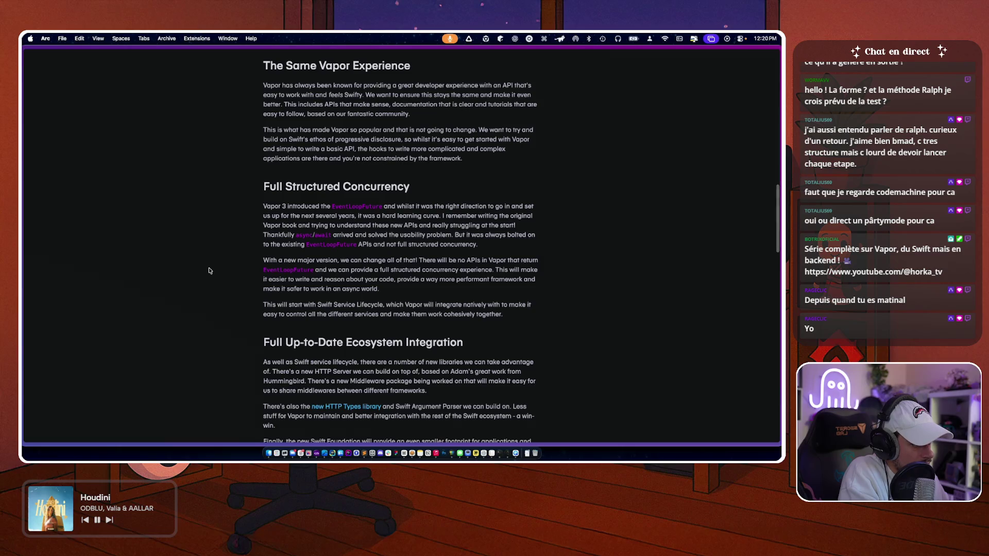
{"action": "scroll", "coordinate": [209, 270], "scroll_direction": "down", "scroll_amount": 2}
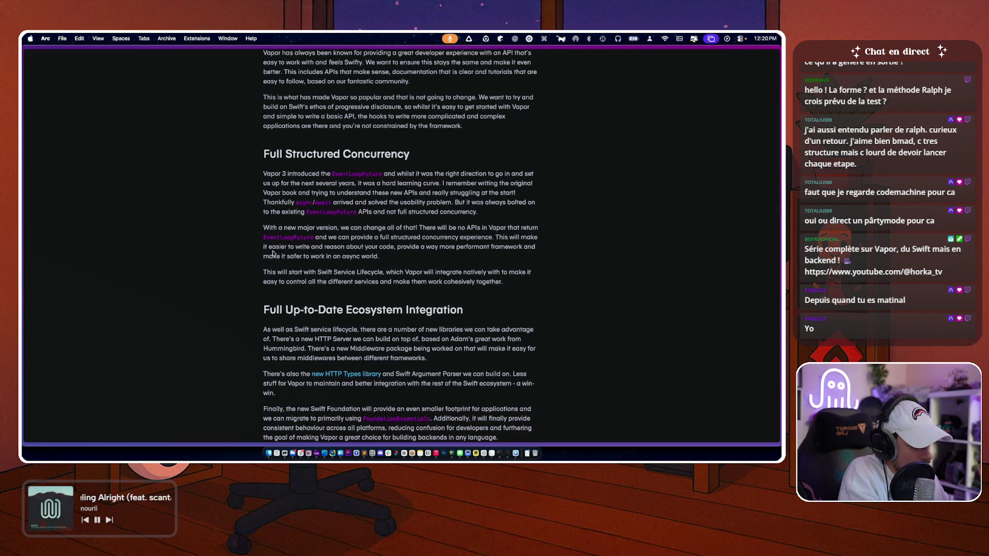
{"action": "scroll", "coordinate": [274, 251], "scroll_direction": "down", "scroll_amount": 15}
{"action": "scroll", "coordinate": [224, 295], "scroll_direction": "down", "scroll_amount": 5}
- Find the three 'sendable' mentions in the post, then start a Vapor 5 README request in Warp
{"action": "key", "text": "super+f"}
{"action": "type", "text": "model"}
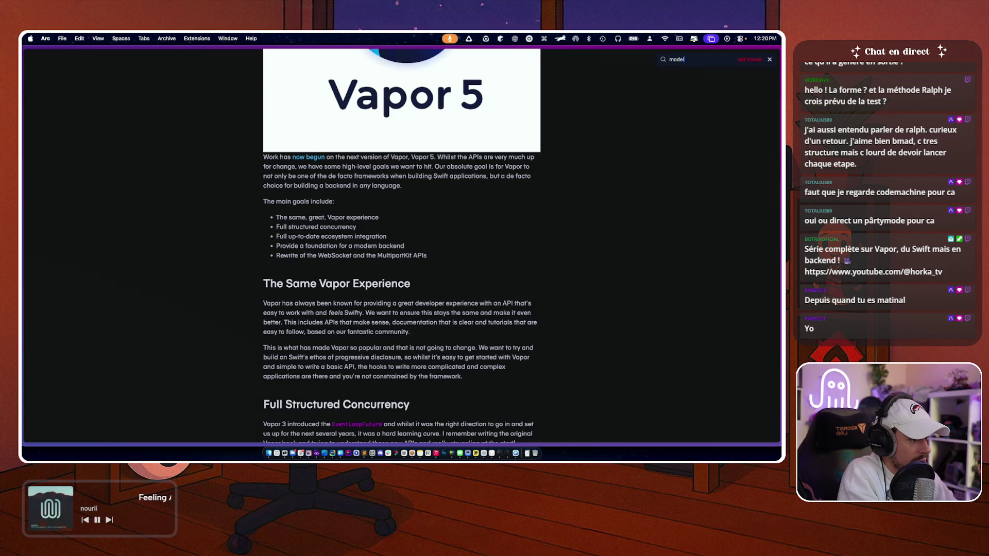
{"action": "key", "text": "BackSpace"}
{"action": "key", "text": "Return"}
{"action": "key", "text": "Return"}
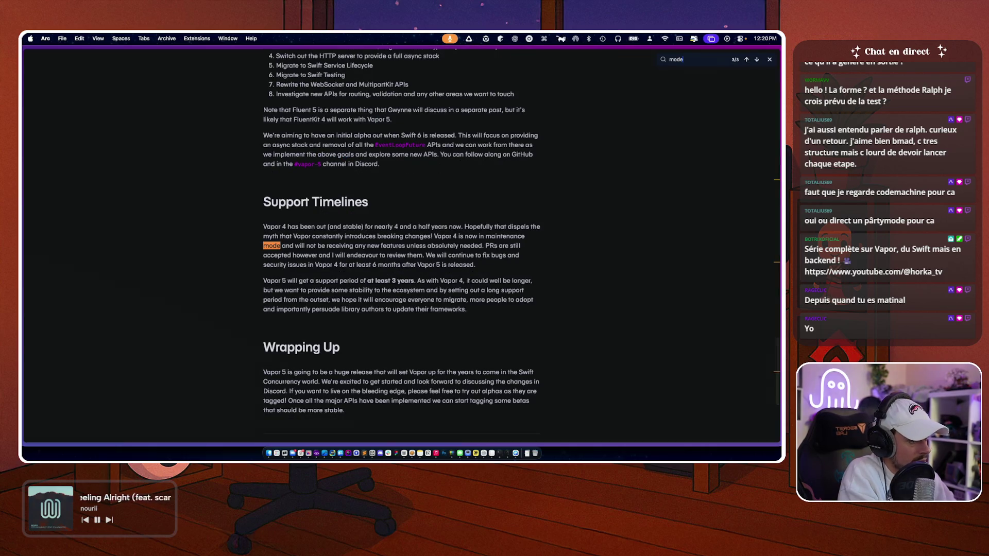
{"action": "key", "text": "BackSpace"}
{"action": "key", "text": "BackSpace"}
{"action": "key", "text": "BackSpace"}
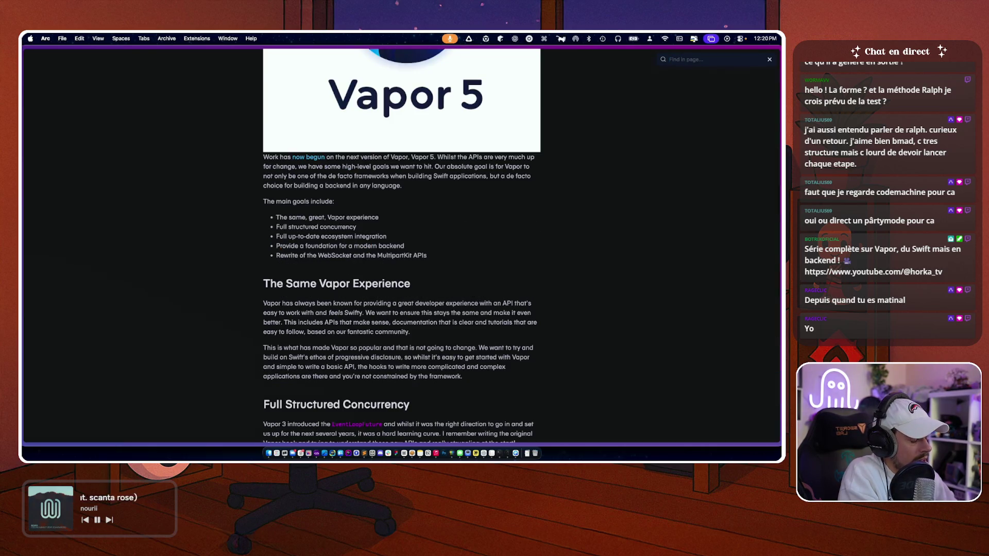
{"action": "type", "text": "sendable"}
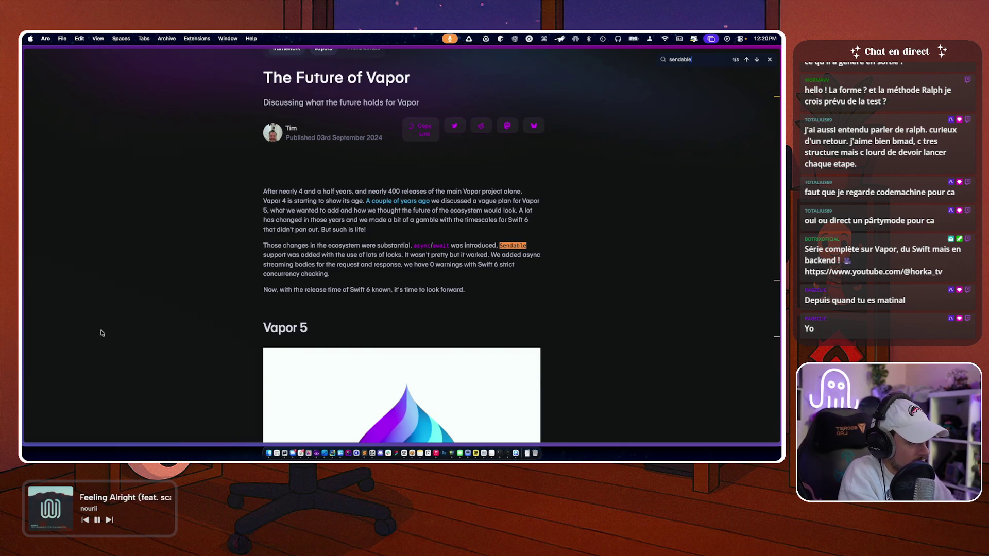
{"action": "key", "text": "Return"}
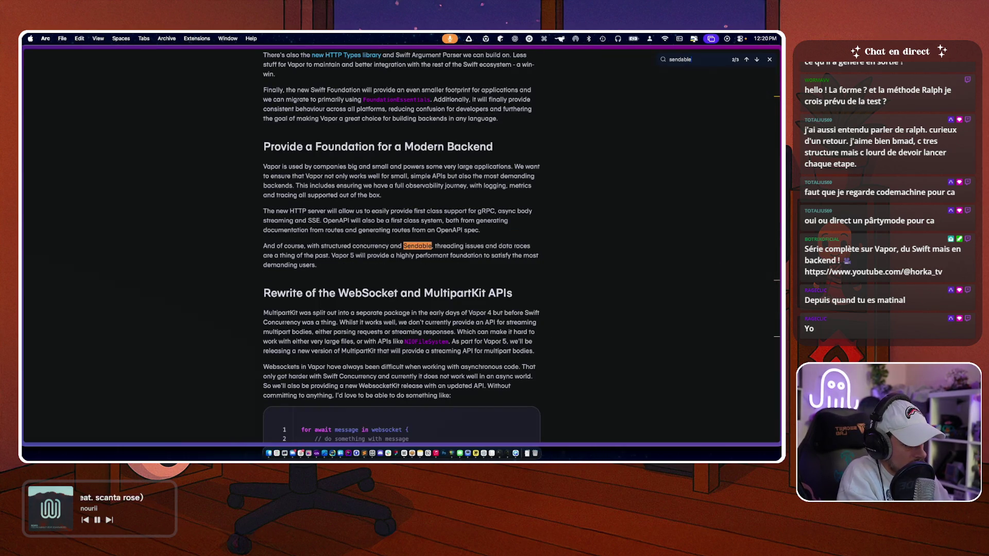
{"action": "key", "text": "Return"}
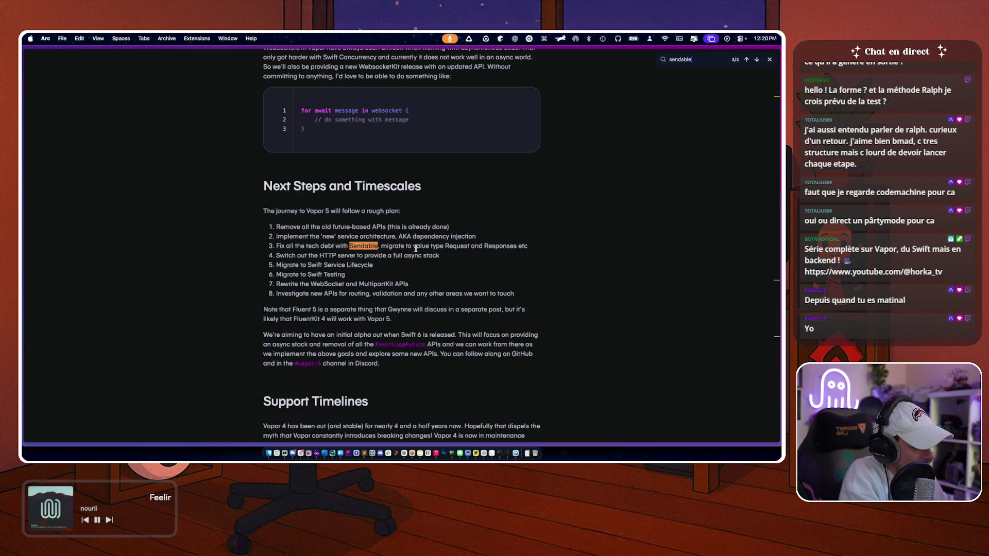
{"action": "key", "text": "Return"}
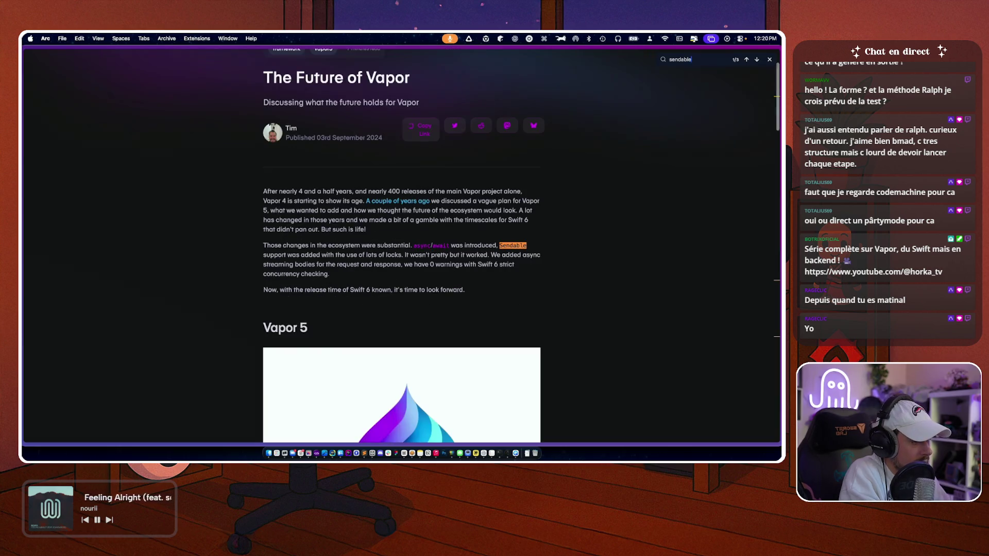
{"action": "key", "text": "super+Tab"}
{"action": "type", "text": "Ok parfait f"}
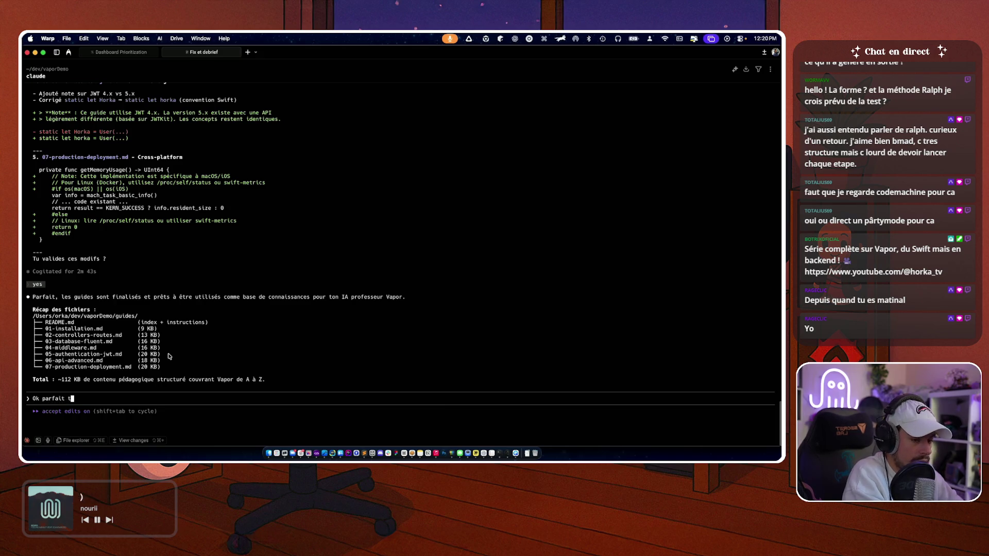
{"action": "type", "text": "audrait un "}
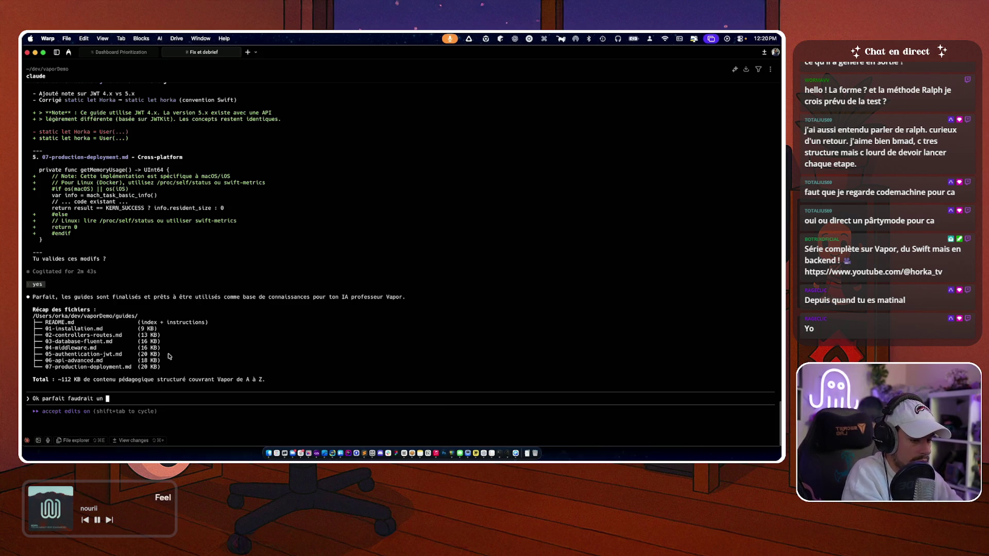
{"action": "type", "text": "dernier readme "}
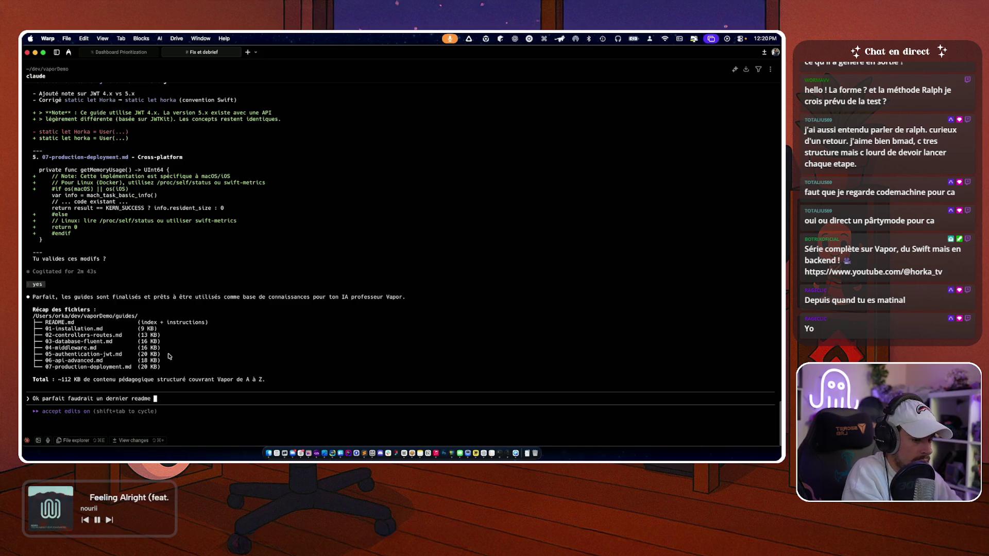
{"action": "type", "text": "sur Vapor 5 qui n'est pas encore dispo ! m"}
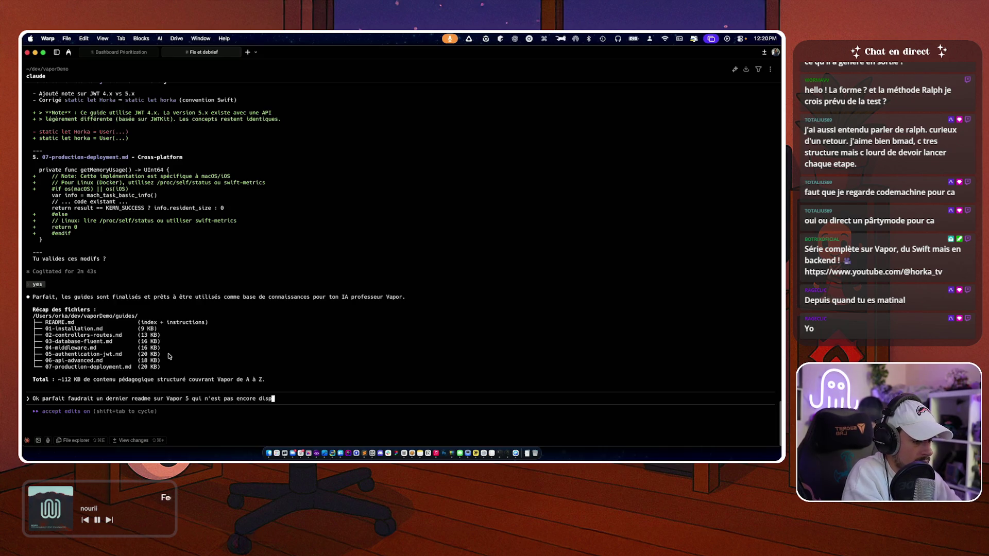
{"action": "type", "text": "ais pour la"}
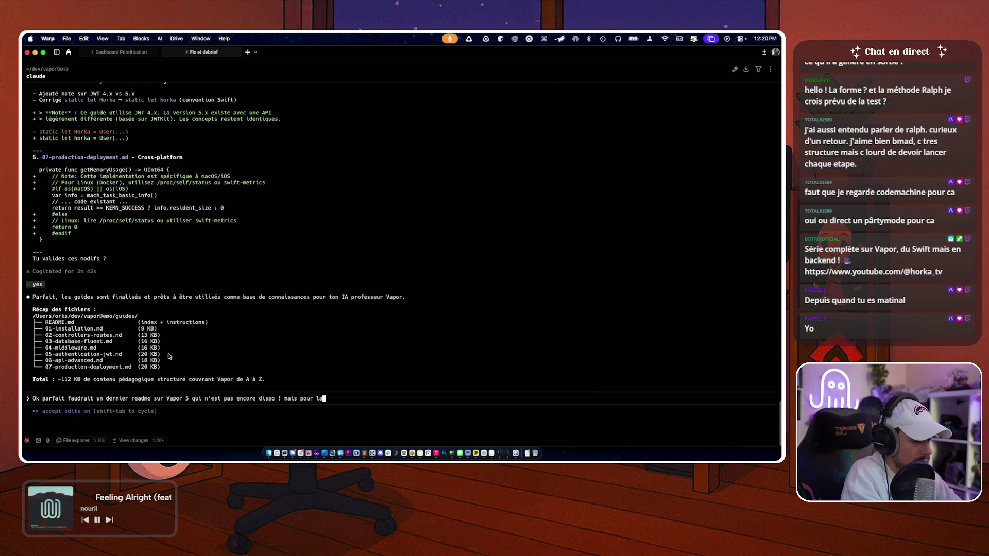
{"action": "type", "text": " partie ou Sendable etc va etre beaucoup"}
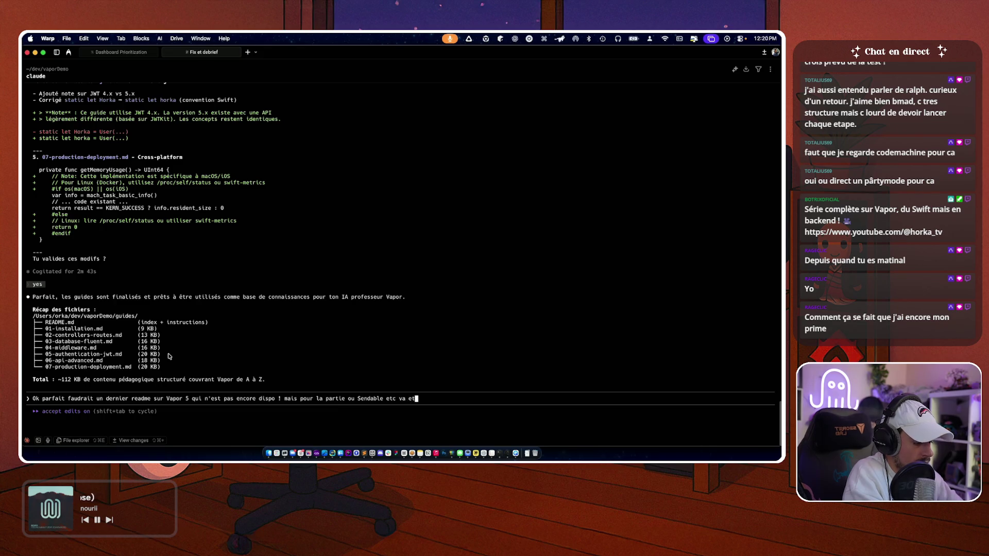
{"action": "type", "text": " mie"}
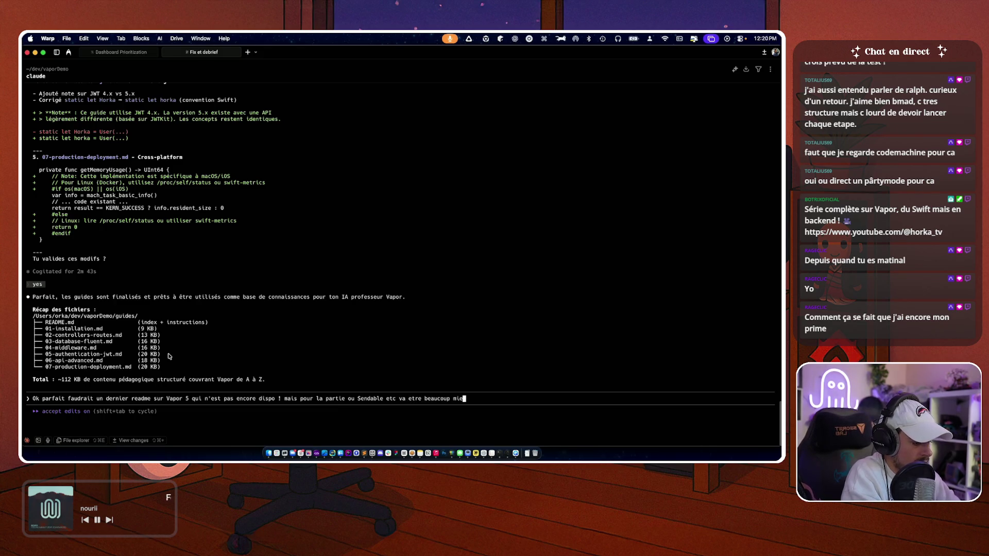
{"action": "type", "text": "ux intég"}
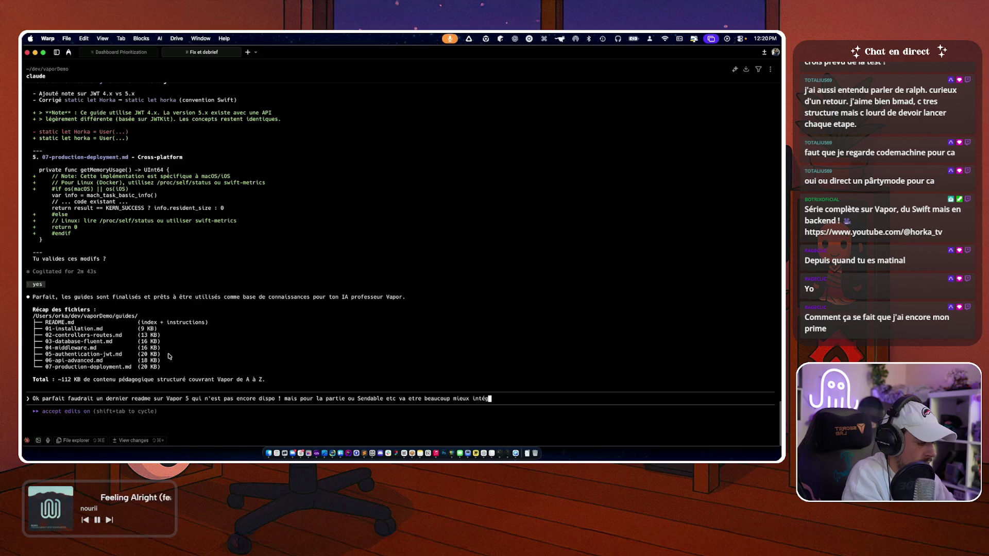
{"action": "type", "text": "ré par exemple"}
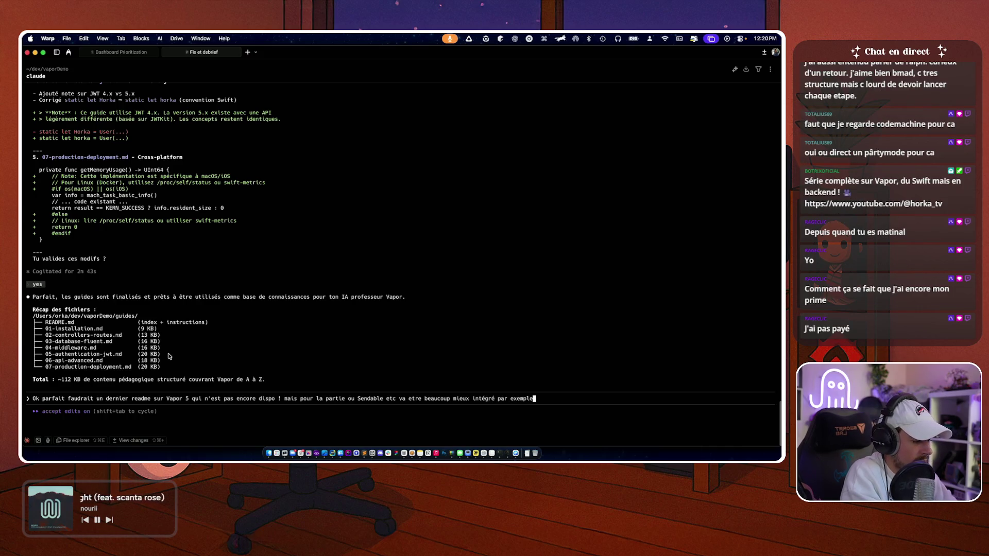
{"action": "type", "text": " (je cro"}
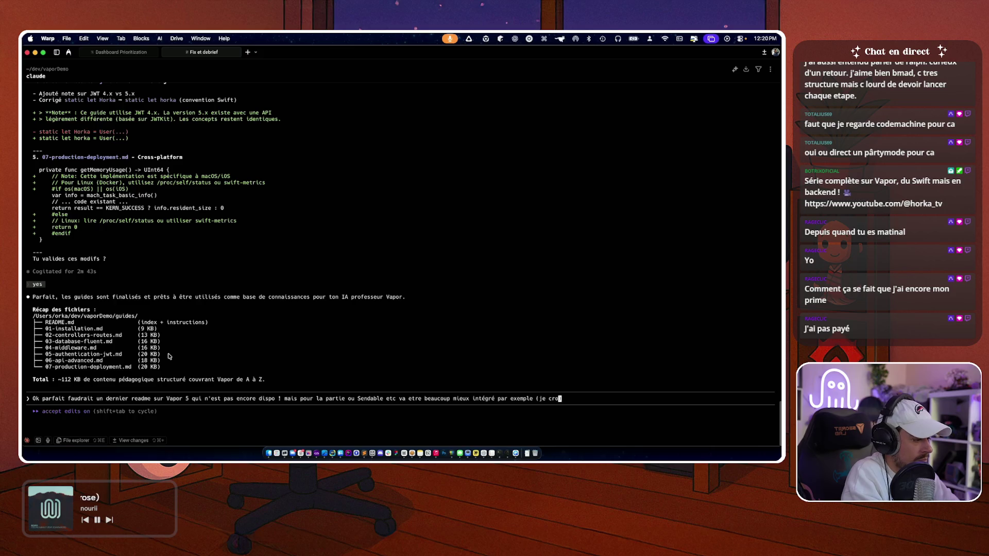
{"action": "type", "text": "is à vérifier) mis on aaura plus"}
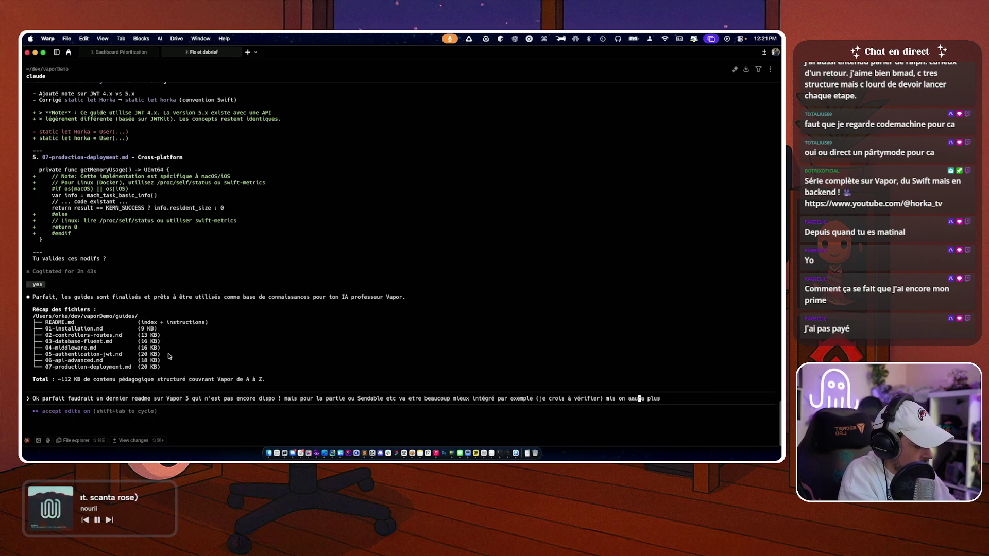
{"action": "key", "text": "Left"}
{"action": "key", "text": "BackSpace"}
{"action": "type", "text": "besoin de @un"}
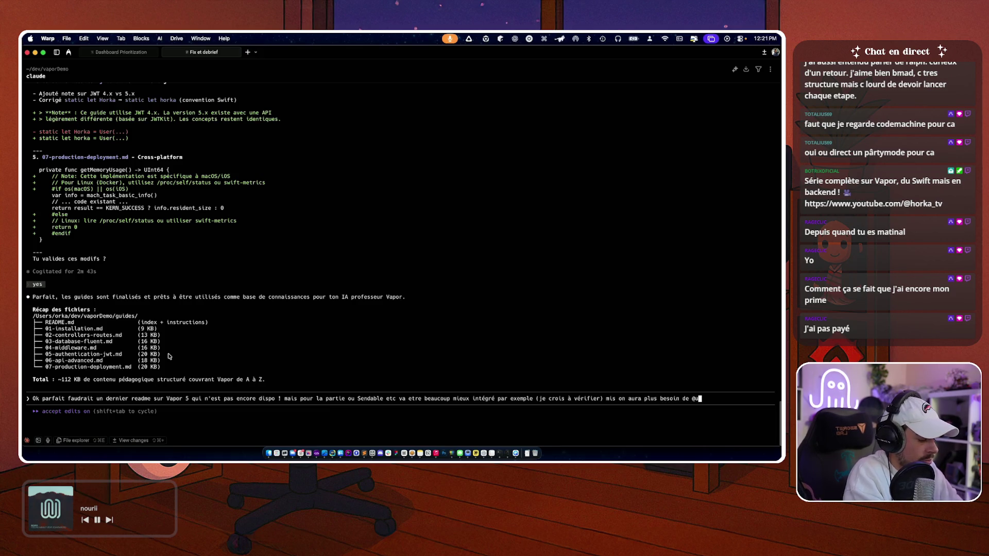
{"action": "type", "text": "checked Sendable "}
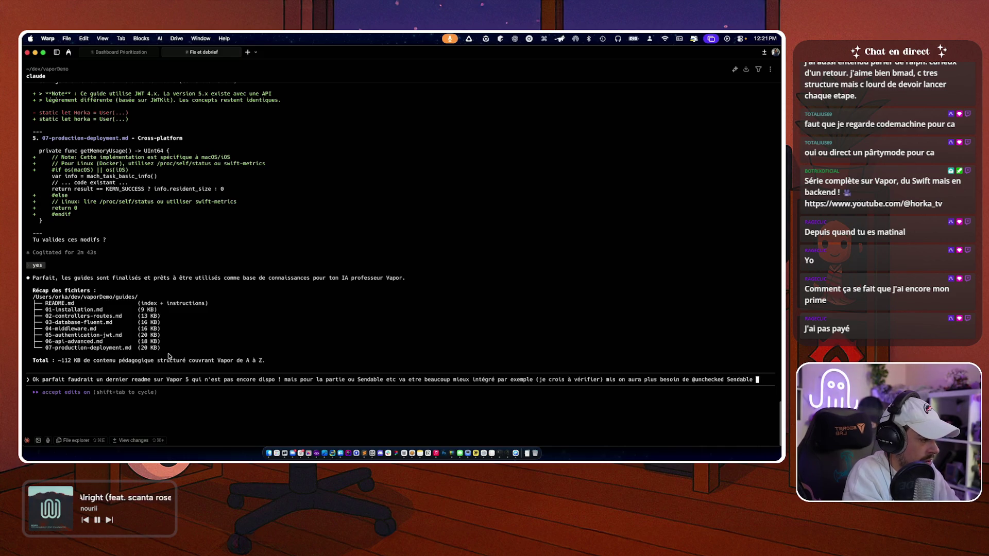
{"action": "type", "text": "sur les model de BD"}
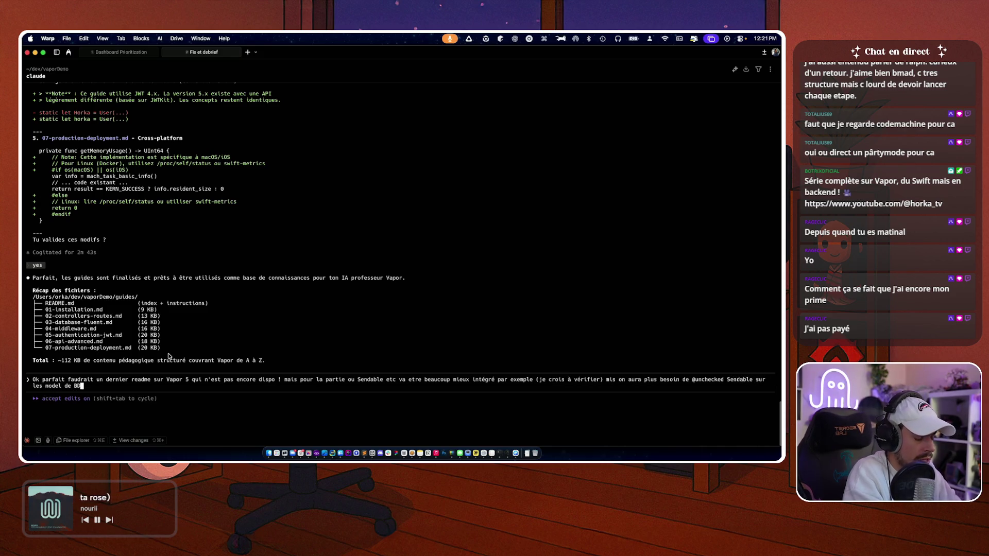
{"action": "type", "text": "https://blog.vapor.codes/posts/the-future-of-vapor/"}
{"action": "key", "text": "Return"}
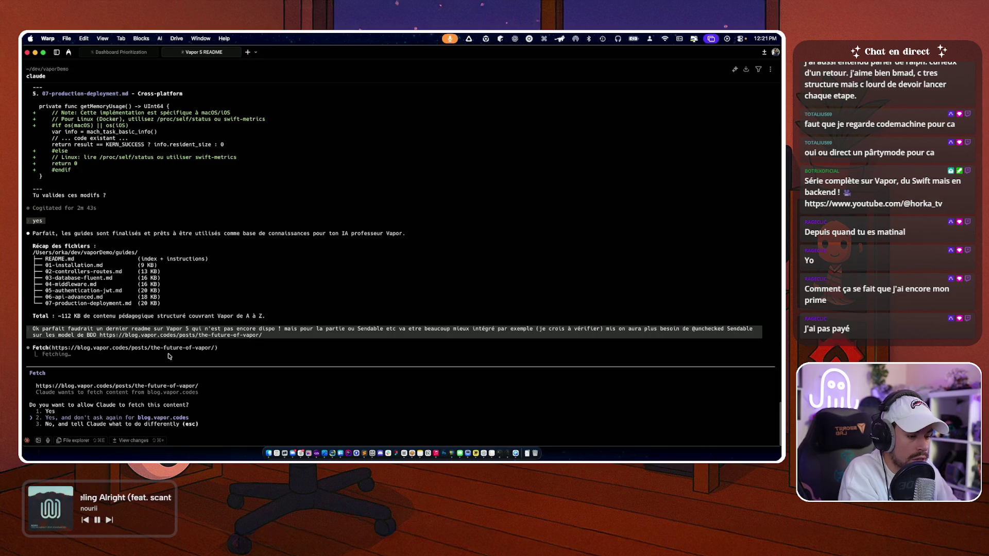
{"action": "key", "text": "Return"}
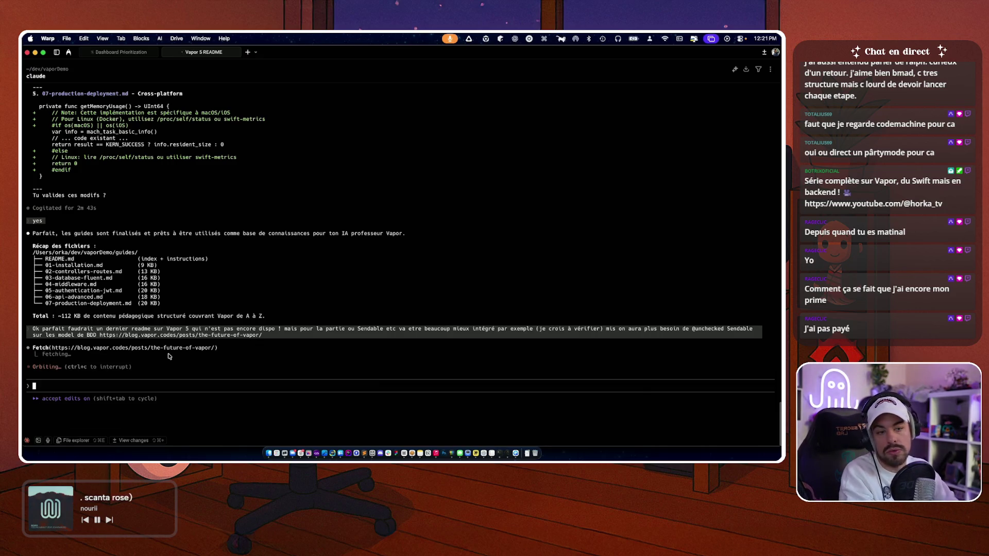
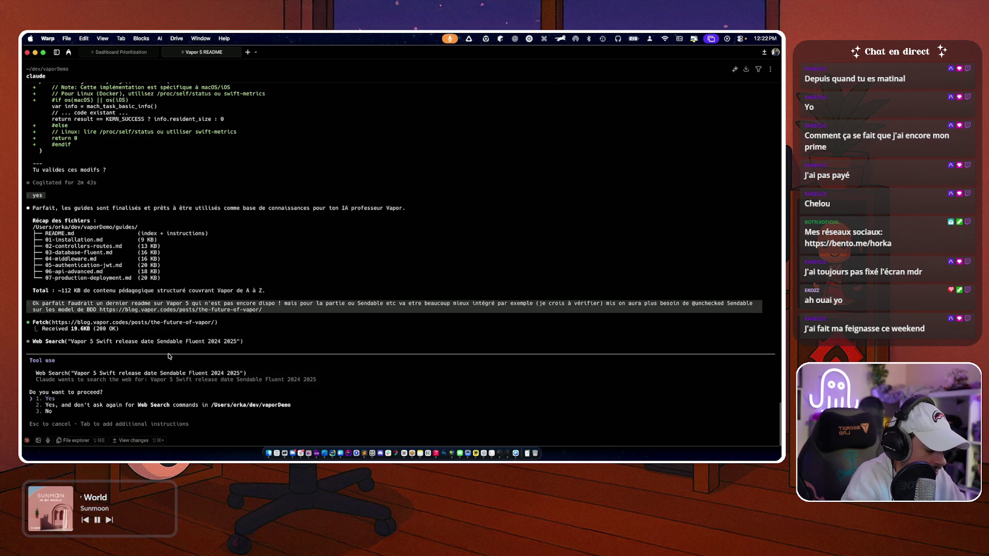
- Approve Claude Code's web search on Vapor 5 release details and refocus the Warp terminal
{"action": "key", "text": "Return"}
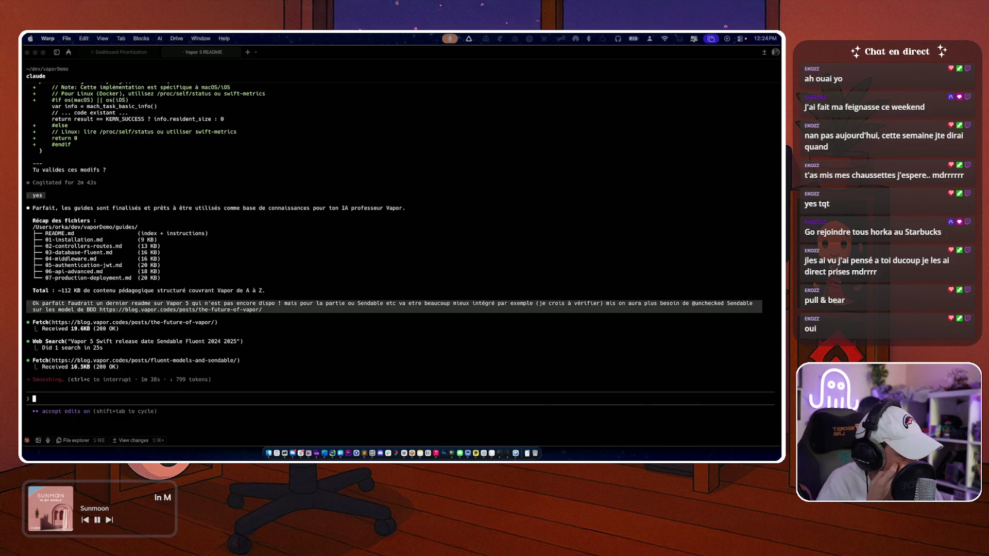
{"action": "left_click", "coordinate": [446, 265]}
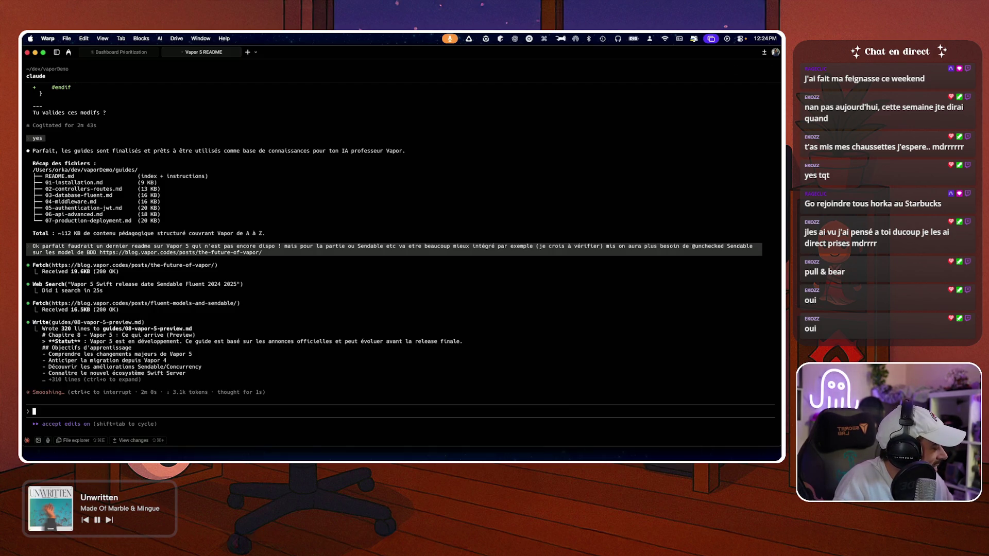
- Bring up the vaporDemo project folder in Finder
{"action": "key", "text": "super+alt+space"}
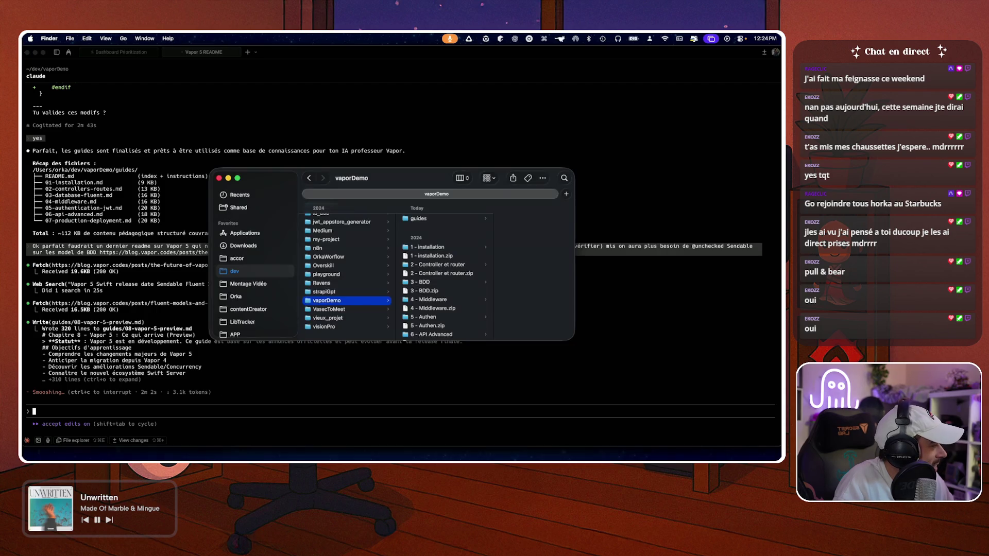
- Nudge the vaporDemo Finder window aside, toggle App Exposé, and return to Claude in Warp
{"action": "left_click_drag", "start_coordinate": [396, 179], "coordinate": [359, 170]}
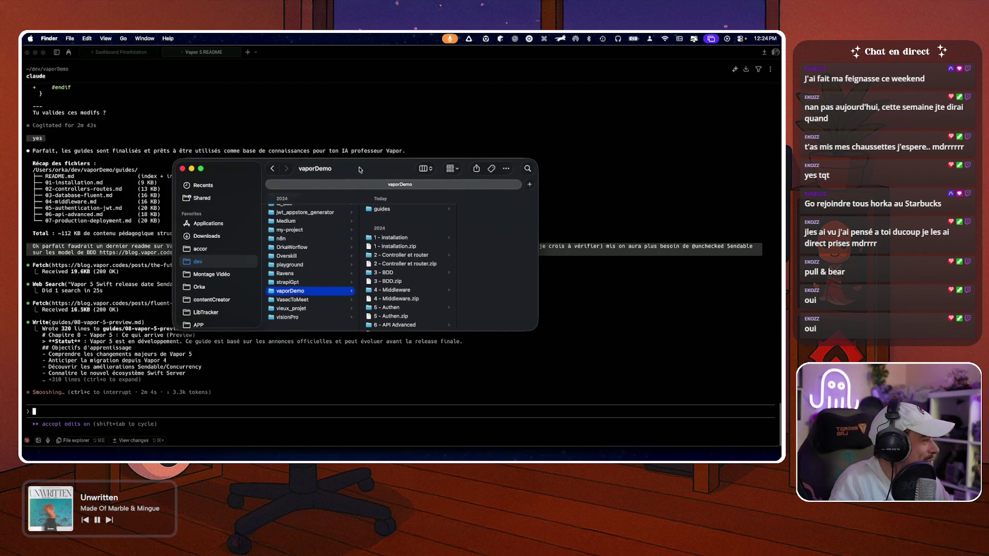
{"action": "key", "text": "ctrl+Down"}
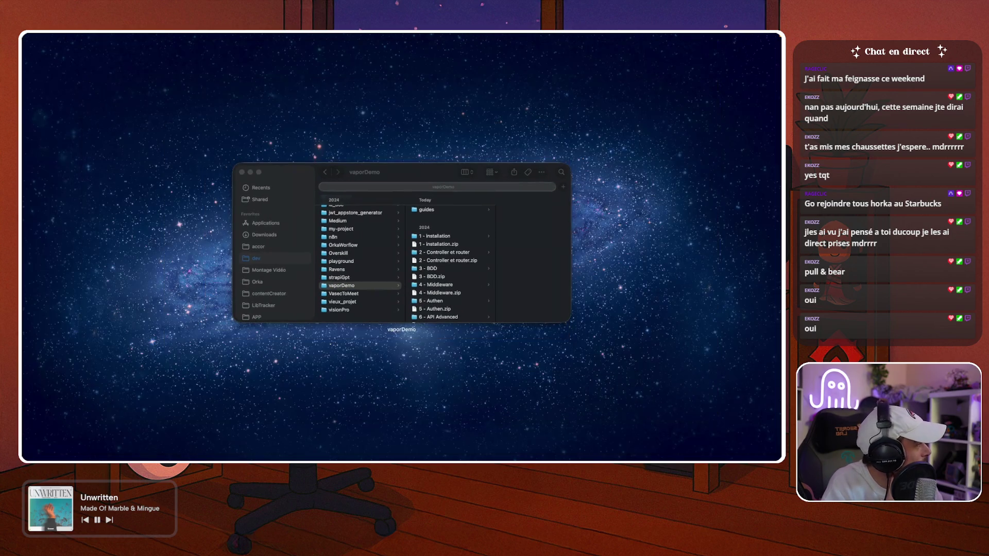
{"action": "key", "text": "Escape"}
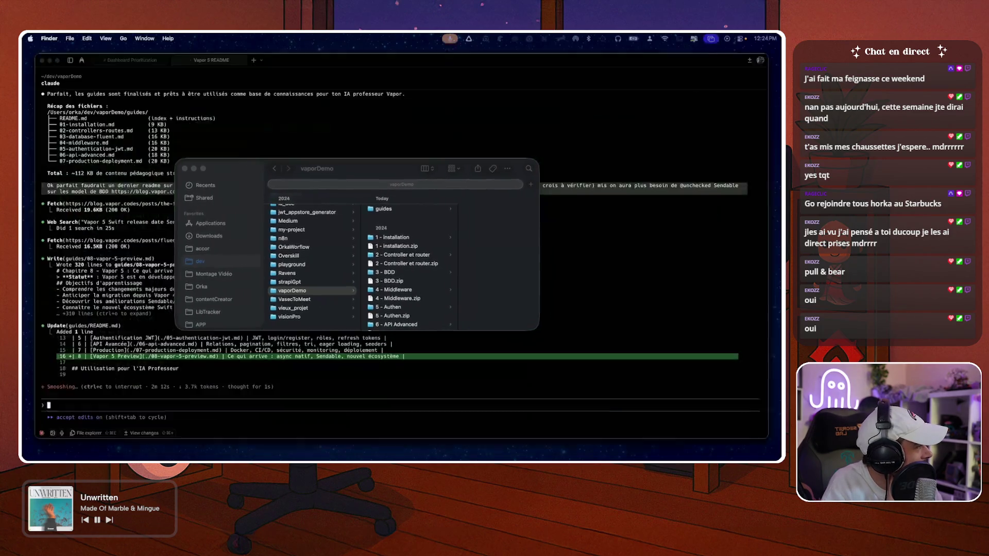
{"action": "key", "text": "ctrl+Down"}
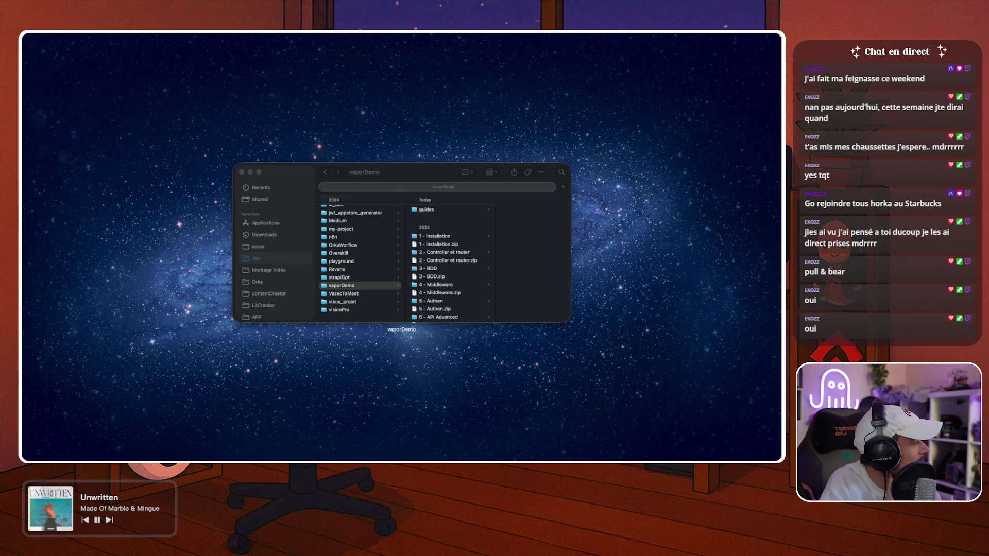
{"action": "key", "text": "Escape"}
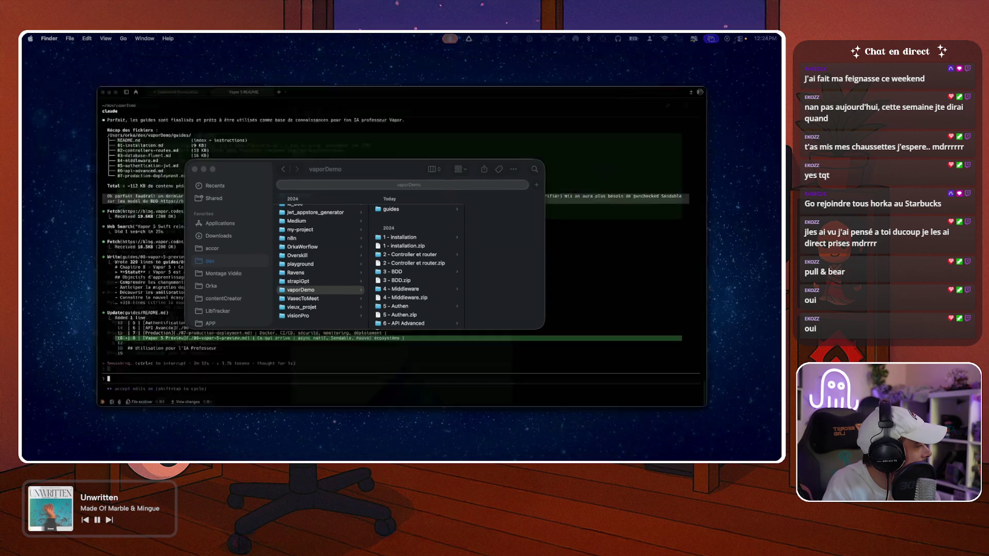
{"action": "key", "text": "ctrl+Down"}
{"action": "key", "text": "Escape"}
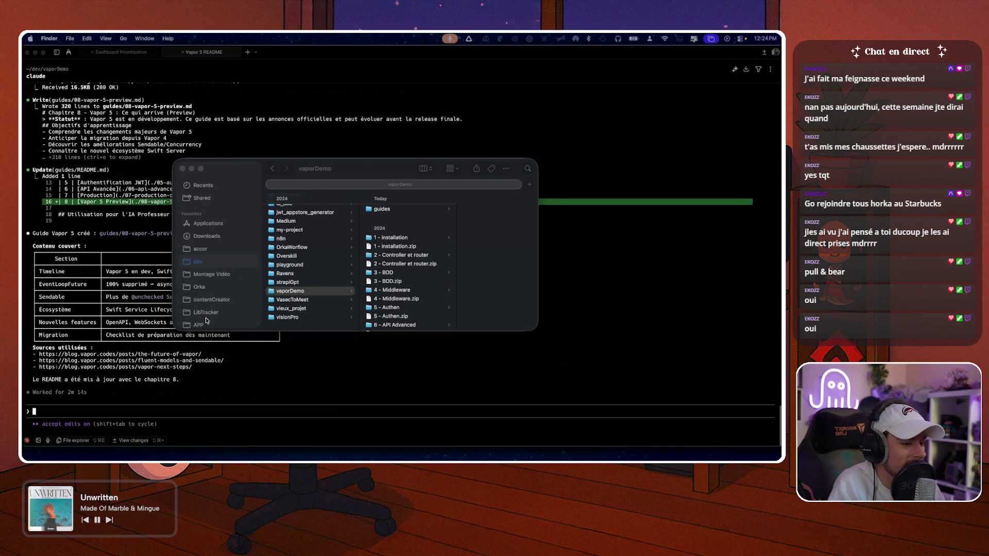
{"action": "left_click", "coordinate": [217, 382]}
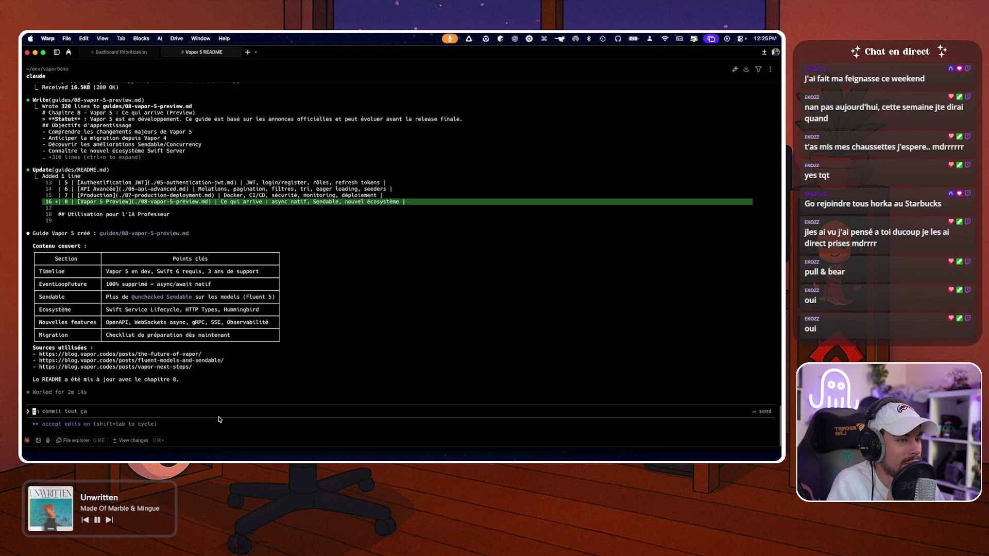
- Review Claude's summary of the Vapor 5 guide and README update, then switch to Arc
{"action": "scroll", "coordinate": [298, 309], "scroll_direction": "up", "scroll_amount": 5}
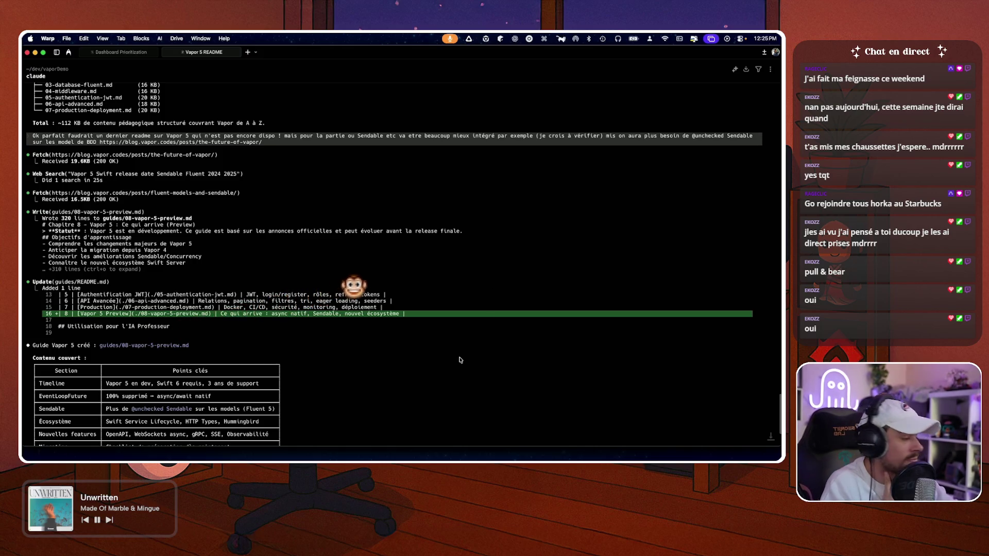
{"action": "scroll", "coordinate": [460, 361], "scroll_direction": "down", "scroll_amount": 3}
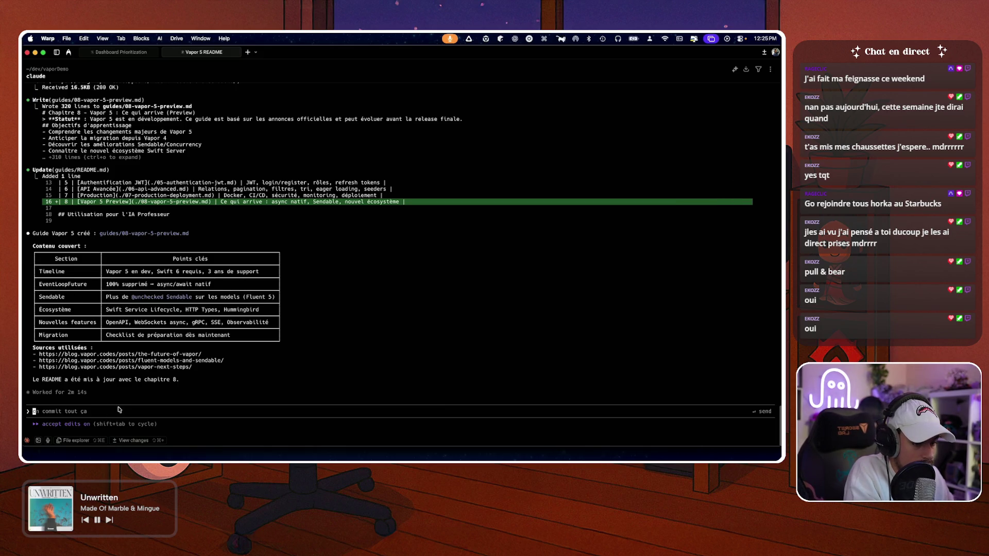
{"action": "key", "text": "super+Tab"}
- Import every file in the guides folder as sources of the Vapor Framework notebook
{"action": "mouse_move", "coordinate": [26, 232]}
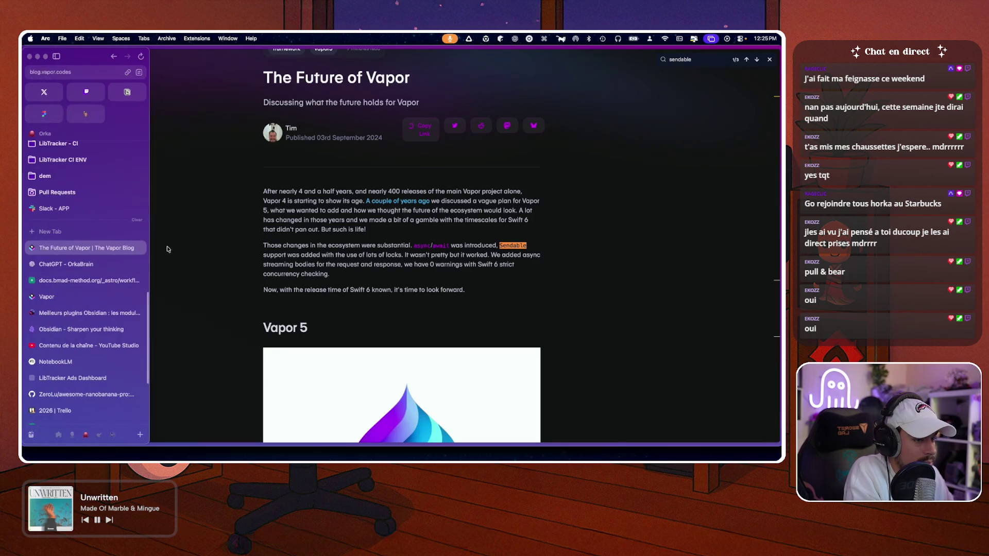
{"action": "left_click", "coordinate": [51, 73]}
{"action": "left_click", "coordinate": [123, 108]}
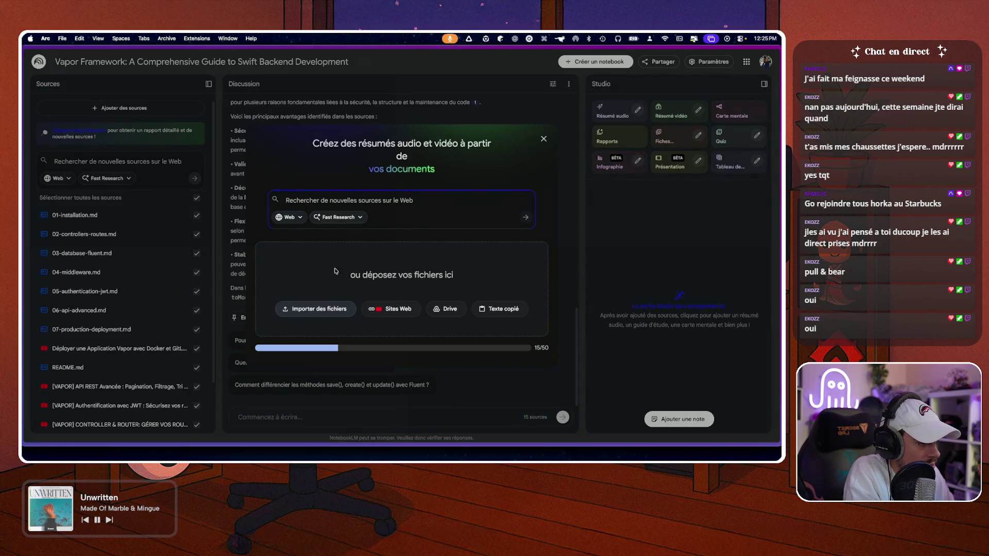
{"action": "left_click", "coordinate": [324, 308]}
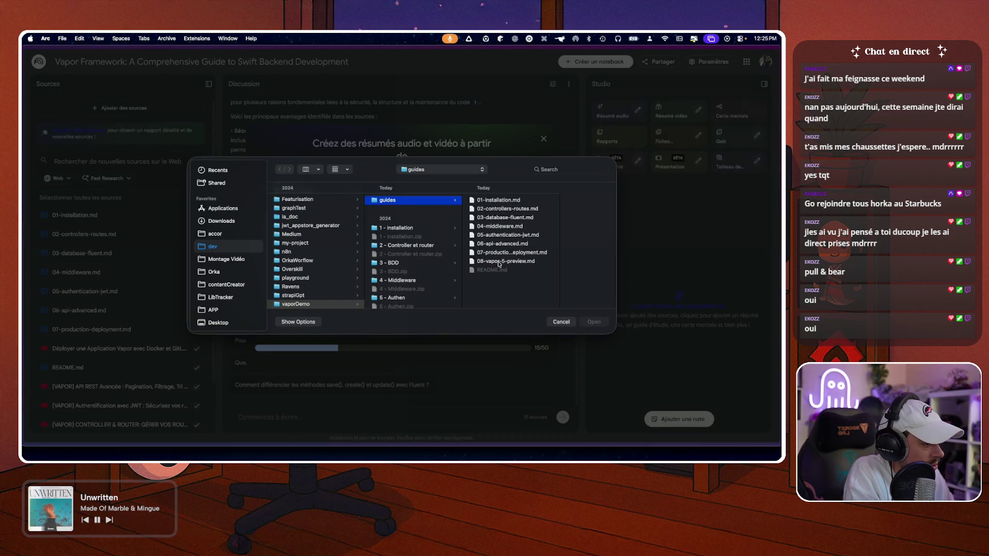
{"action": "key", "text": "super+a"}
{"action": "key", "text": "Return"}
{"action": "scroll", "coordinate": [77, 282], "scroll_direction": "down", "scroll_amount": 3}
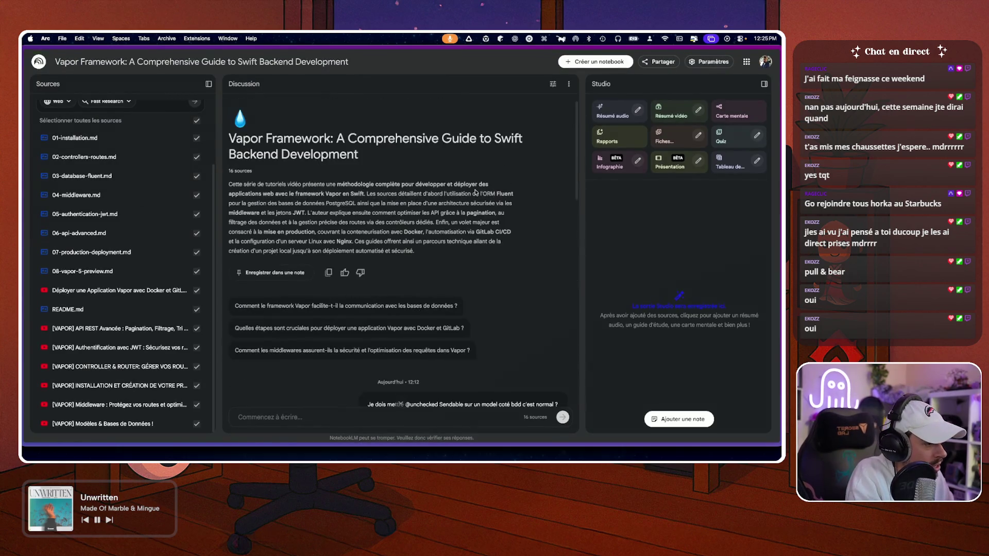
{"action": "scroll", "coordinate": [475, 192], "scroll_direction": "down", "scroll_amount": 10}
{"action": "triple_click", "coordinate": [412, 162]}
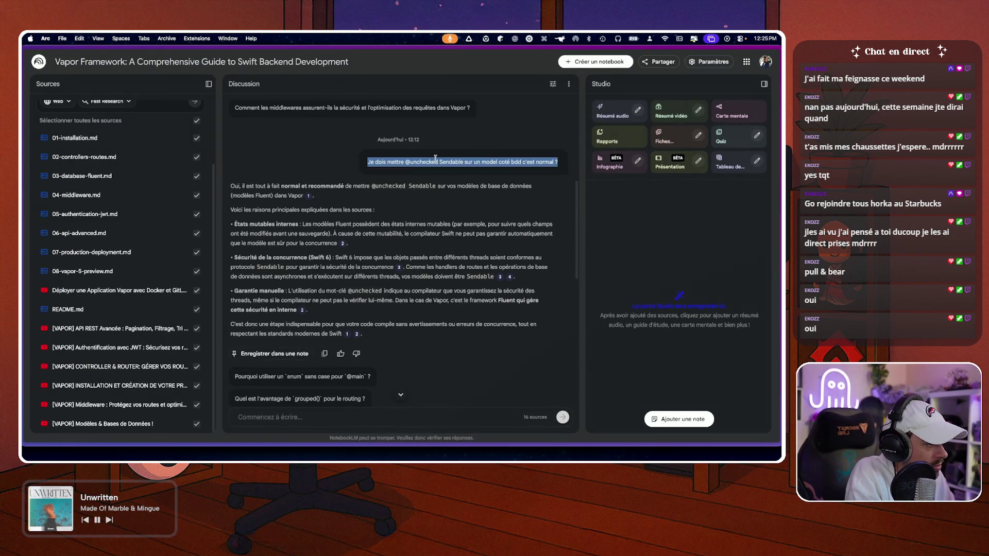
{"action": "scroll", "coordinate": [411, 256], "scroll_direction": "down", "scroll_amount": 10}
{"action": "left_click", "coordinate": [314, 418]}
{"action": "type", "text": "Je dois mettre @unchecked Sendable sur un model coté bdd c'est normal ?"}
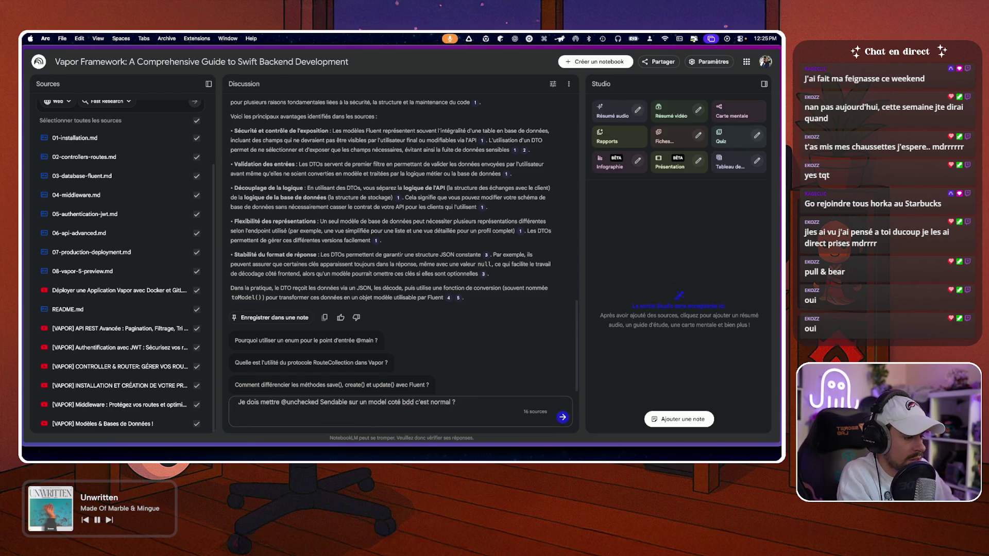
{"action": "key", "text": "Return"}
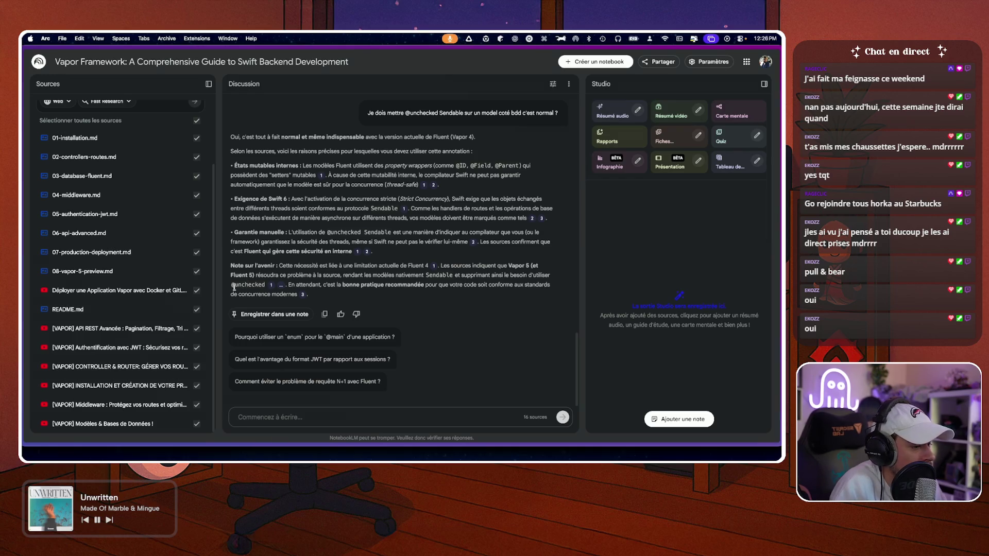
{"action": "left_click", "coordinate": [272, 285]}
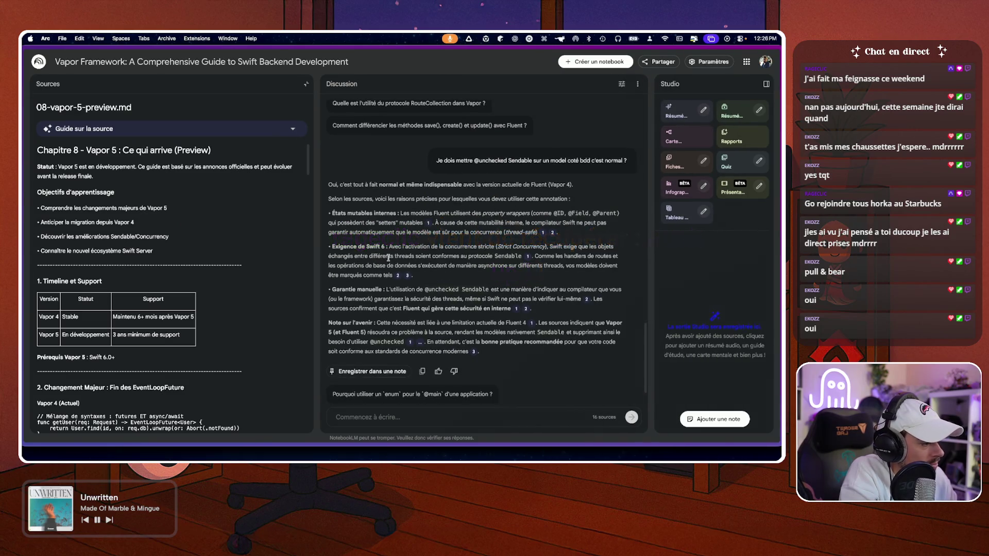
- Close the Vapor 5 preview source and start generating an infographic in Studio
{"action": "scroll", "coordinate": [321, 105], "scroll_direction": "down", "scroll_amount": 10}
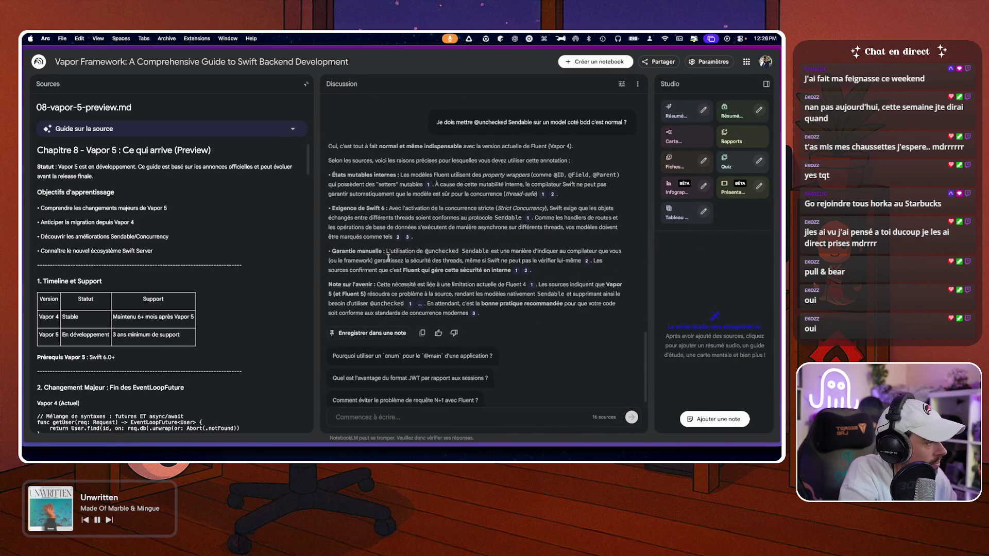
{"action": "left_click", "coordinate": [306, 84]}
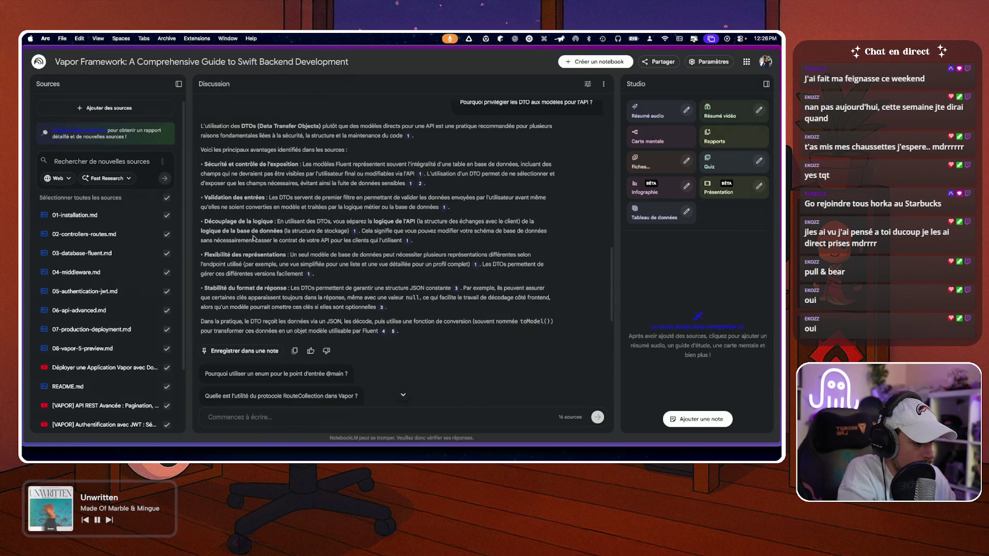
{"action": "scroll", "coordinate": [253, 238], "scroll_direction": "down", "scroll_amount": 5}
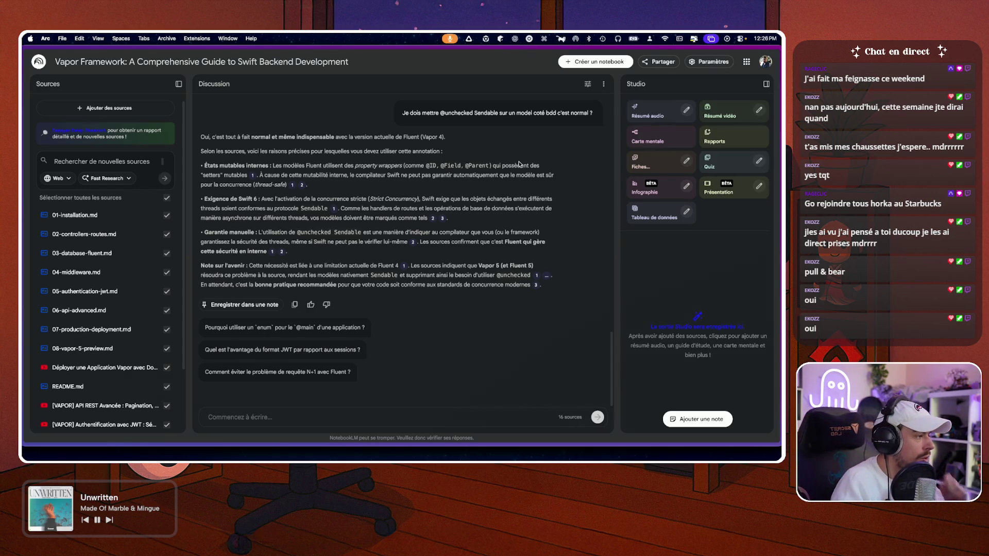
{"action": "left_click", "coordinate": [673, 189]}
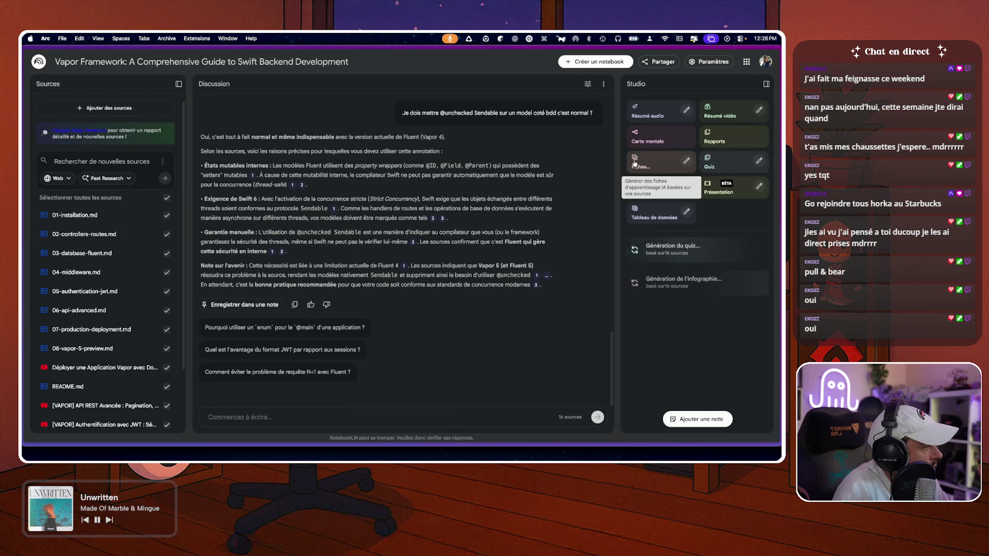
- Generate a mind map and an audio summary, then open the finished Vapor backend mind map
{"action": "left_click", "coordinate": [687, 138]}
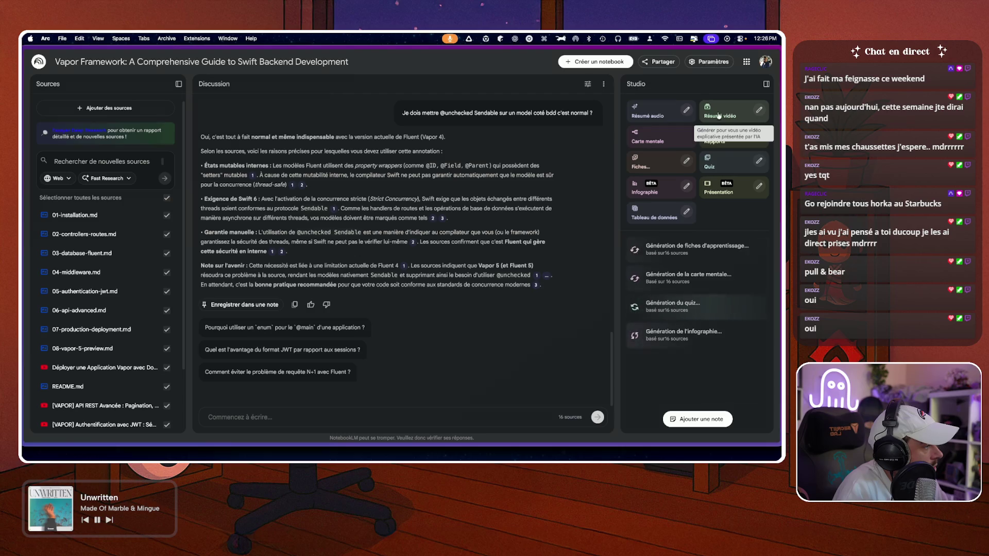
{"action": "left_click", "coordinate": [654, 118]}
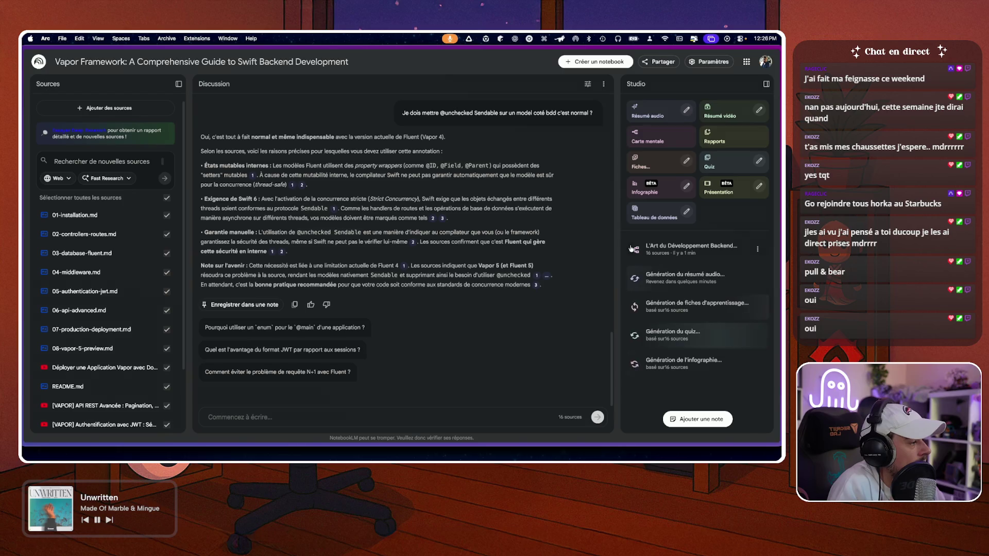
{"action": "left_click", "coordinate": [660, 249]}
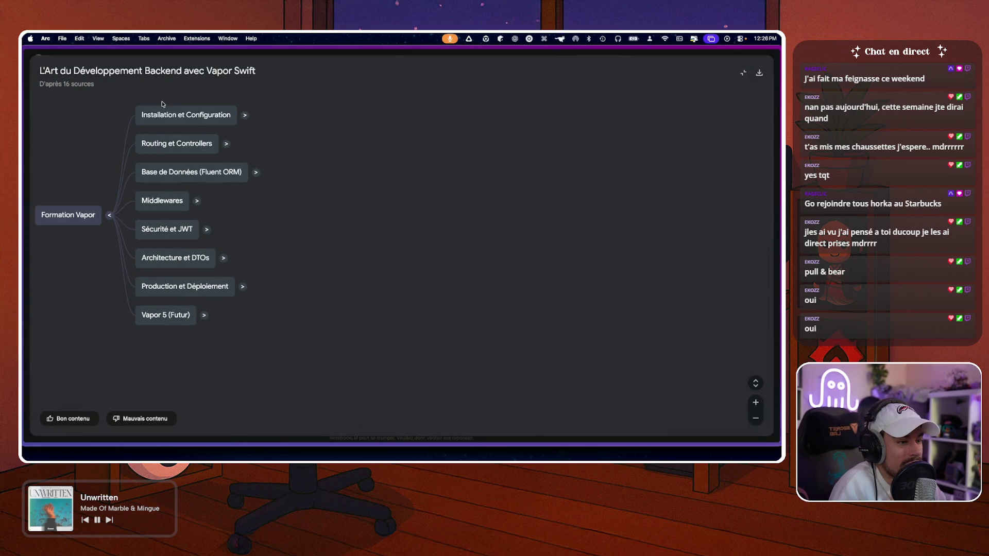
- Query the Installation et Configuration, Routing et Controllers and Base de Données (Fluent ORM) mind-map nodes
{"action": "left_click", "coordinate": [186, 115]}
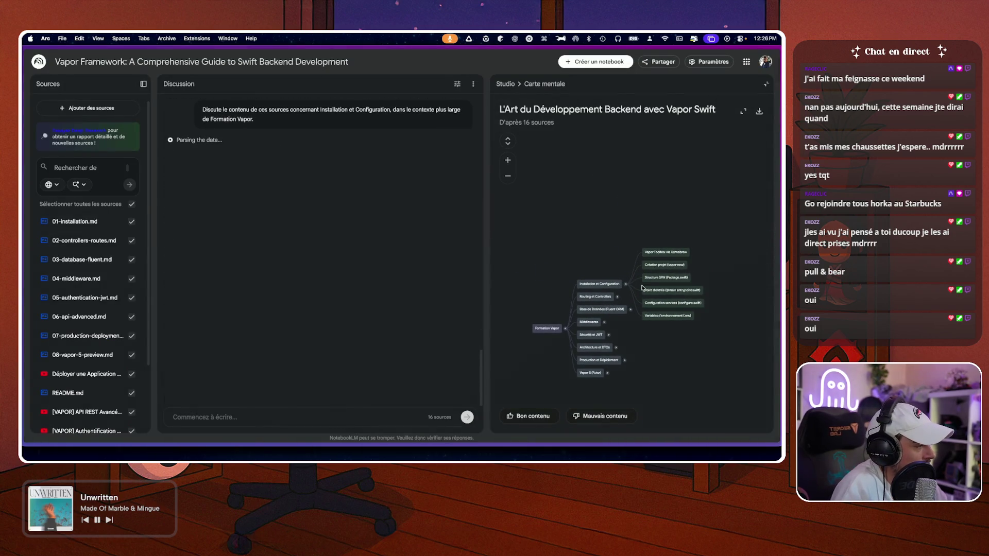
{"action": "left_click_drag", "start_coordinate": [643, 287], "coordinate": [610, 244]}
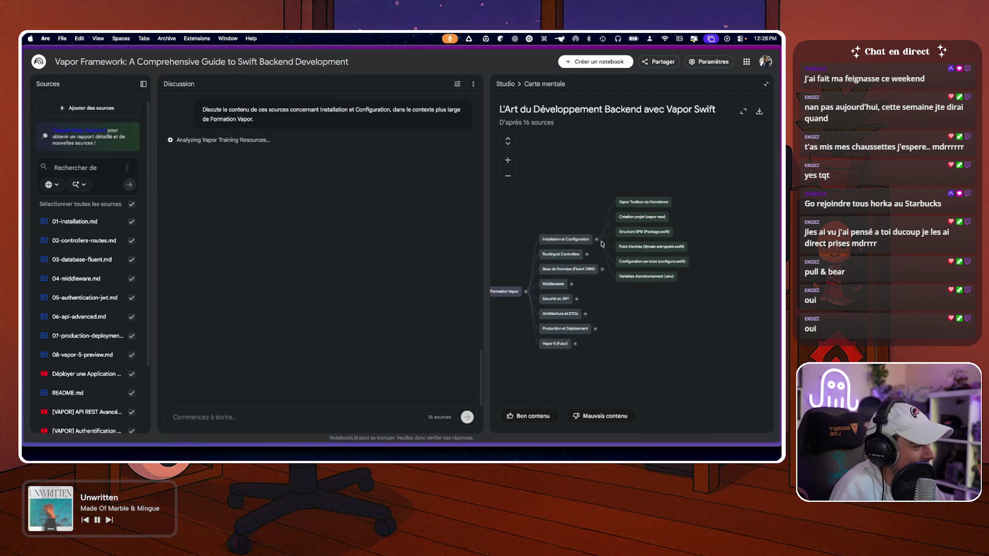
{"action": "left_click", "coordinate": [596, 240]}
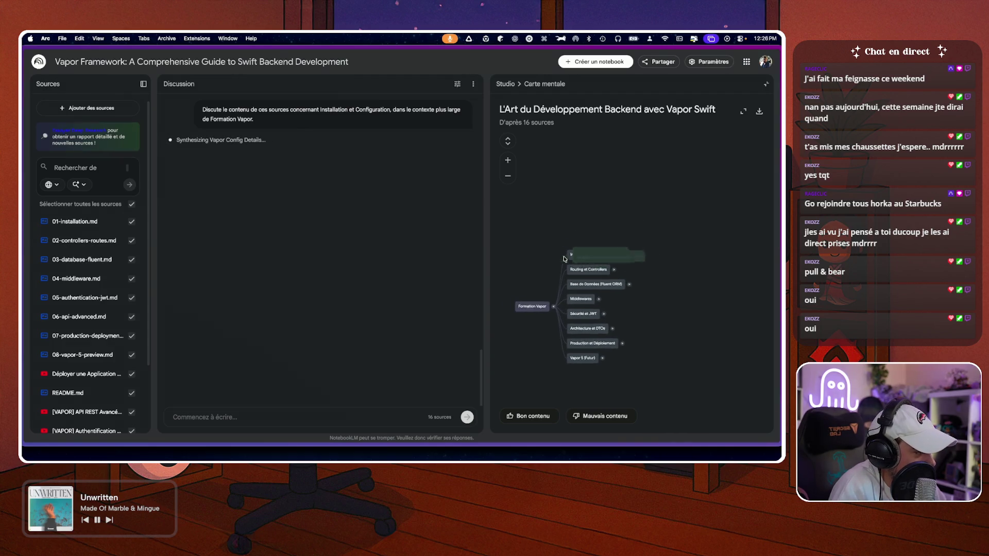
{"action": "left_click", "coordinate": [596, 278]}
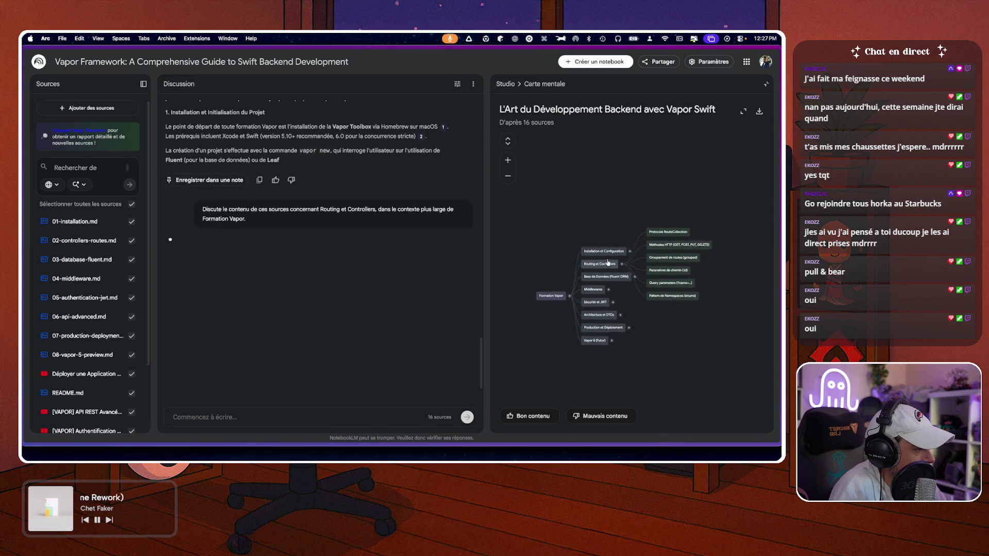
{"action": "left_click", "coordinate": [608, 263]}
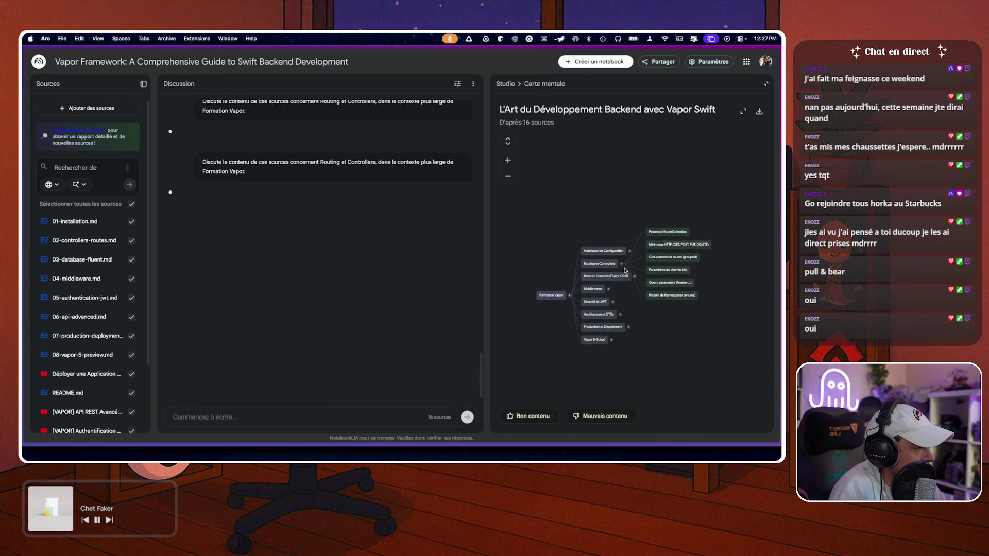
{"action": "left_click", "coordinate": [627, 275]}
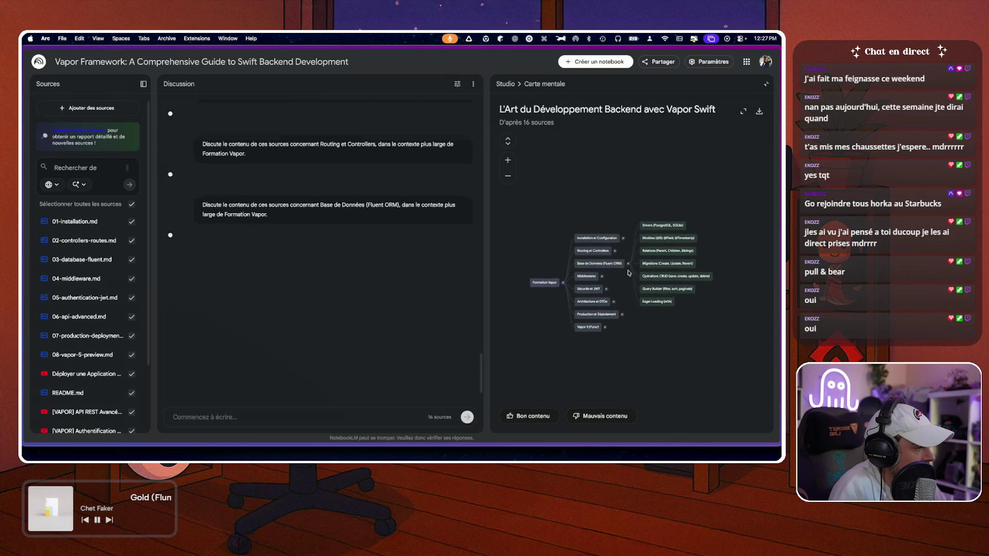
{"action": "left_click", "coordinate": [628, 263]}
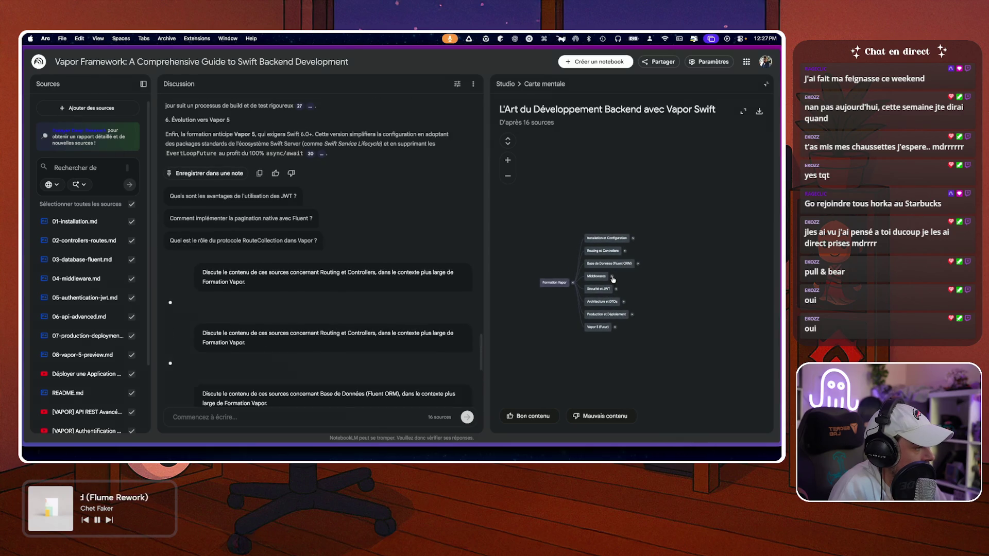
- Expand Middlewares and Sécurité et JWT, read the answers, then open the Vapor Fiches flashcards
{"action": "left_click", "coordinate": [613, 277]}
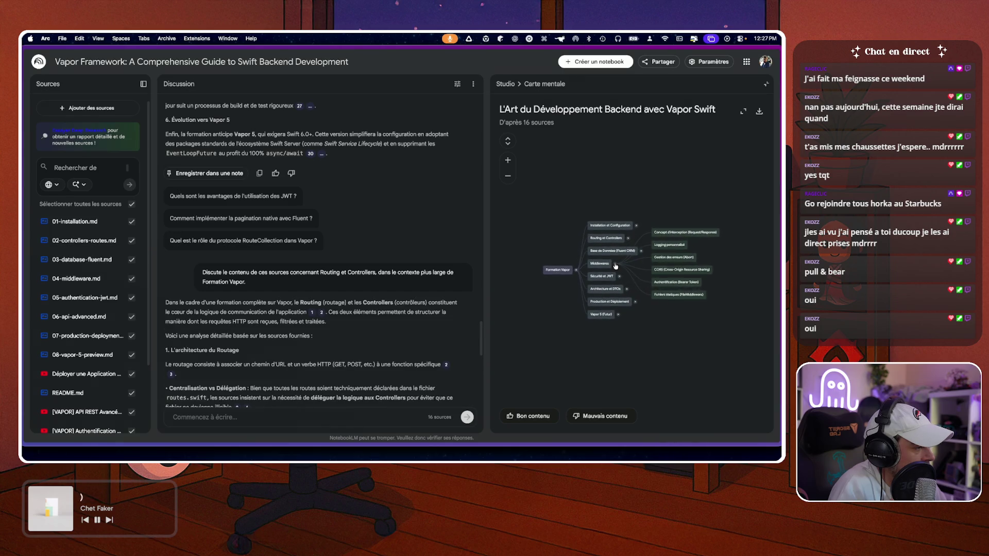
{"action": "left_click", "coordinate": [616, 266]}
{"action": "left_click", "coordinate": [630, 279]}
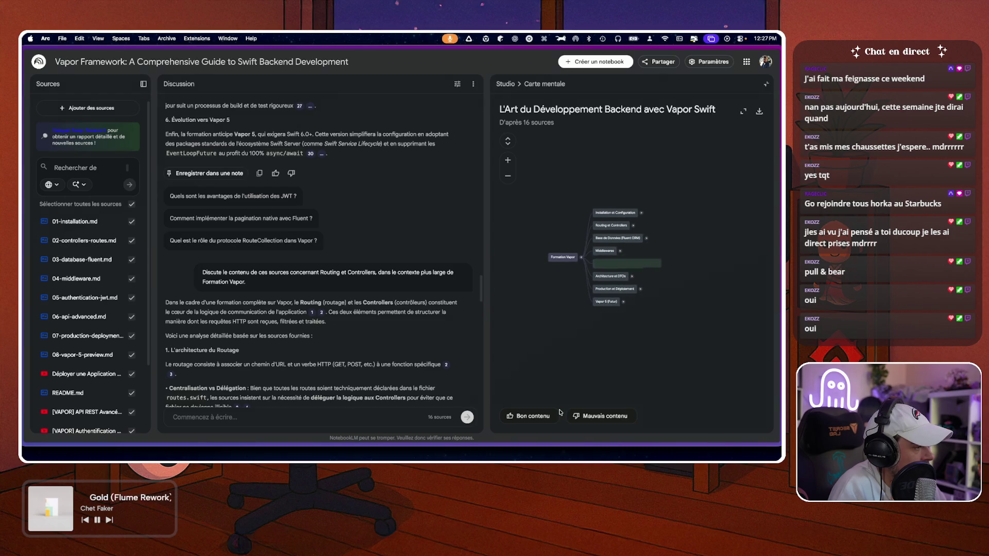
{"action": "scroll", "coordinate": [354, 243], "scroll_direction": "down", "scroll_amount": 8}
{"action": "scroll", "coordinate": [354, 242], "scroll_direction": "down", "scroll_amount": 10}
{"action": "scroll", "coordinate": [271, 194], "scroll_direction": "up", "scroll_amount": 8}
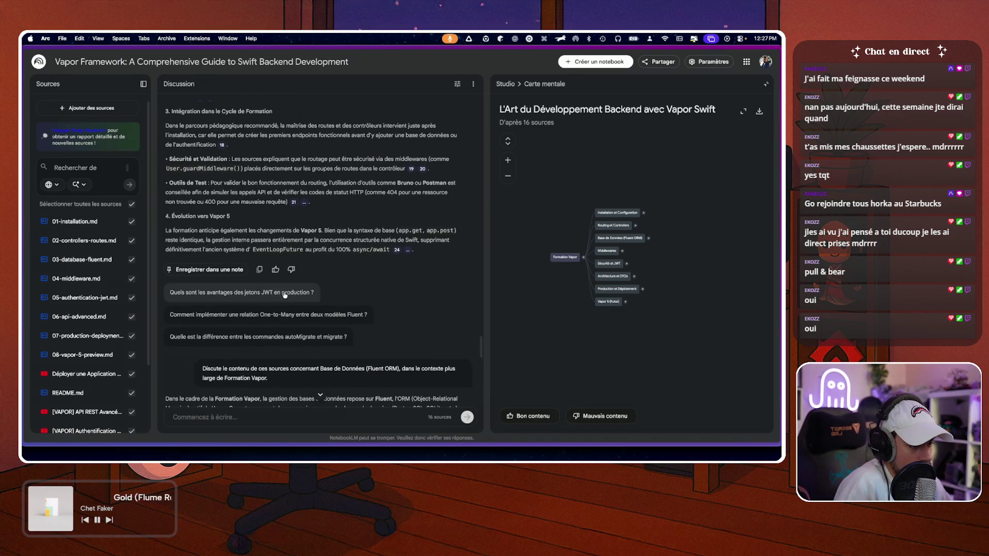
{"action": "scroll", "coordinate": [282, 294], "scroll_direction": "down", "scroll_amount": 5}
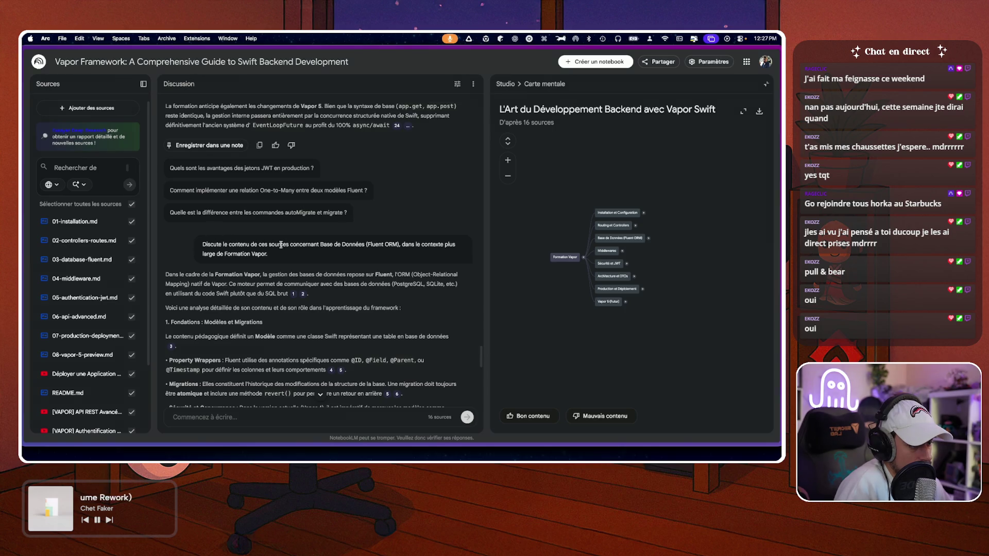
{"action": "scroll", "coordinate": [201, 320], "scroll_direction": "down", "scroll_amount": 3}
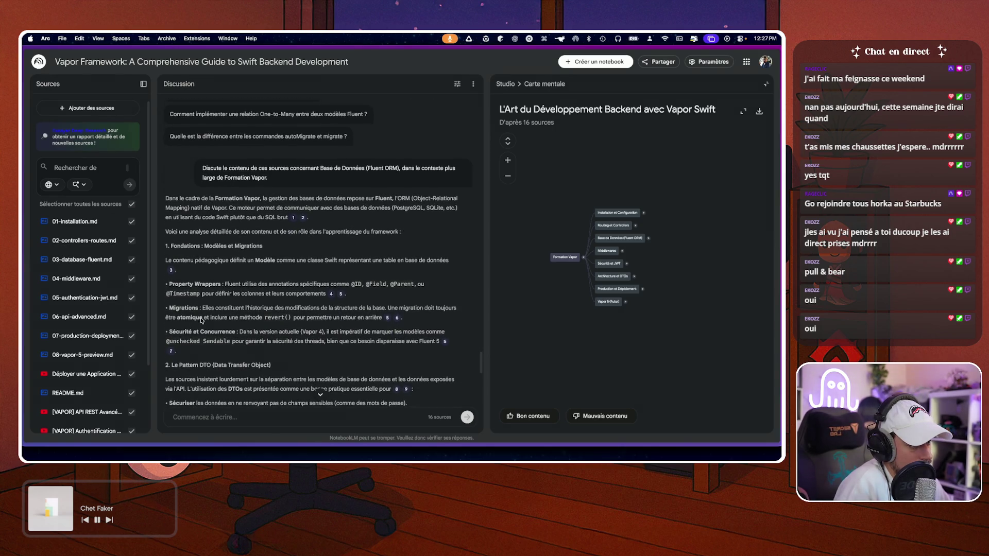
{"action": "scroll", "coordinate": [200, 319], "scroll_direction": "down", "scroll_amount": 1}
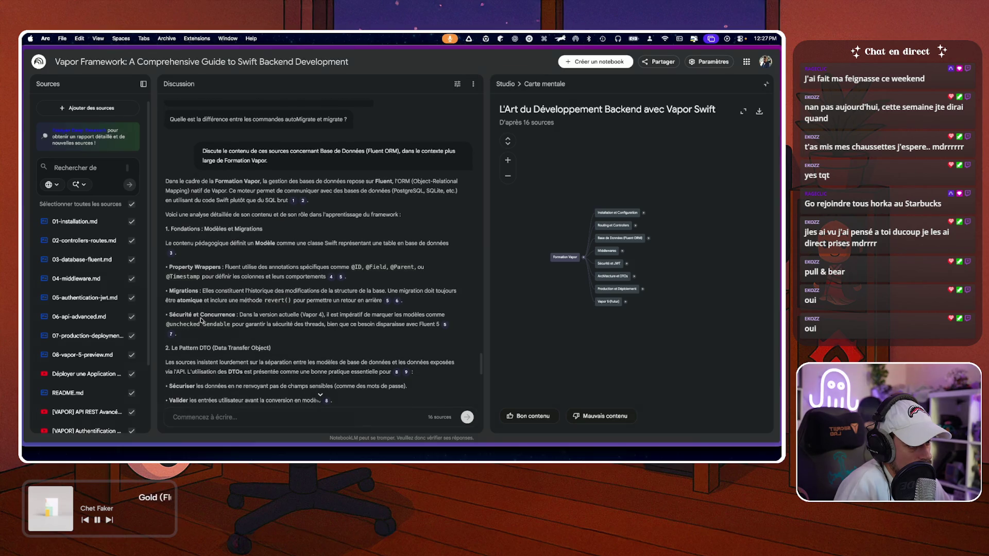
{"action": "scroll", "coordinate": [269, 269], "scroll_direction": "down", "scroll_amount": 15}
{"action": "scroll", "coordinate": [269, 269], "scroll_direction": "down", "scroll_amount": 3}
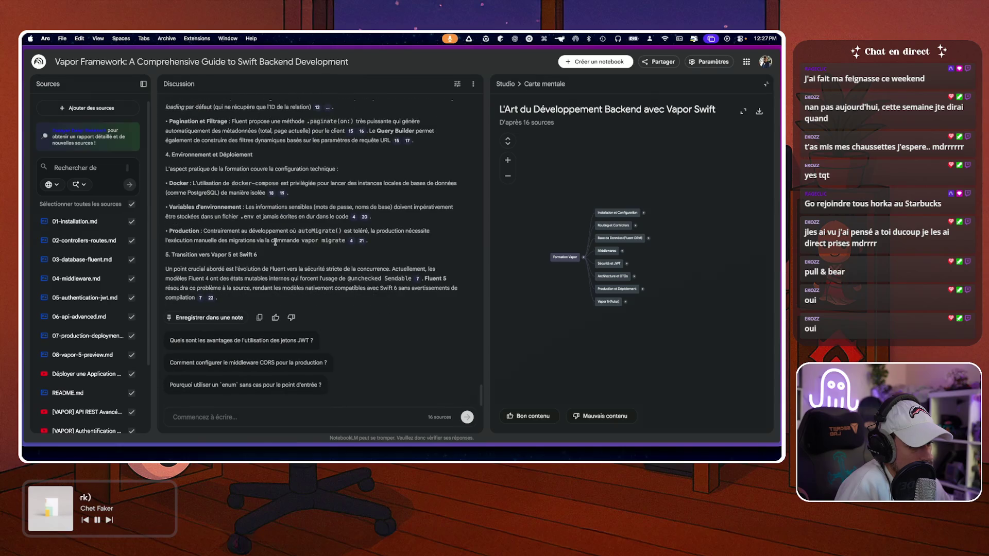
{"action": "left_click", "coordinate": [507, 85]}
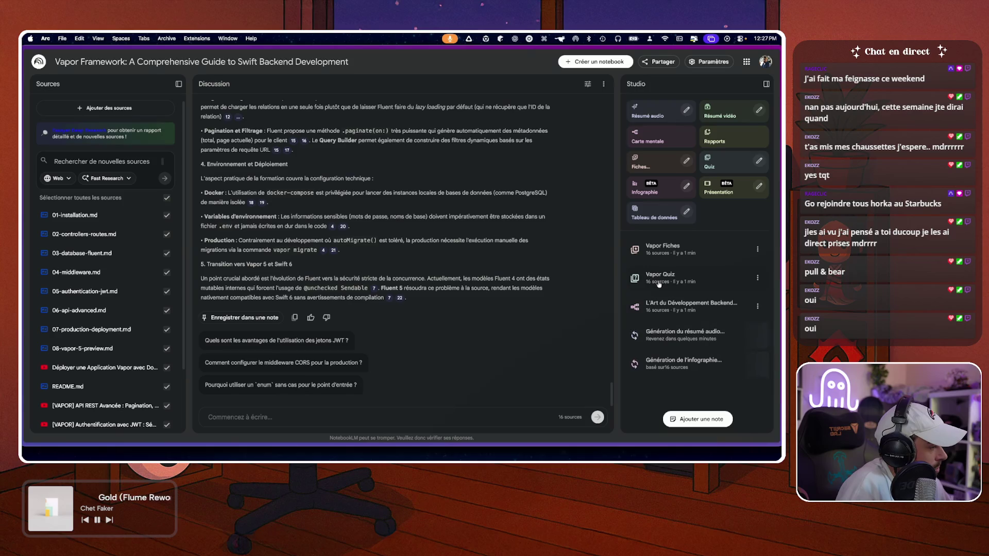
{"action": "left_click", "coordinate": [670, 249]}
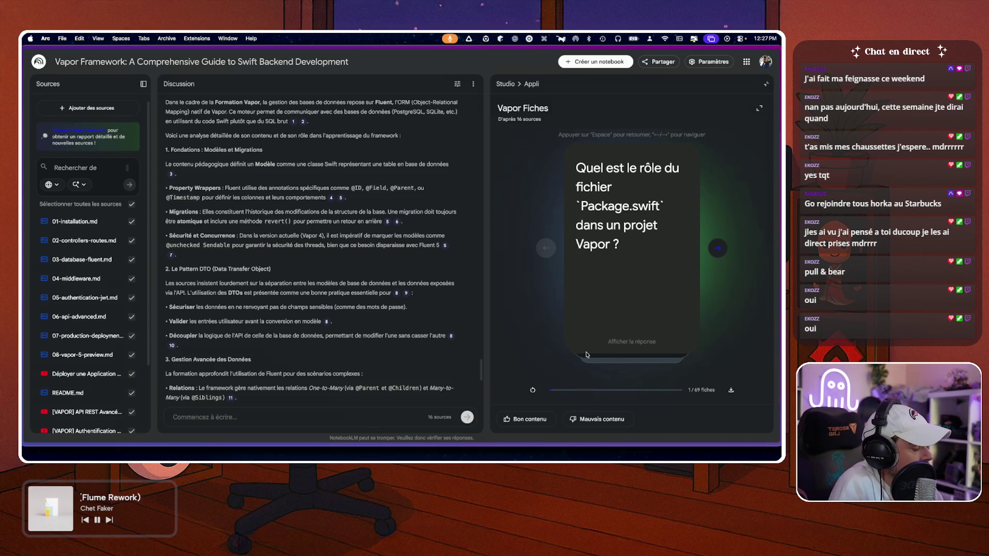
{"action": "left_click", "coordinate": [627, 341]}
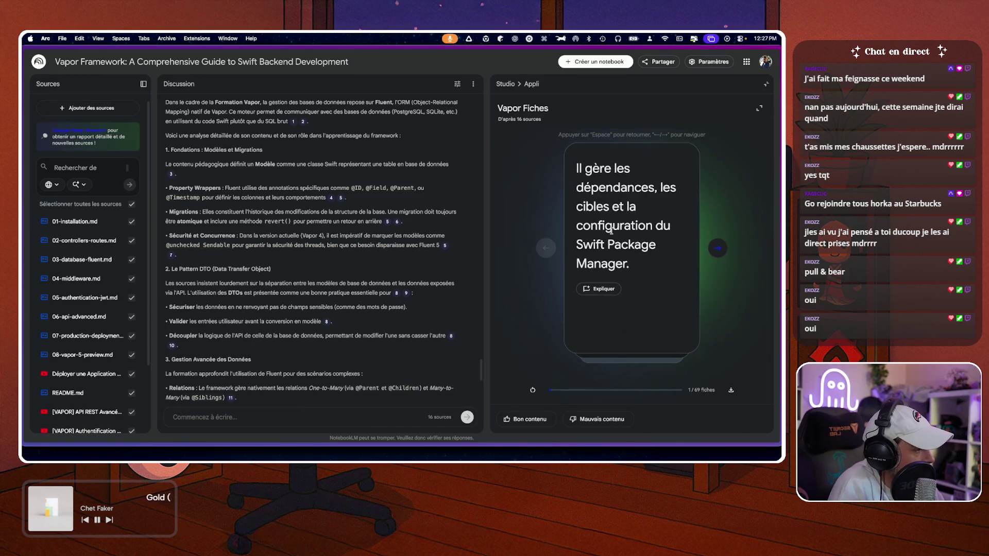
{"action": "left_click", "coordinate": [719, 249]}
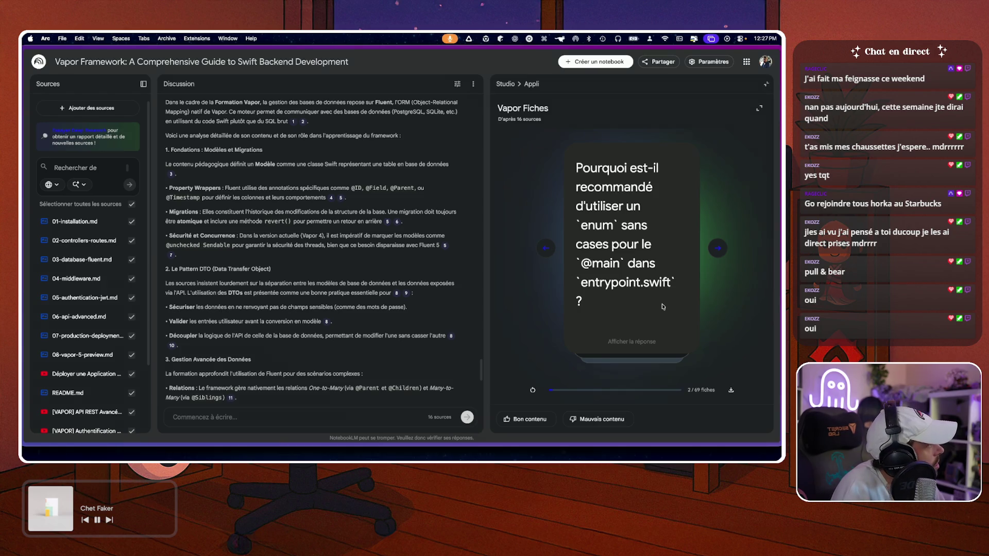
{"action": "left_click", "coordinate": [624, 344]}
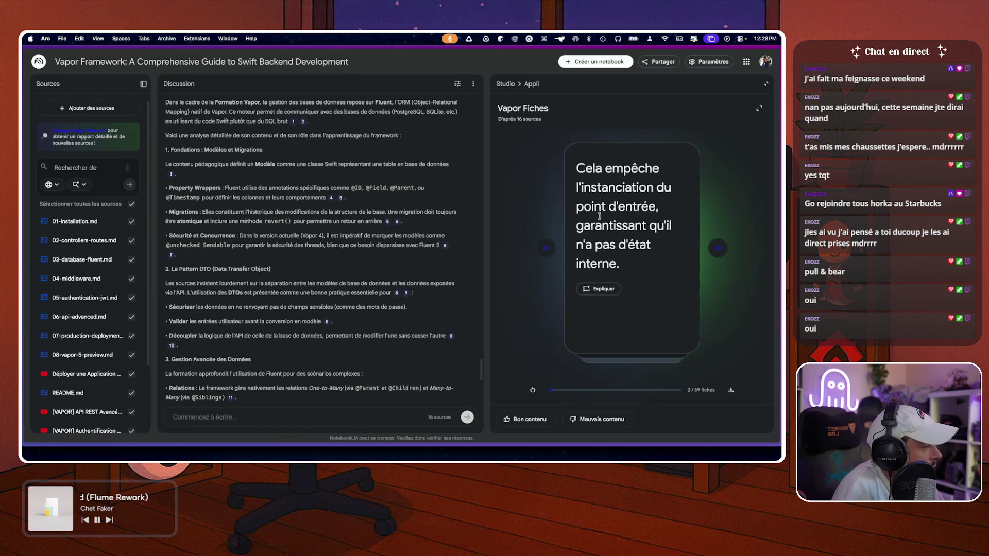
{"action": "left_click", "coordinate": [716, 249]}
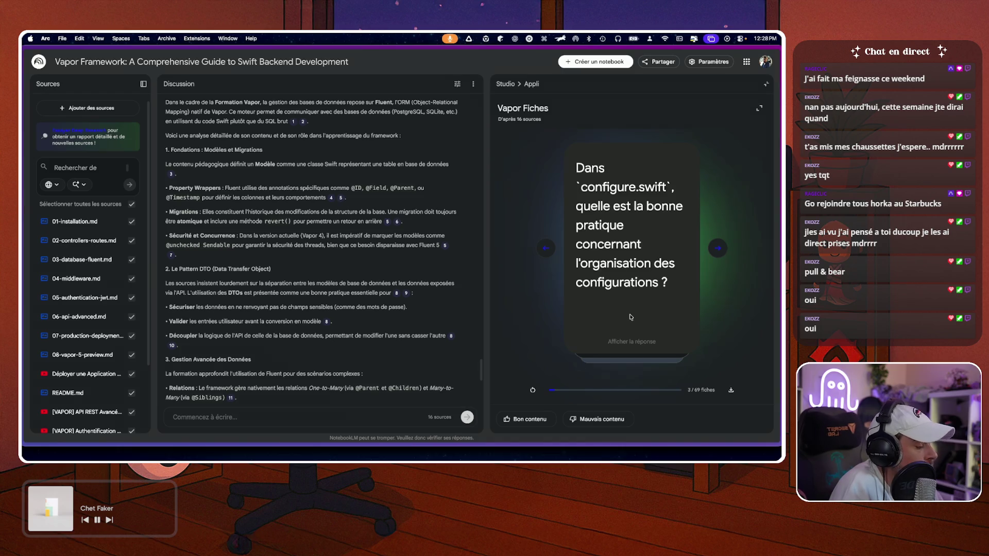
{"action": "left_click", "coordinate": [629, 342]}
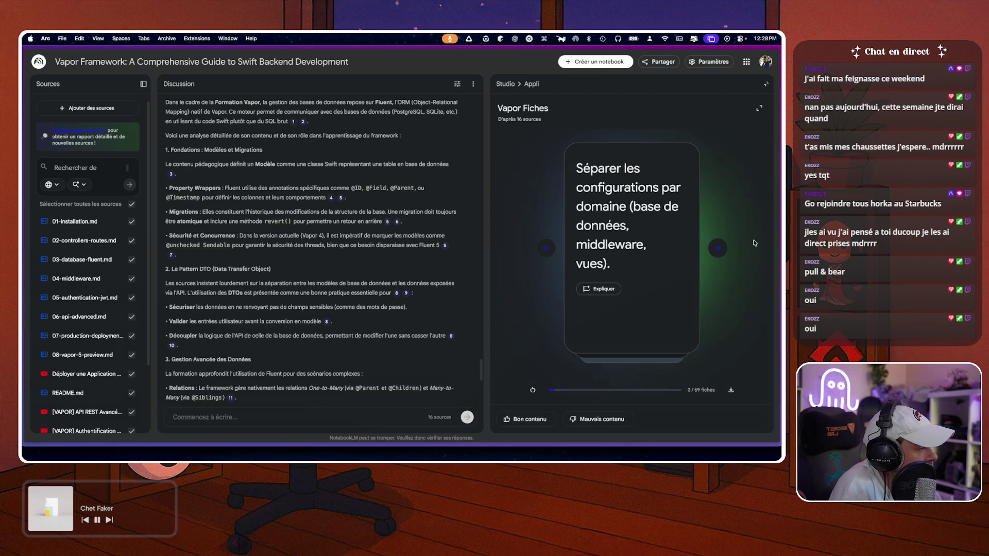
{"action": "left_click", "coordinate": [718, 248]}
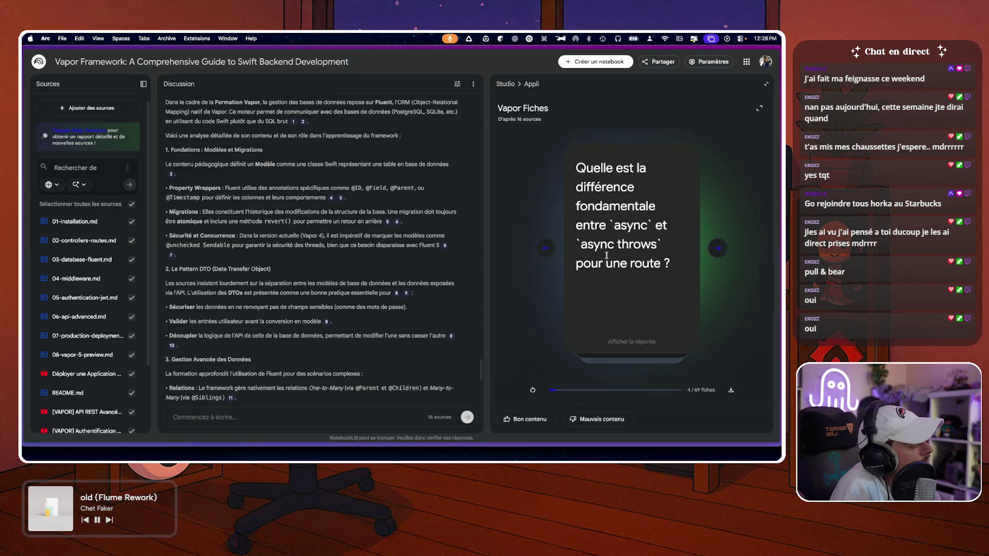
{"action": "left_click", "coordinate": [624, 342]}
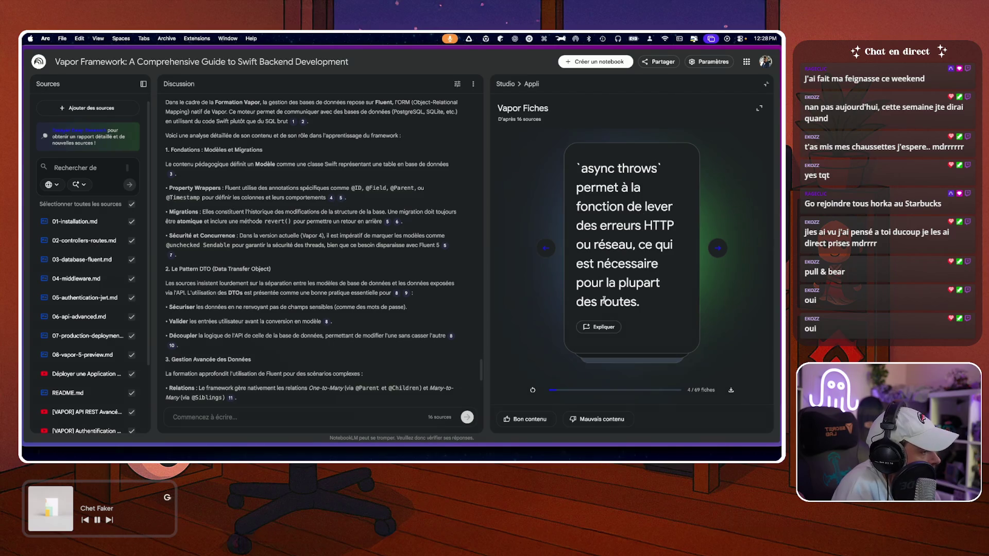
{"action": "left_click", "coordinate": [505, 84]}
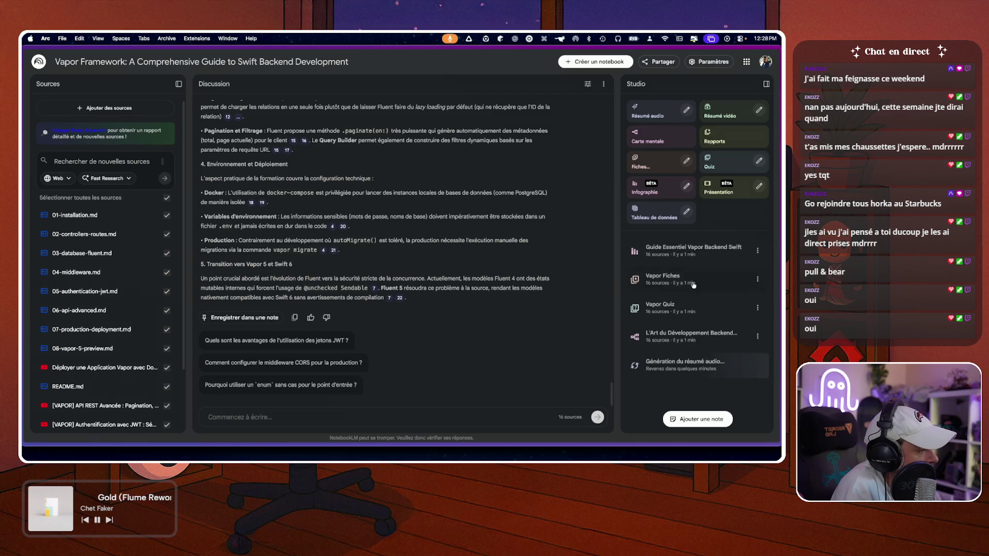
{"action": "left_click", "coordinate": [663, 311]}
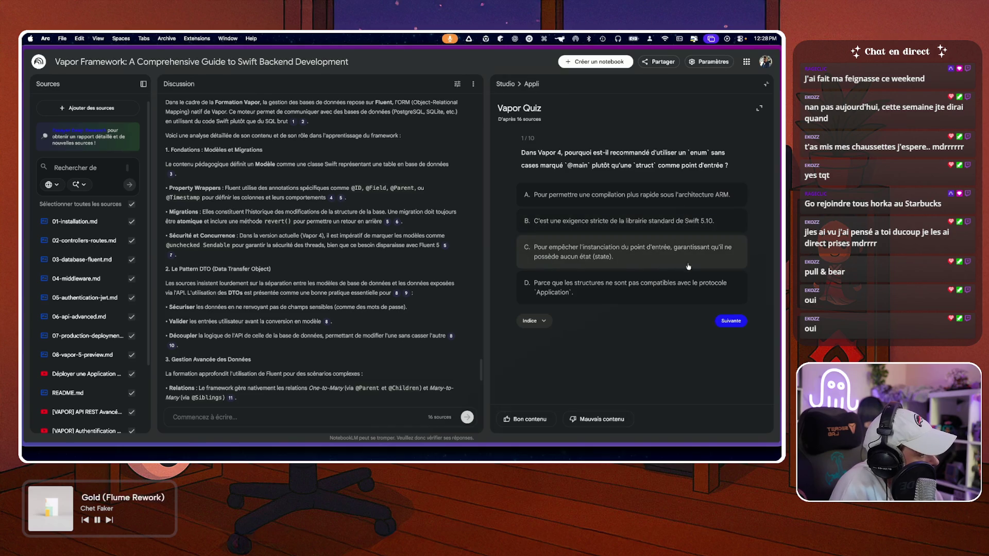
{"action": "left_click", "coordinate": [531, 258]}
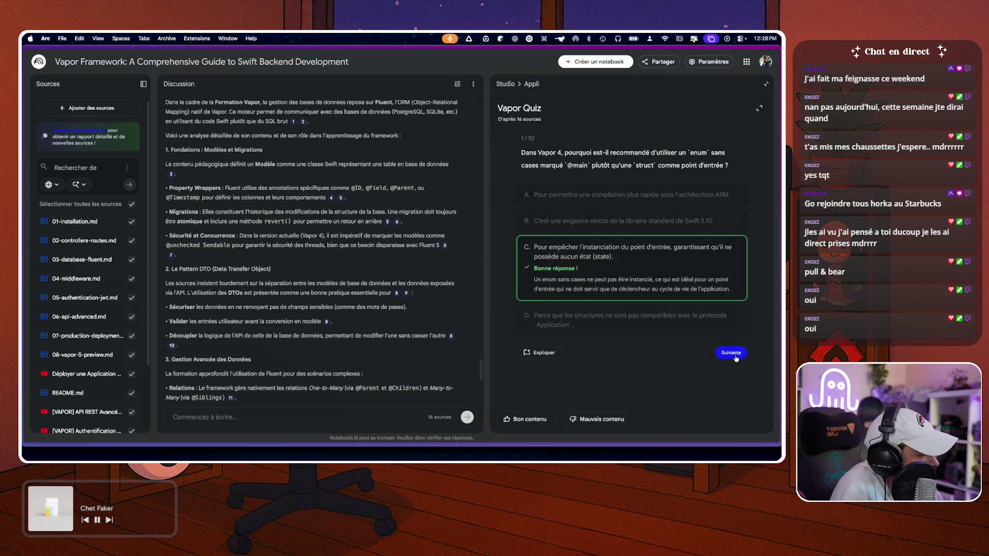
{"action": "left_click", "coordinate": [732, 355]}
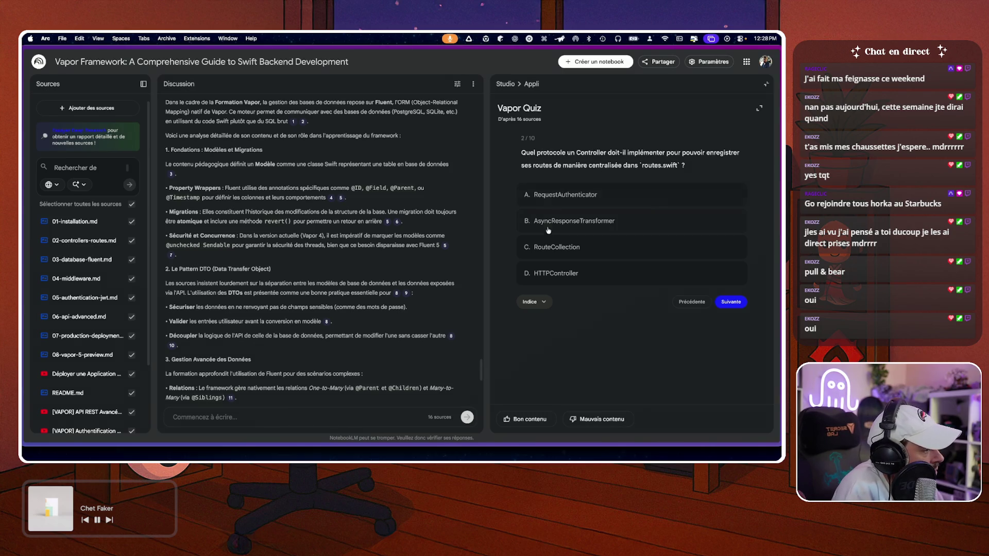
{"action": "left_click", "coordinate": [555, 257]}
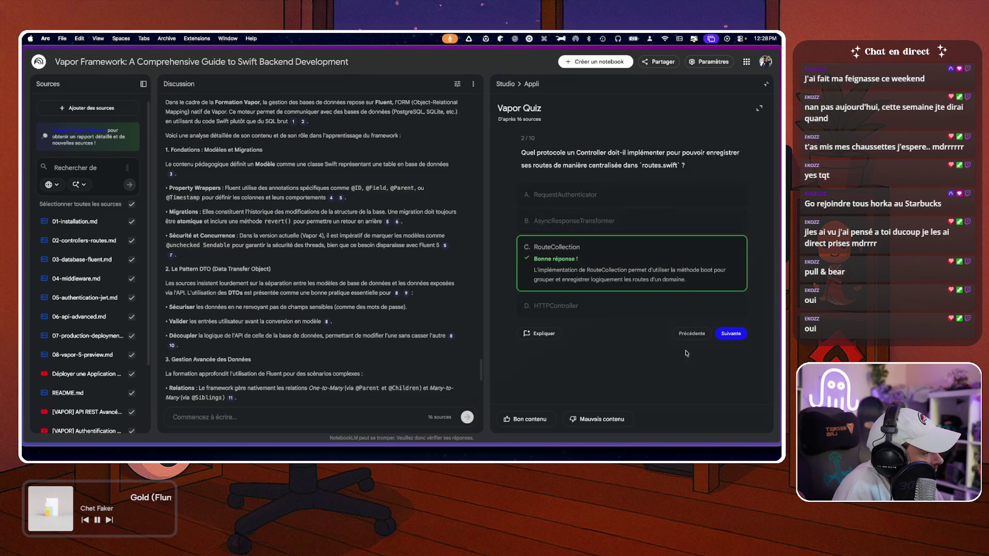
{"action": "left_click", "coordinate": [724, 336]}
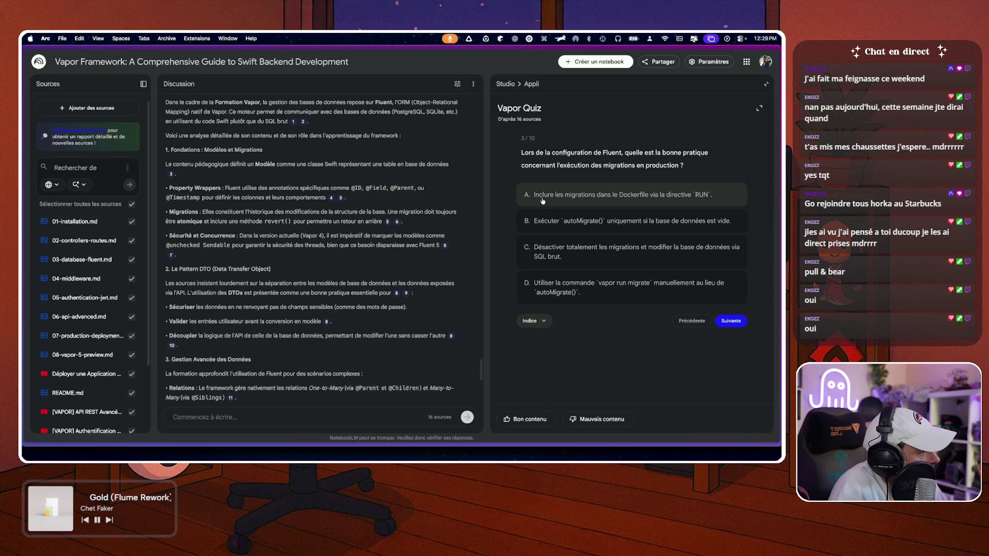
{"action": "left_click", "coordinate": [602, 289]}
{"action": "left_click", "coordinate": [728, 353]}
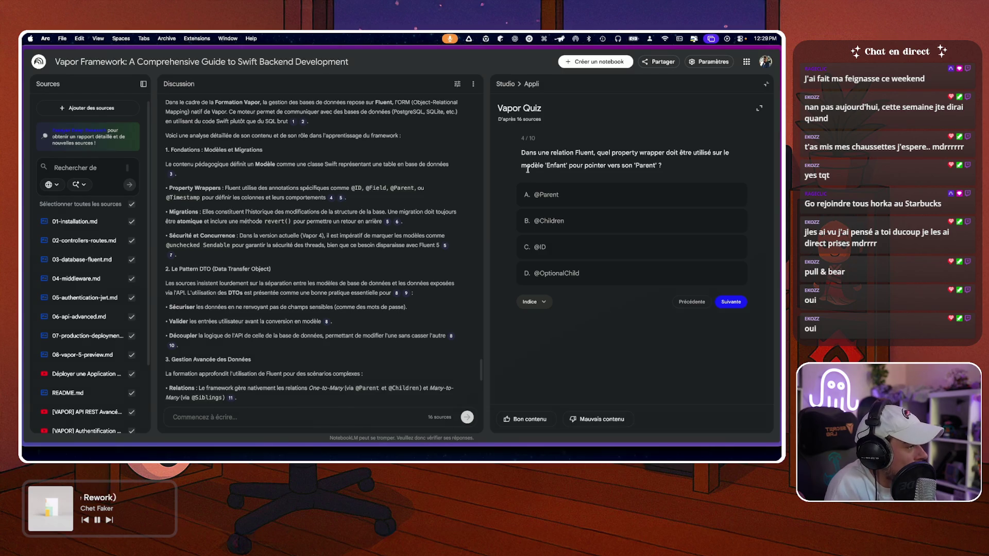
{"action": "left_click", "coordinate": [564, 194]}
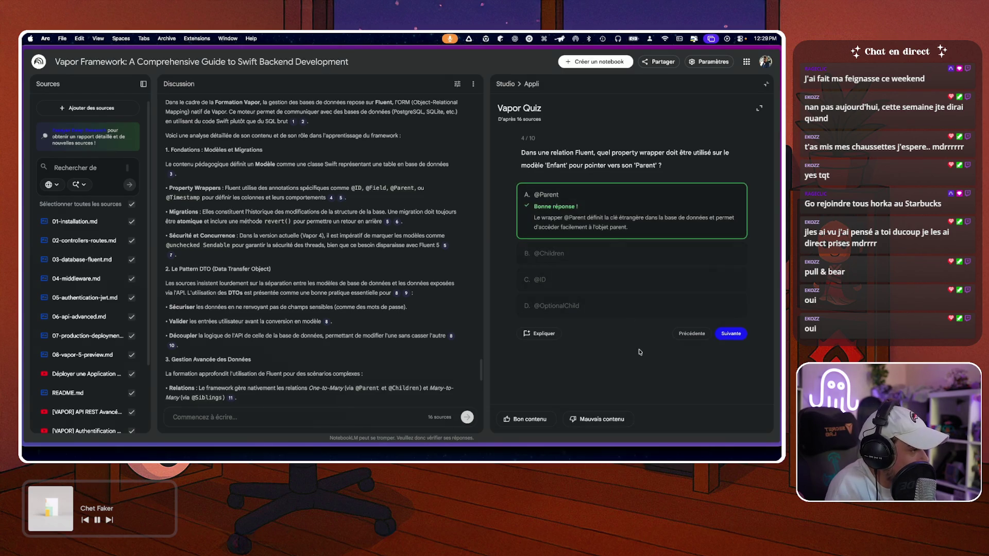
{"action": "left_click", "coordinate": [735, 340]}
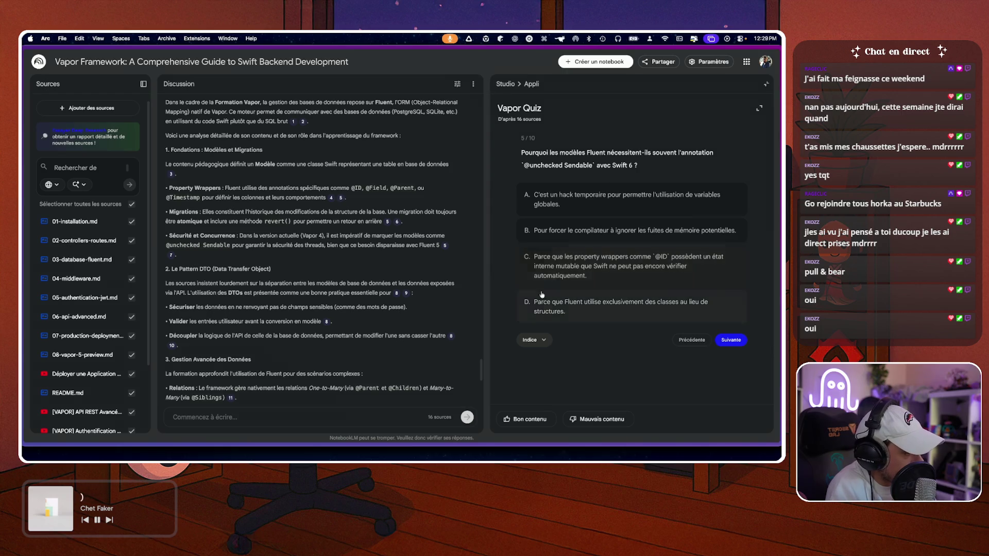
{"action": "left_click", "coordinate": [617, 269]}
{"action": "left_click", "coordinate": [736, 373]}
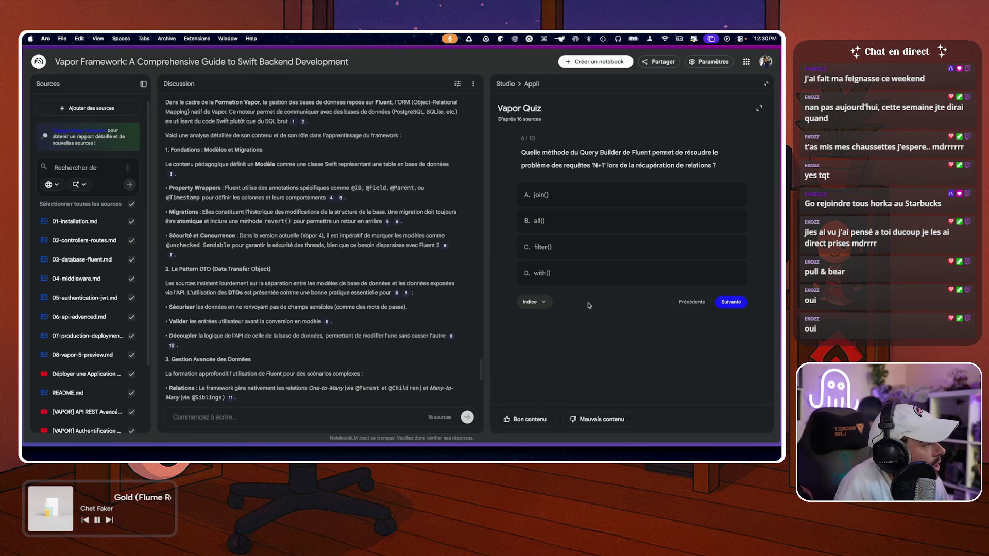
{"action": "left_click", "coordinate": [571, 273]}
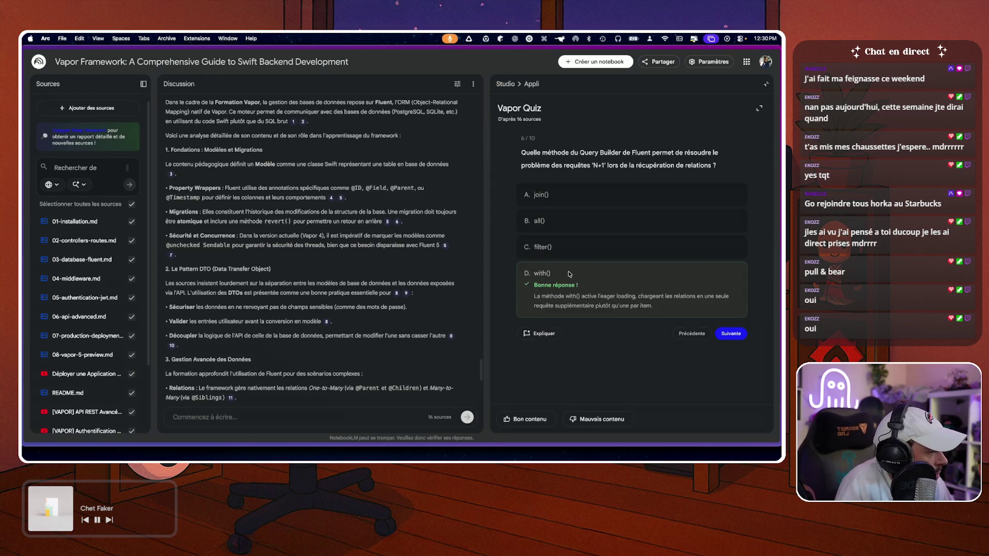
- Answer the remaining Vapor Quiz questions, choosing A for question 9 and B for question 10
{"action": "left_click", "coordinate": [732, 335]}
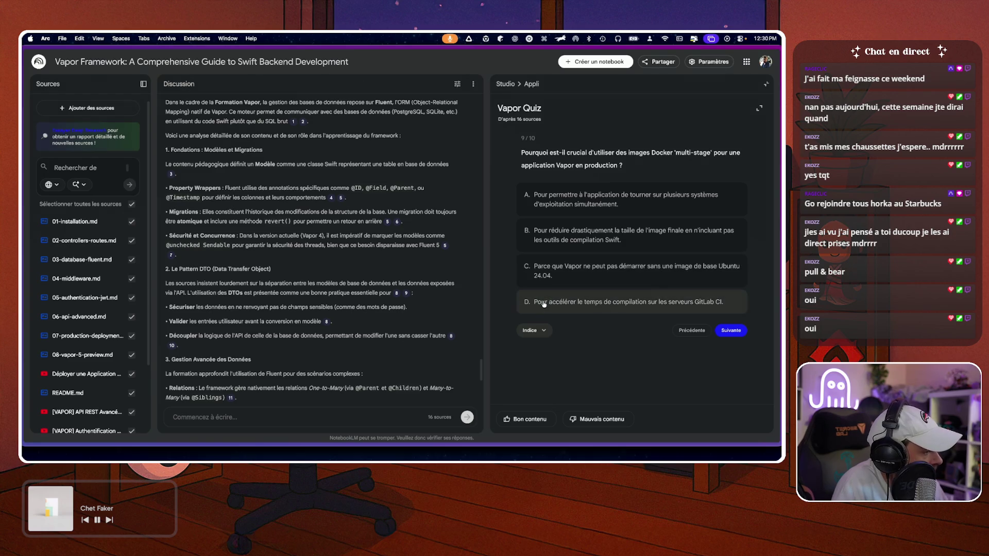
{"action": "left_click", "coordinate": [581, 196]}
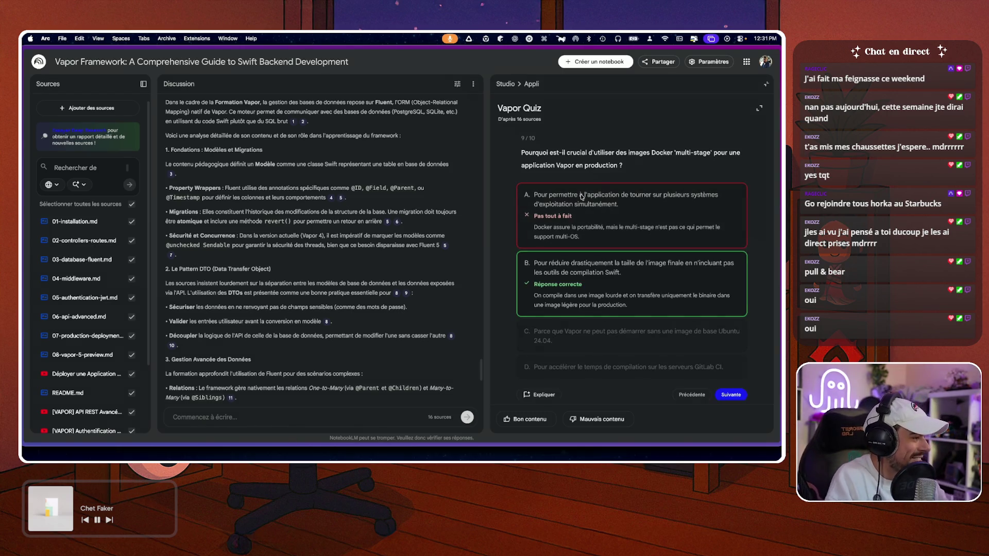
{"action": "left_click", "coordinate": [738, 396]}
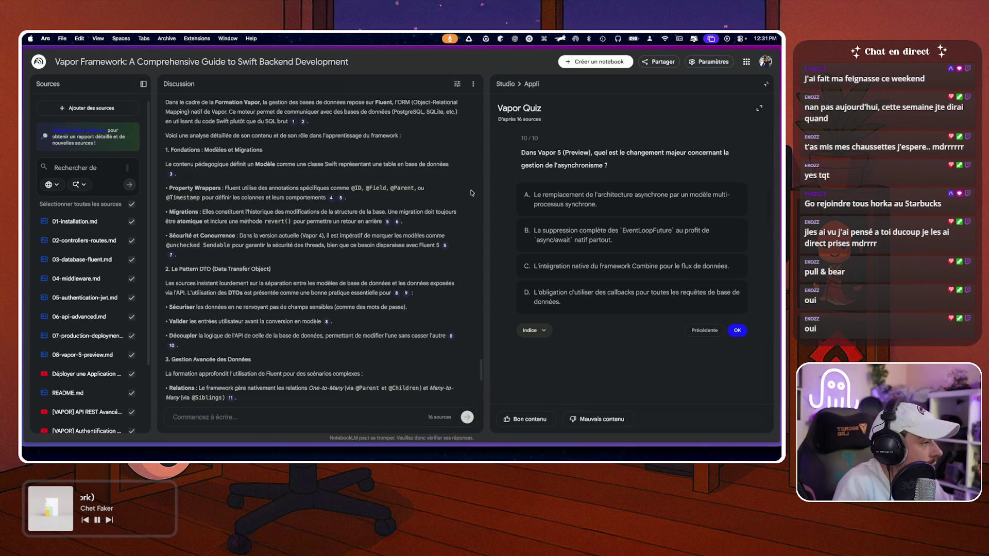
{"action": "left_click", "coordinate": [693, 330]}
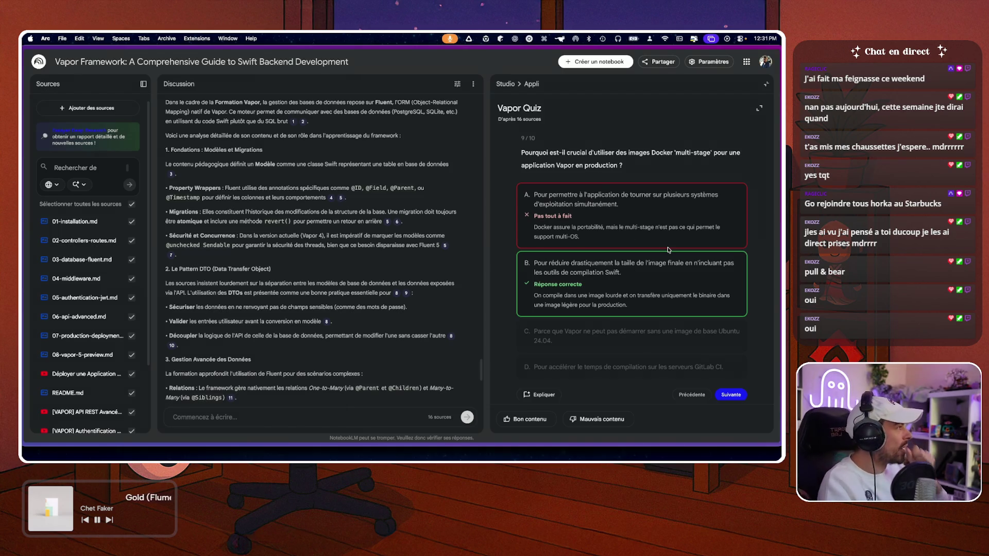
{"action": "scroll", "coordinate": [547, 275], "scroll_direction": "down", "scroll_amount": 1}
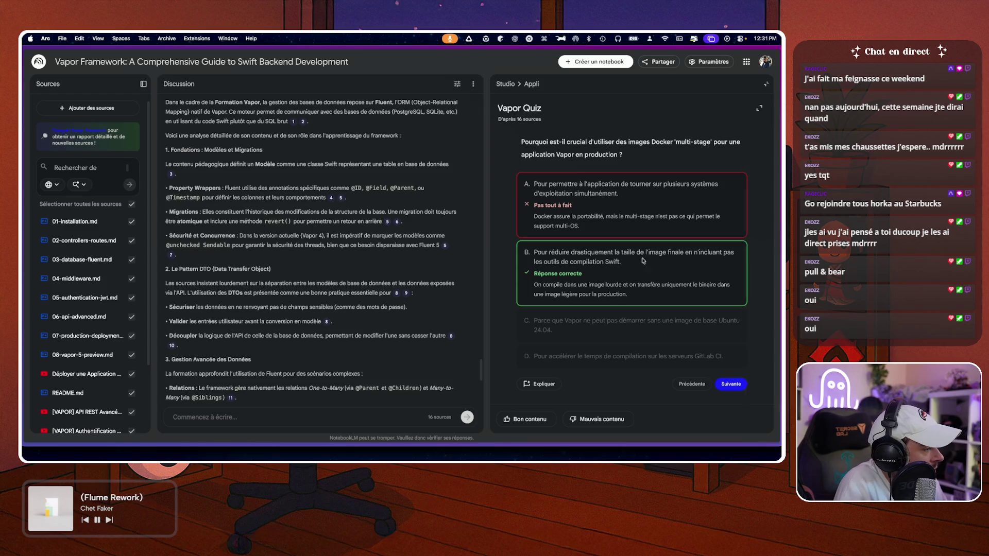
{"action": "left_click", "coordinate": [730, 387]}
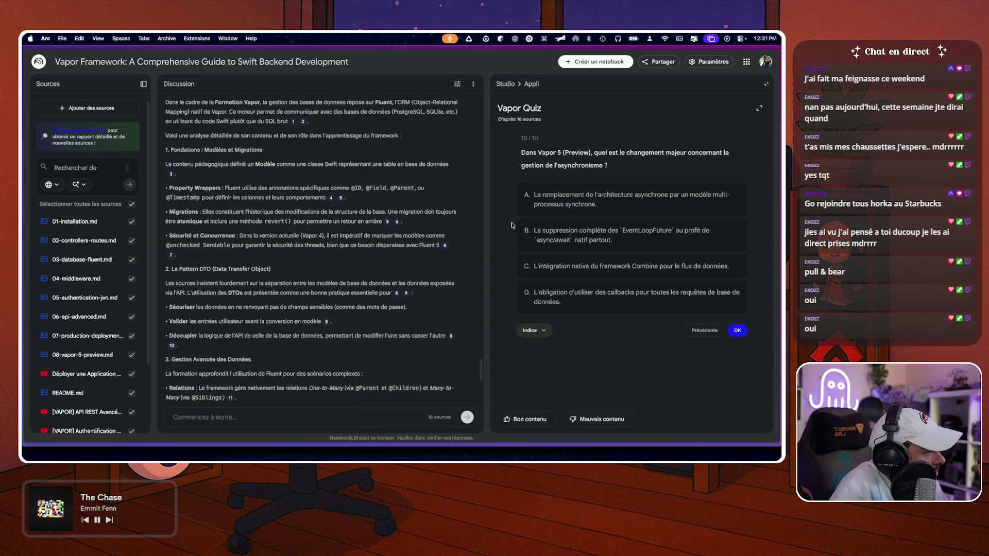
{"action": "left_click", "coordinate": [618, 239]}
- Finish the quiz at 9/10, review the answers, and return to the Studio overview
{"action": "left_click", "coordinate": [734, 367]}
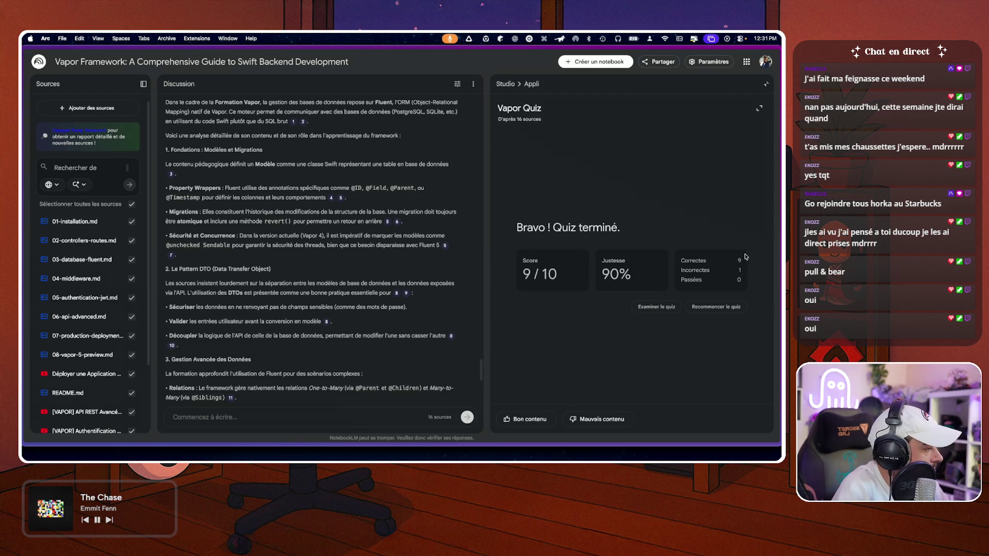
{"action": "left_click", "coordinate": [648, 307]}
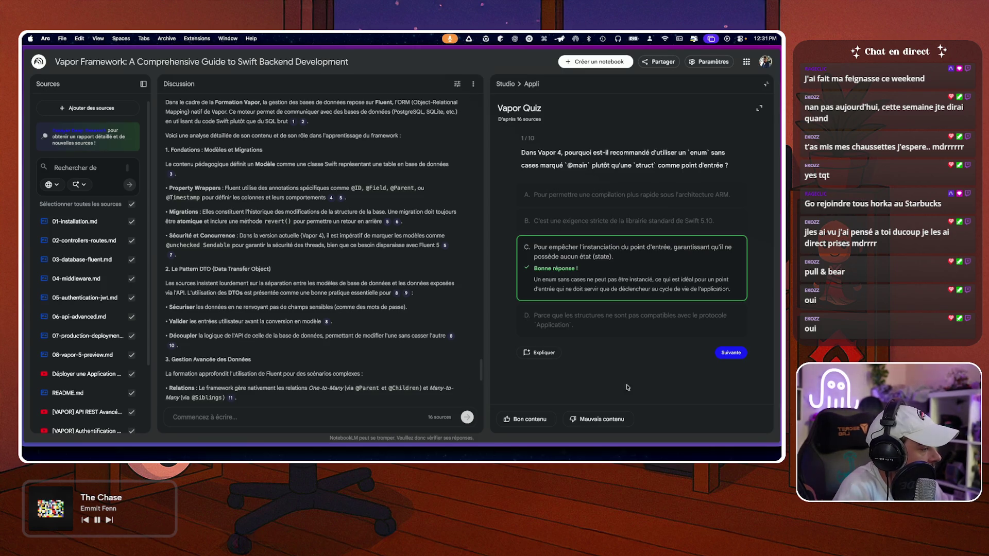
{"action": "left_click", "coordinate": [499, 84]}
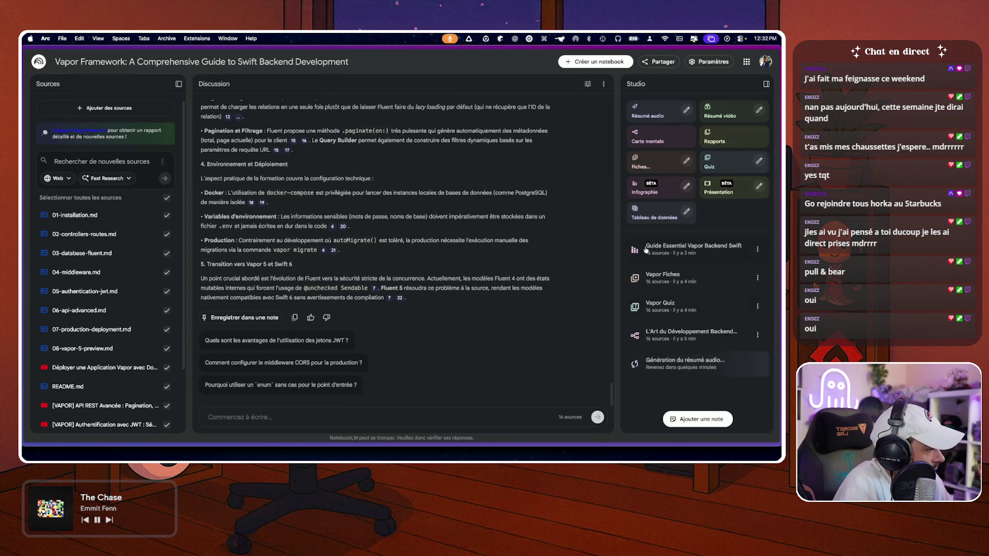
- Open the 'Guide Essentiel Vapor Backend Swift' infographic full-size and download it as unnamed.png
{"action": "left_click", "coordinate": [684, 248]}
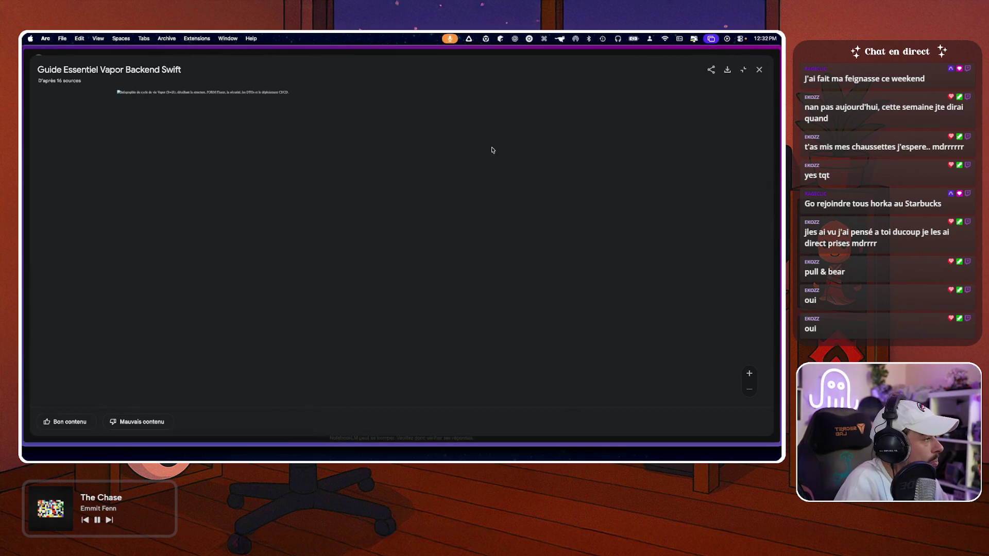
{"action": "left_click", "coordinate": [727, 72]}
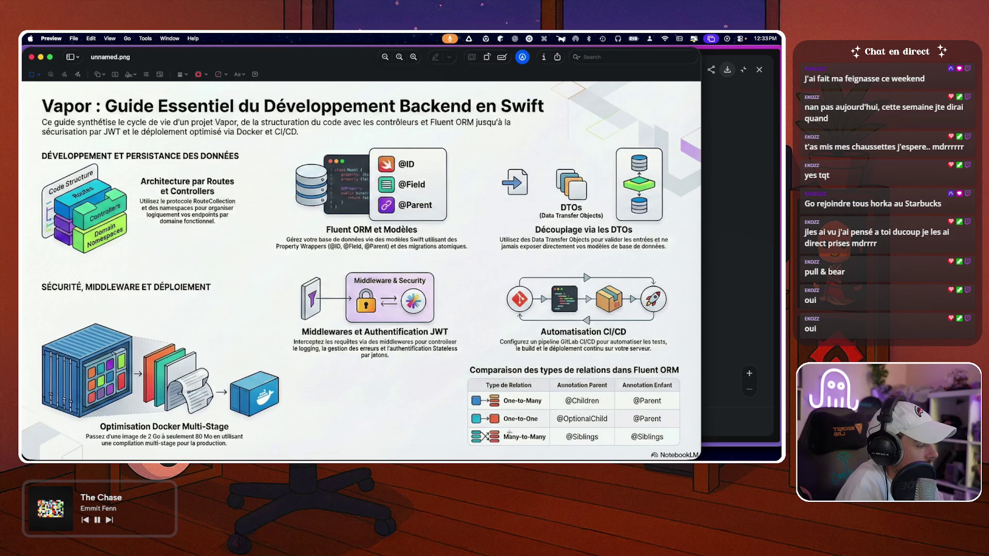
{"action": "left_click", "coordinate": [31, 56]}
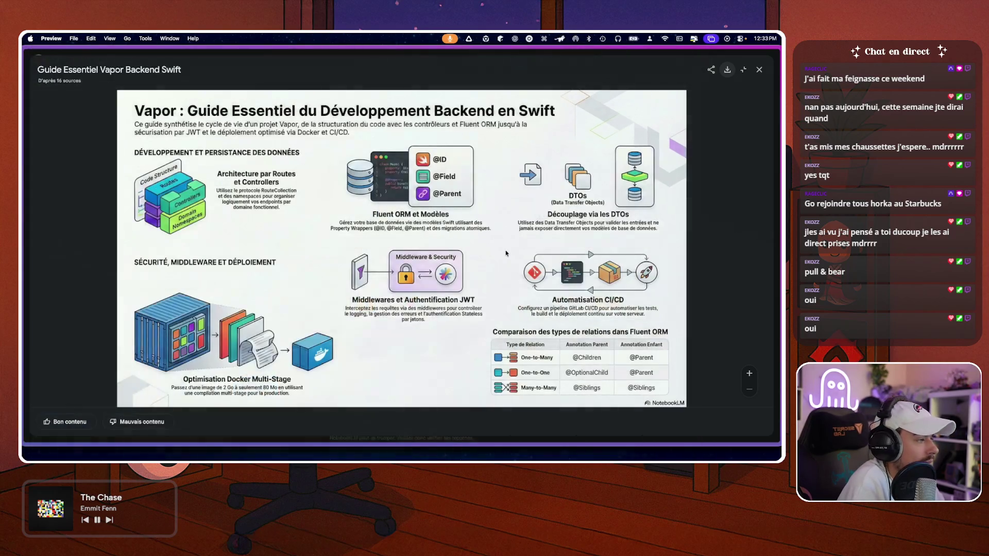
- Close the infographic viewer to get back to the notebook's discussion and Studio list
{"action": "left_click", "coordinate": [759, 71]}
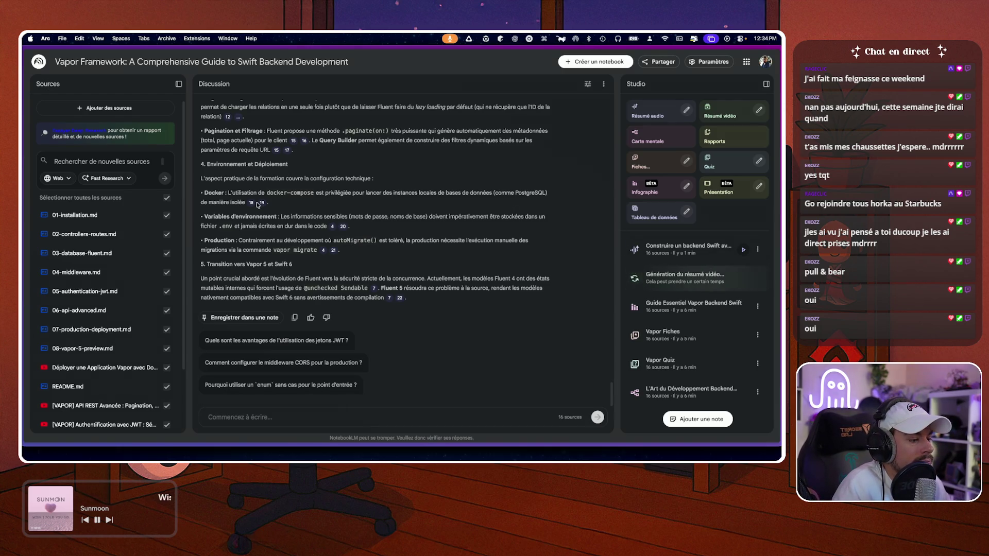
{"action": "scroll", "coordinate": [234, 148], "scroll_direction": "up", "scroll_amount": 2}
{"action": "scroll", "coordinate": [234, 148], "scroll_direction": "down", "scroll_amount": 2}
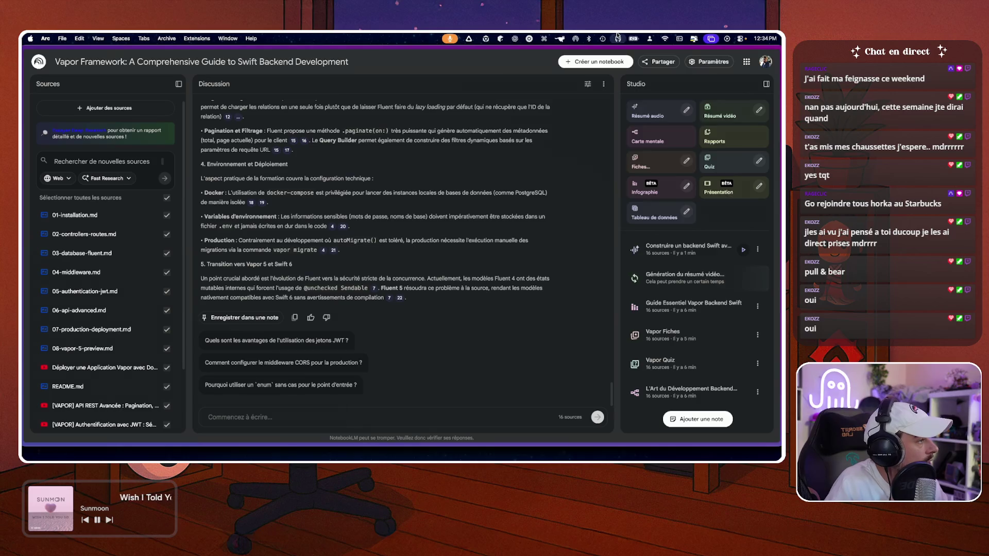
- Route sound output to the LG UltraGear+ and start the Swift backend audio overview
{"action": "left_click", "coordinate": [618, 39]}
{"action": "left_click", "coordinate": [642, 112]}
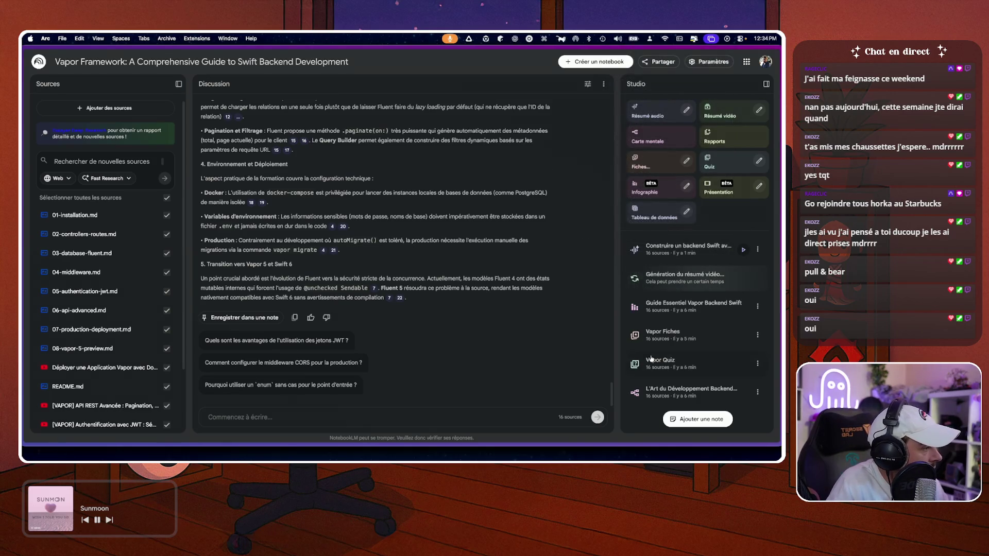
{"action": "left_click", "coordinate": [741, 251]}
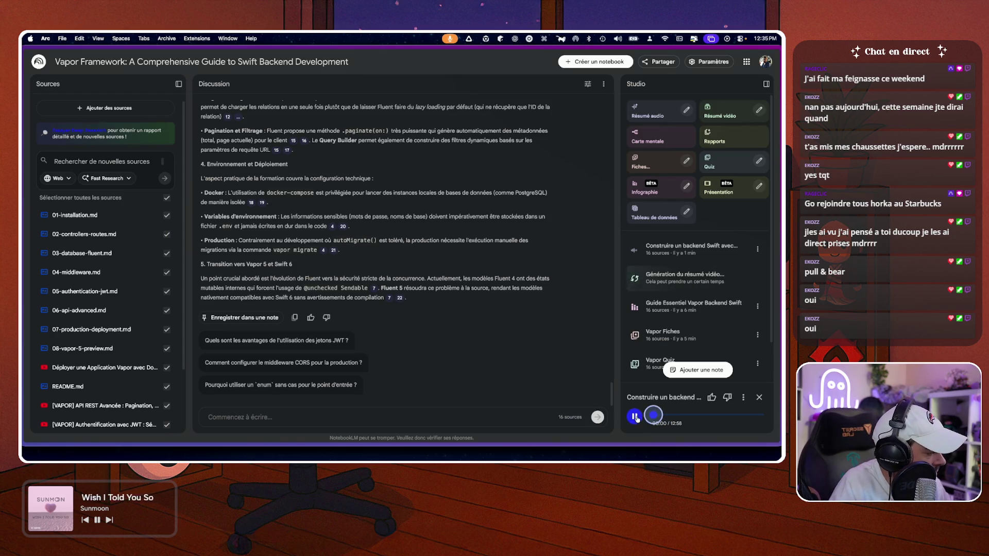
- Pause the audio overview and bring Apple Music to the front
{"action": "left_click", "coordinate": [743, 397]}
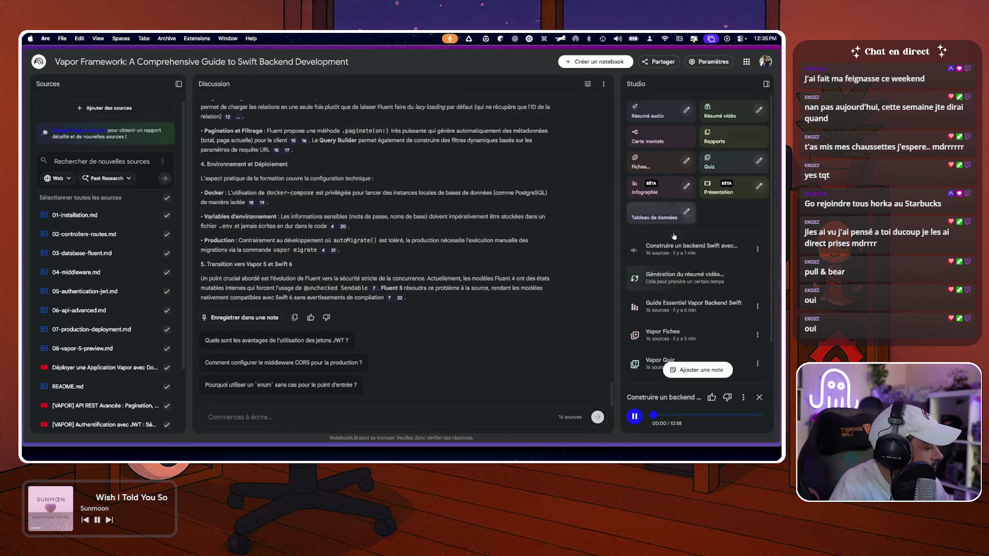
{"action": "left_click", "coordinate": [635, 417]}
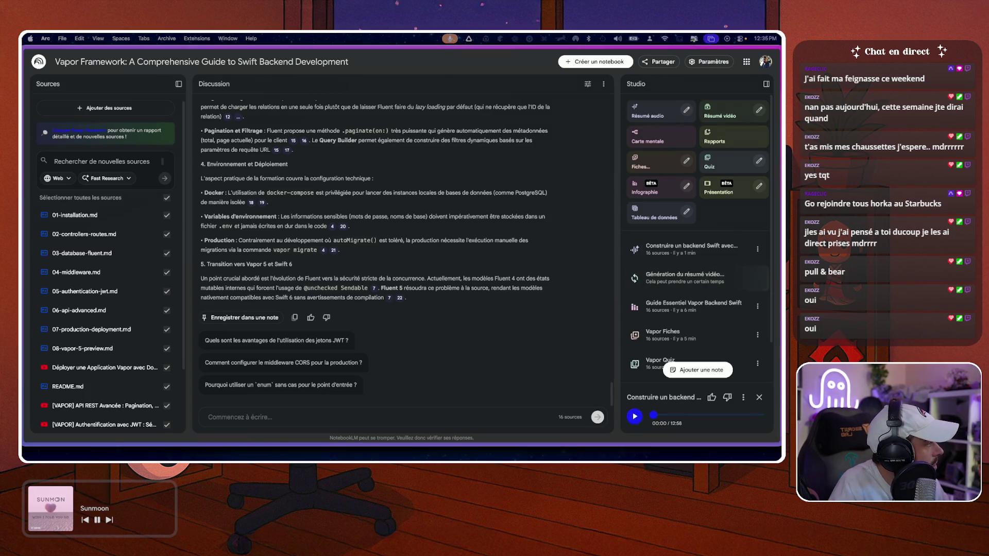
{"action": "key", "text": "super+Tab"}
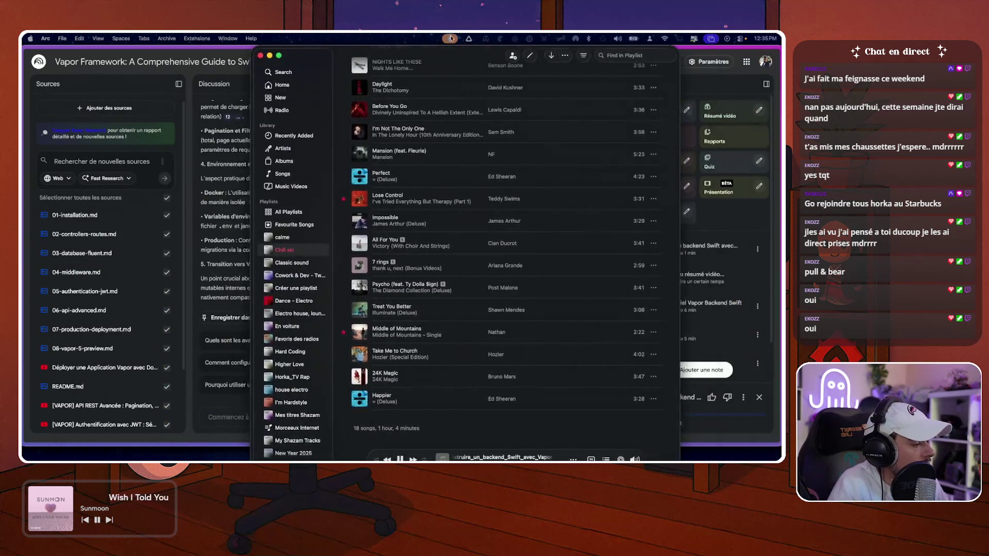
- Open and dismiss the options for the current track in Music
{"action": "mouse_move", "coordinate": [411, 439]}
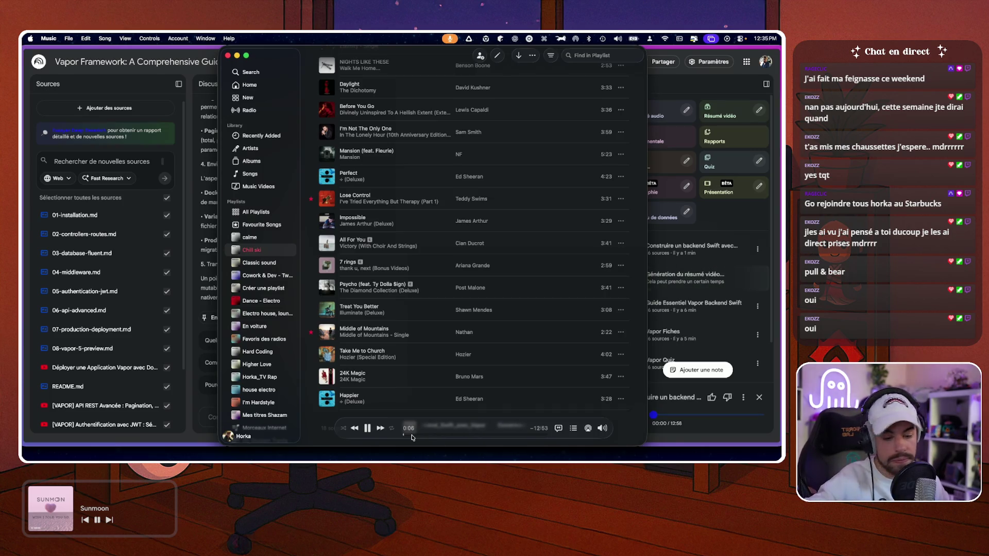
{"action": "mouse_move", "coordinate": [604, 430]}
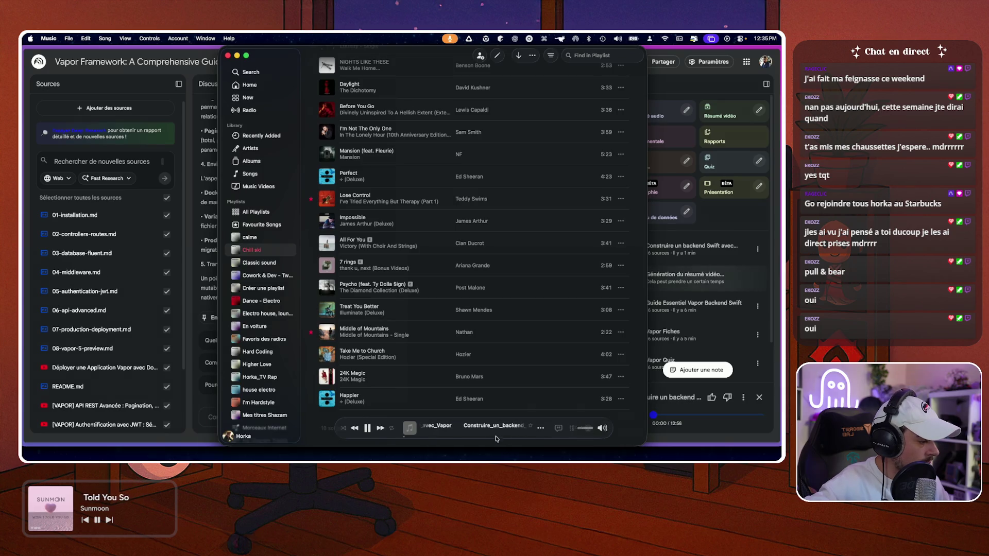
{"action": "left_click", "coordinate": [541, 428]}
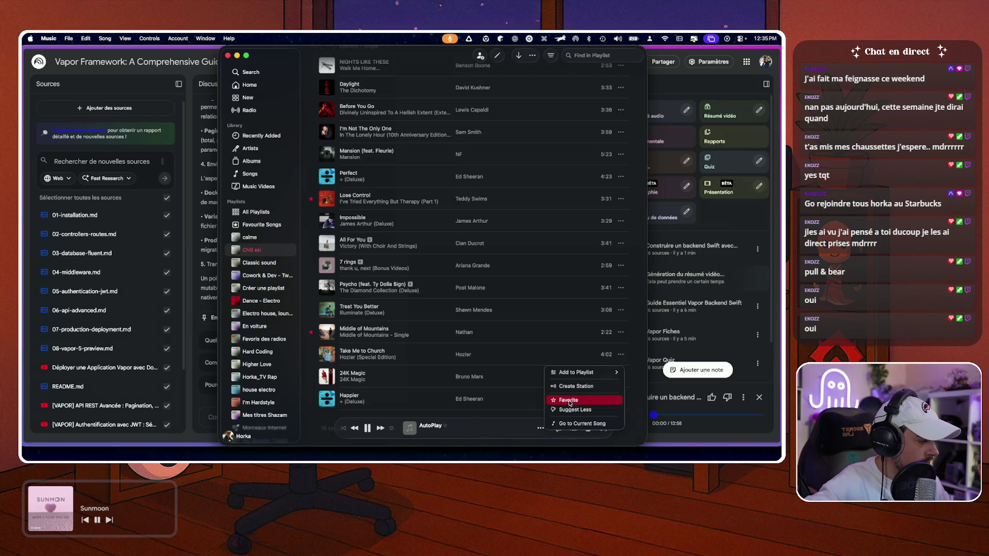
{"action": "left_click", "coordinate": [413, 518]}
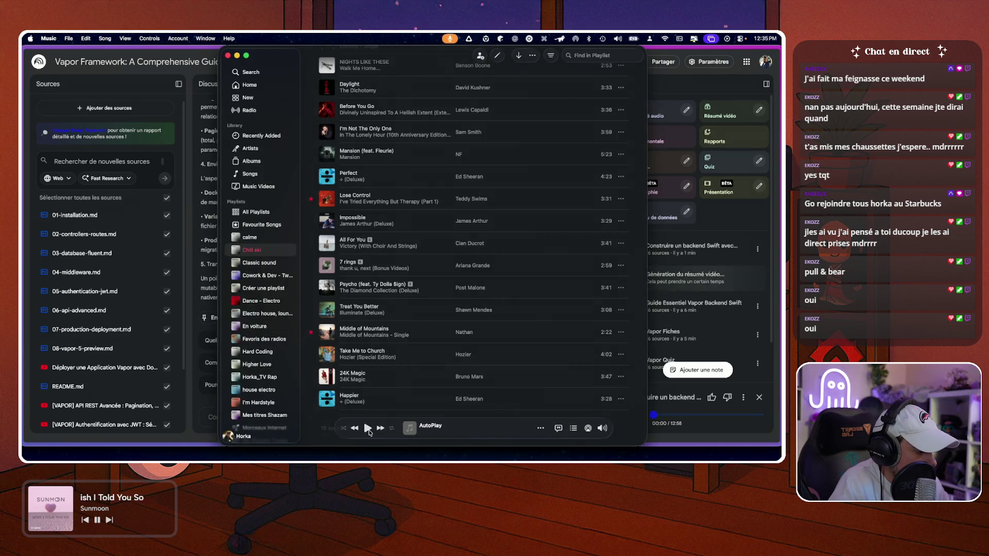
- Switch sound output to MacBook Pro Speakers, pause playback, and close the Music window
{"action": "left_click", "coordinate": [618, 38]}
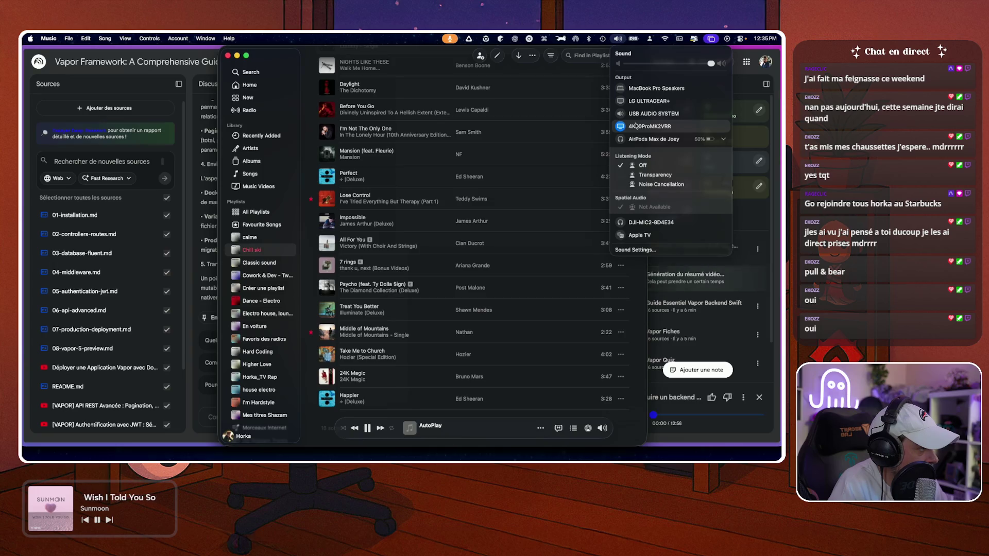
{"action": "left_click", "coordinate": [641, 89]}
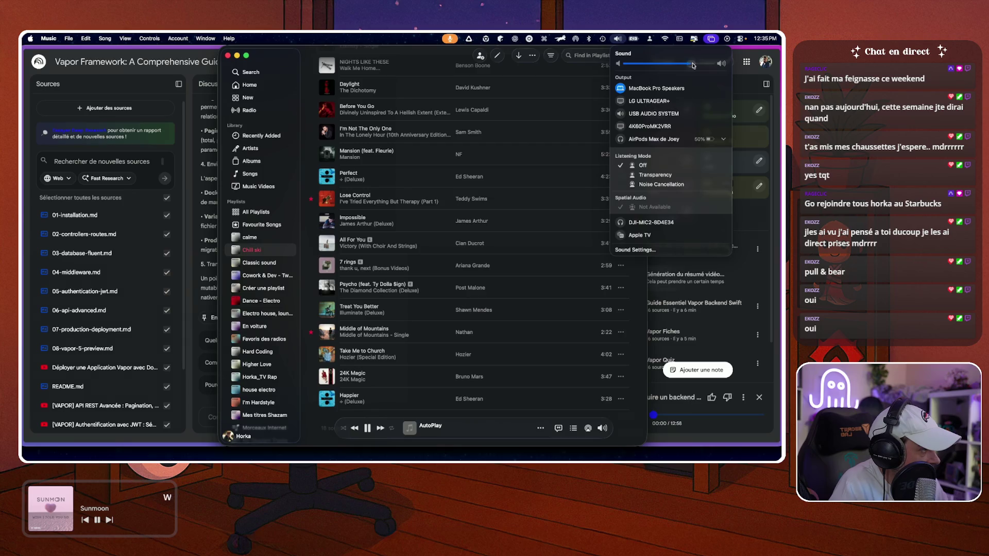
{"action": "left_click", "coordinate": [367, 428]}
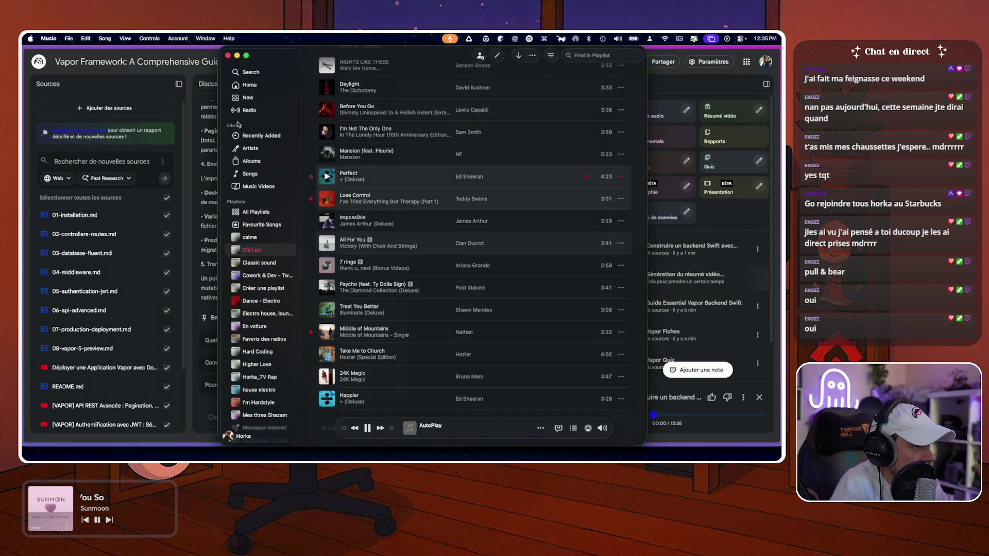
{"action": "left_click", "coordinate": [229, 56]}
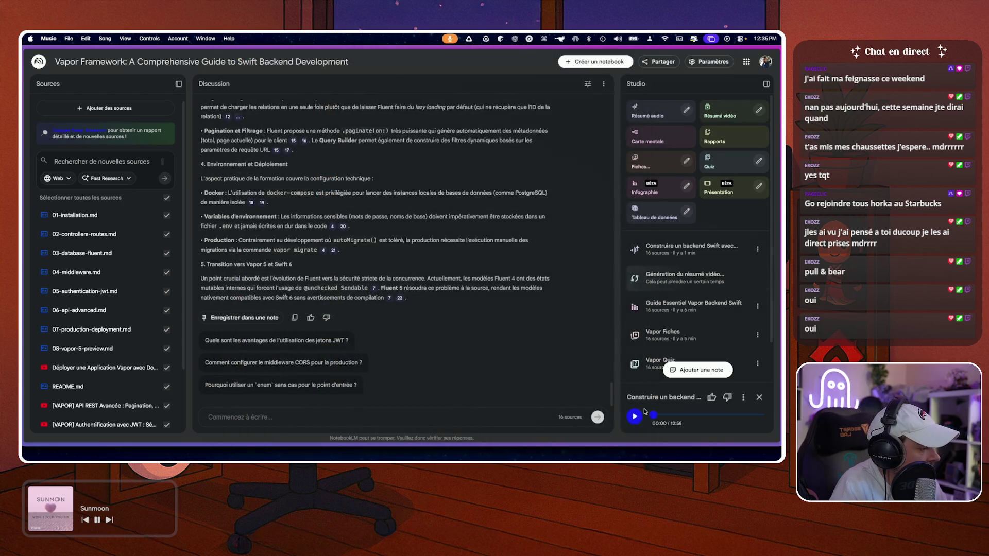
- Resume the audio overview and switch between Music and the notebook
{"action": "left_click", "coordinate": [635, 416]}
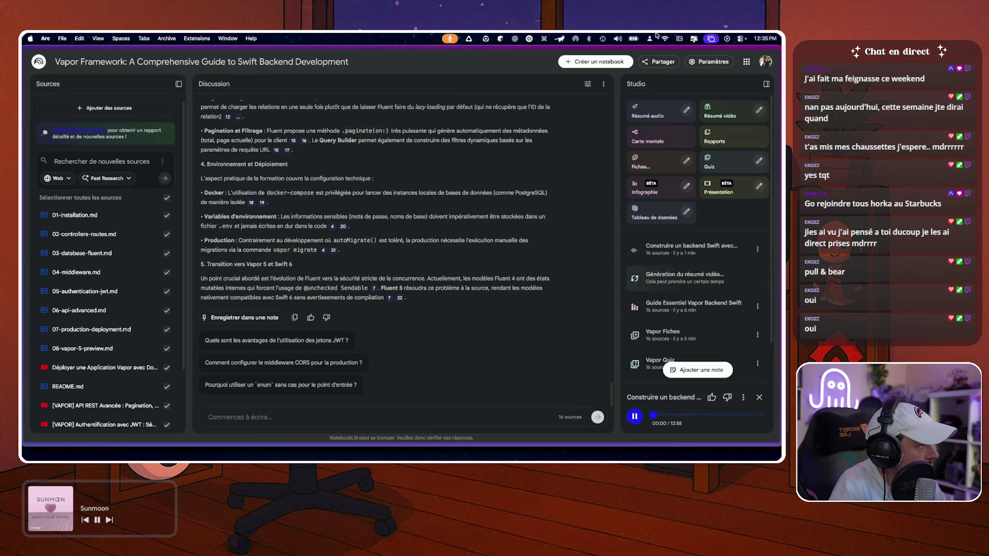
{"action": "left_click", "coordinate": [617, 38]}
{"action": "left_click", "coordinate": [617, 38]}
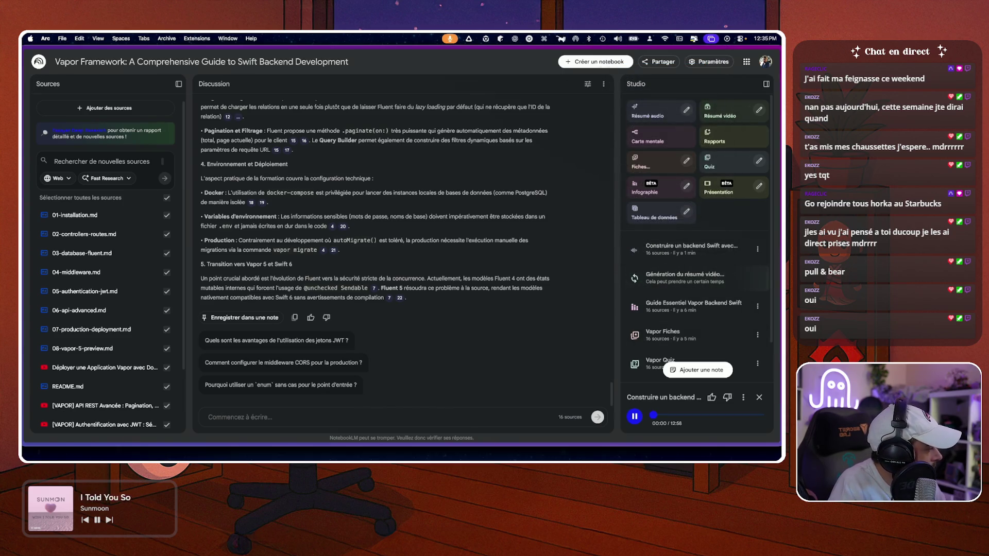
{"action": "key", "text": "super+Tab"}
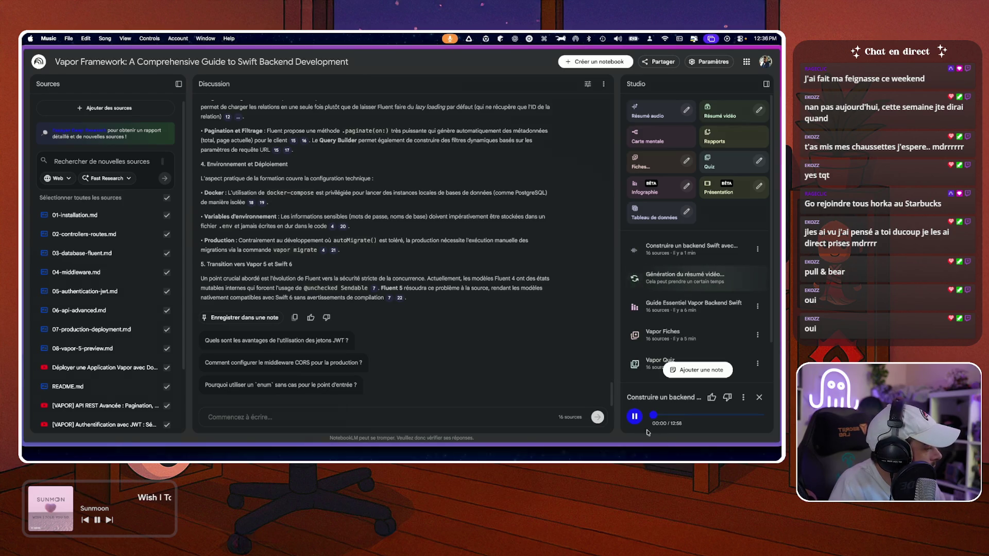
{"action": "left_click", "coordinate": [635, 419]}
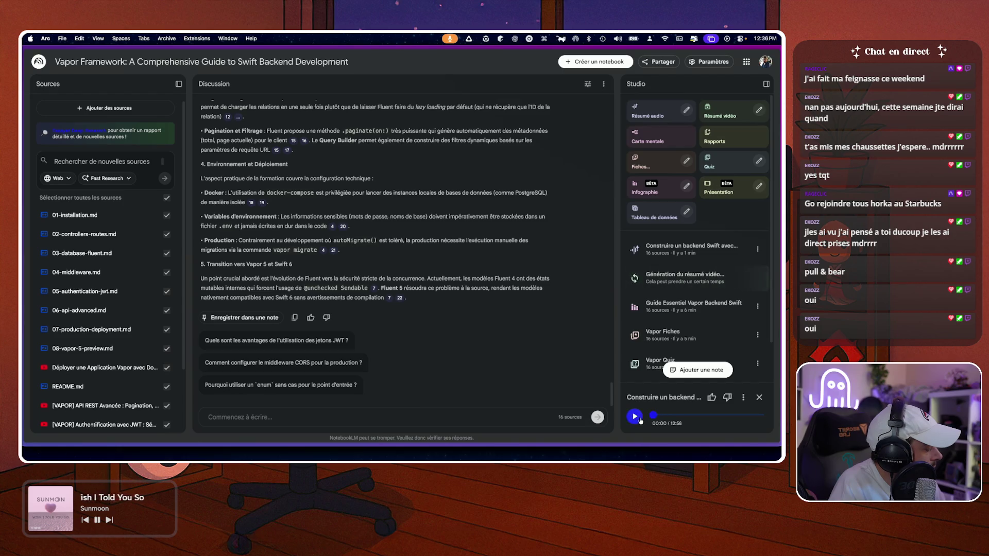
- Raise the system output volume to maximum
{"action": "key", "text": "XF86AudioRaiseVolume"}
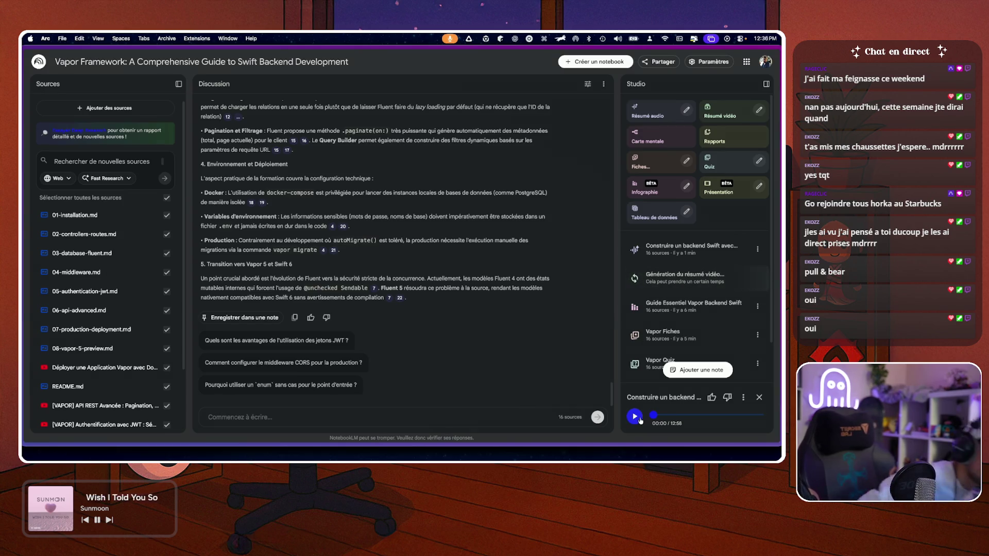
{"action": "left_click", "coordinate": [617, 38]}
{"action": "left_click_drag", "start_coordinate": [658, 67], "coordinate": [747, 66]}
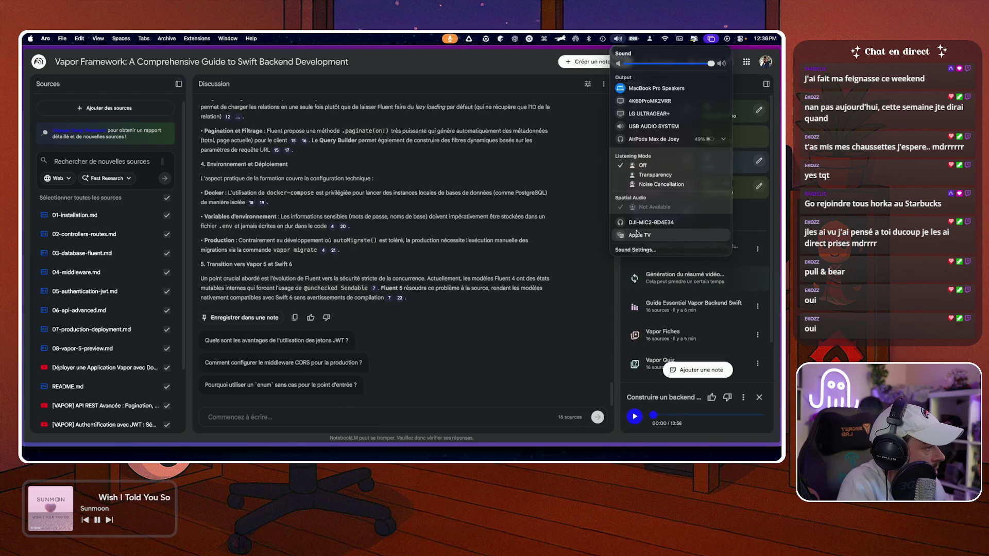
{"action": "left_click", "coordinate": [649, 222]}
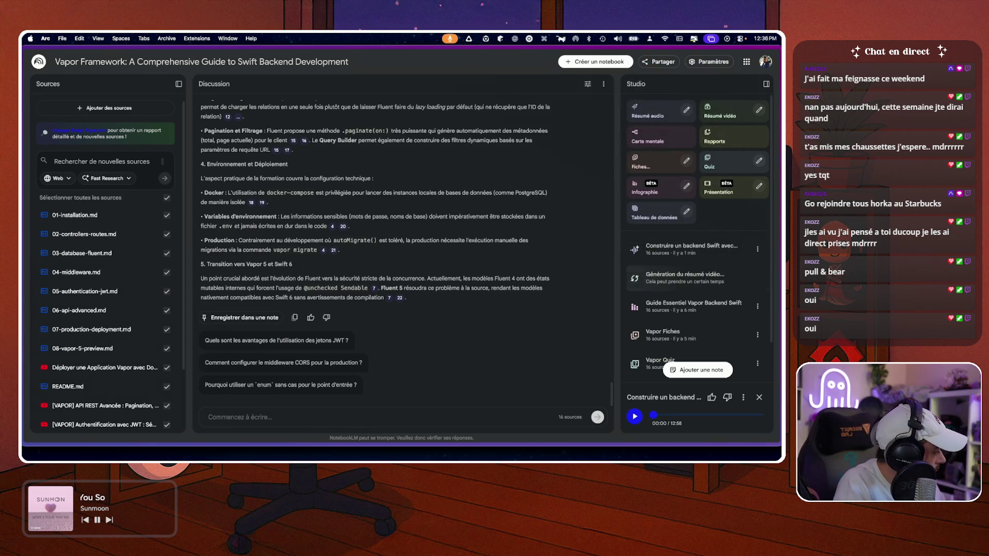
- In Music, skip the audio overview to 2:06, pause it, close the window, and open sharing settings
{"action": "key", "text": "super+Tab"}
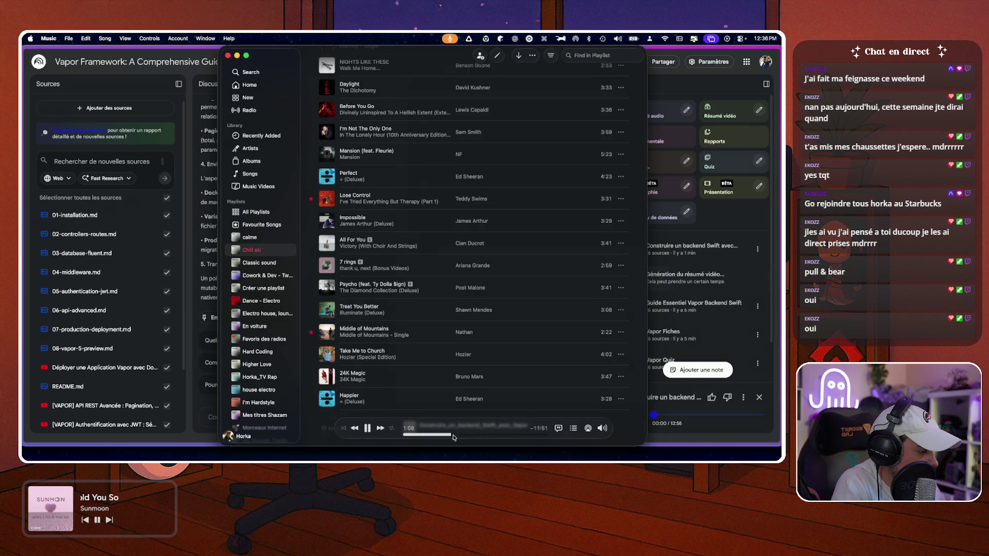
{"action": "left_click", "coordinate": [417, 438]}
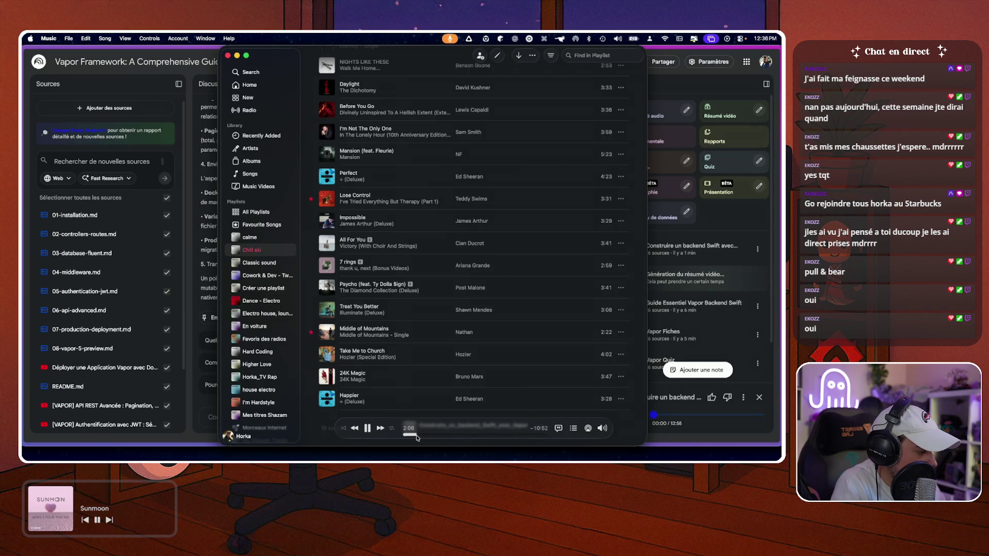
{"action": "left_click", "coordinate": [368, 428]}
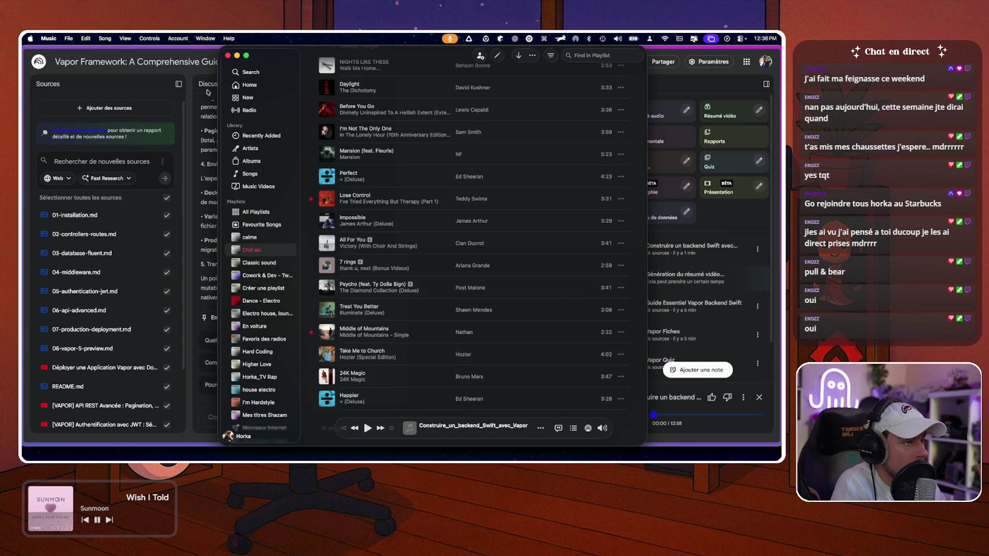
{"action": "left_click", "coordinate": [229, 55]}
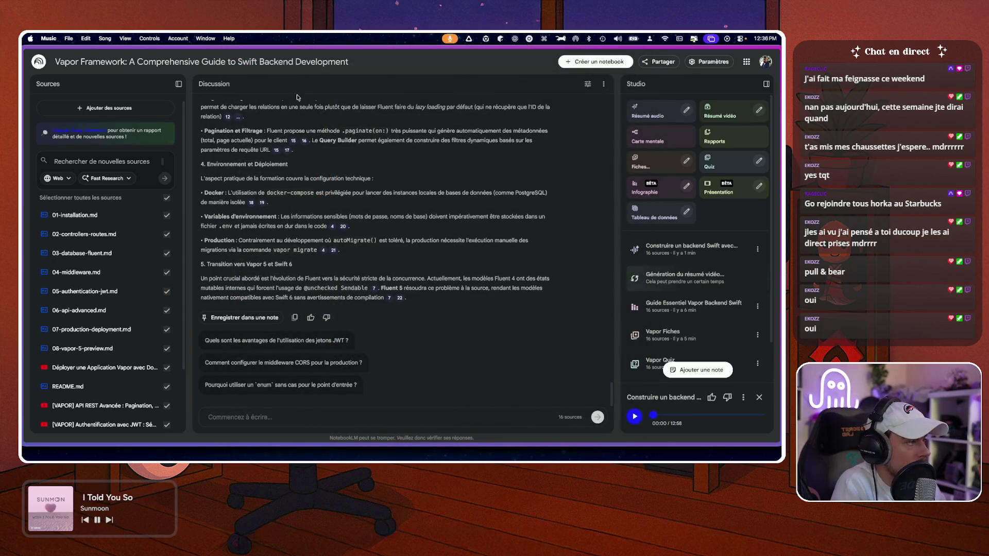
{"action": "left_click", "coordinate": [659, 61]}
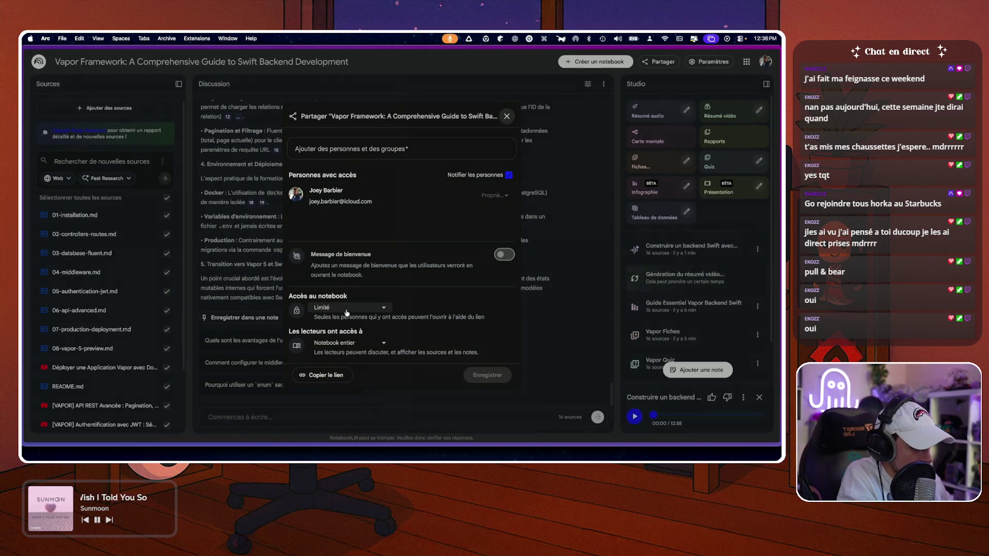
- Set access to 'Toute personne disposant du lien', readers to 'Discussion uniquement', and enable the welcome message
{"action": "left_click", "coordinate": [347, 311]}
{"action": "left_click", "coordinate": [340, 351]}
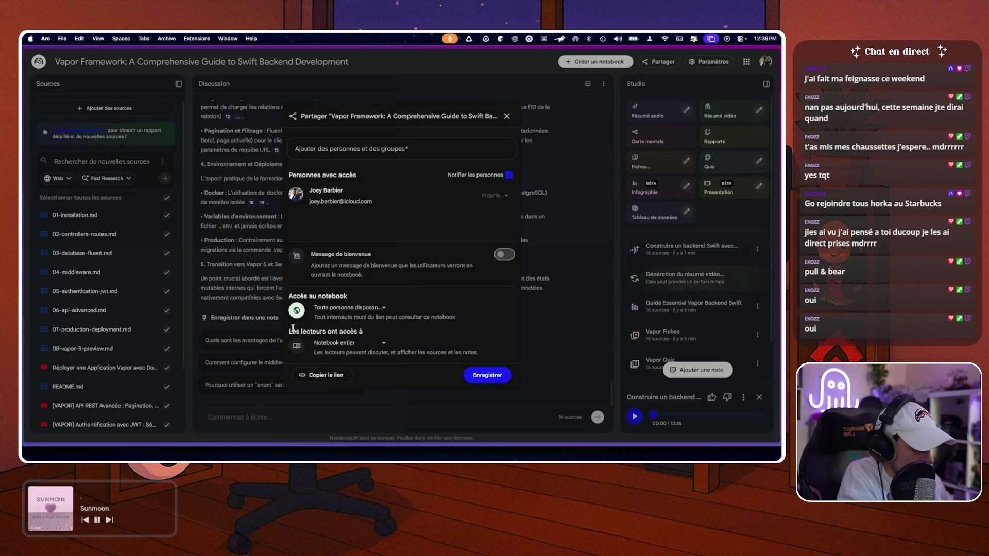
{"action": "left_click", "coordinate": [337, 344]}
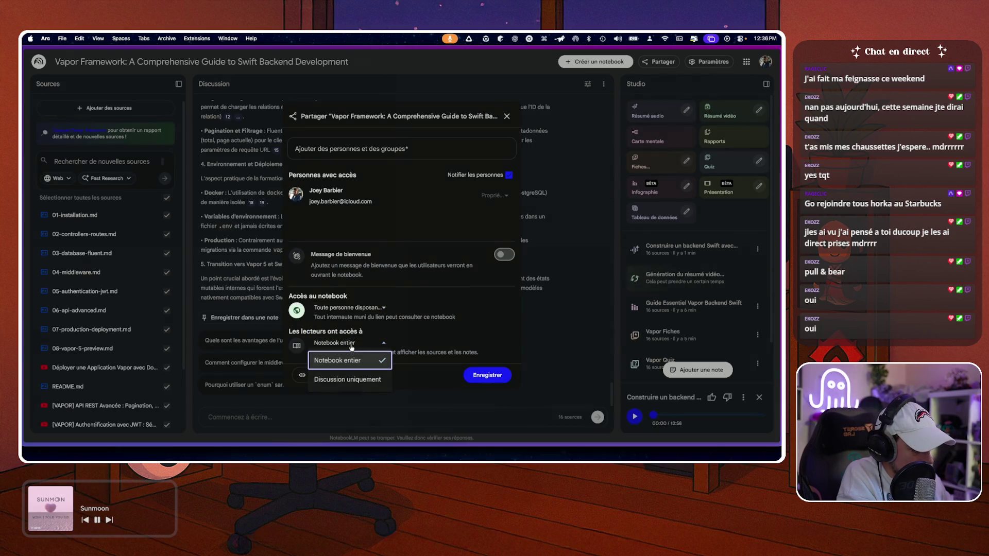
{"action": "left_click", "coordinate": [348, 381]}
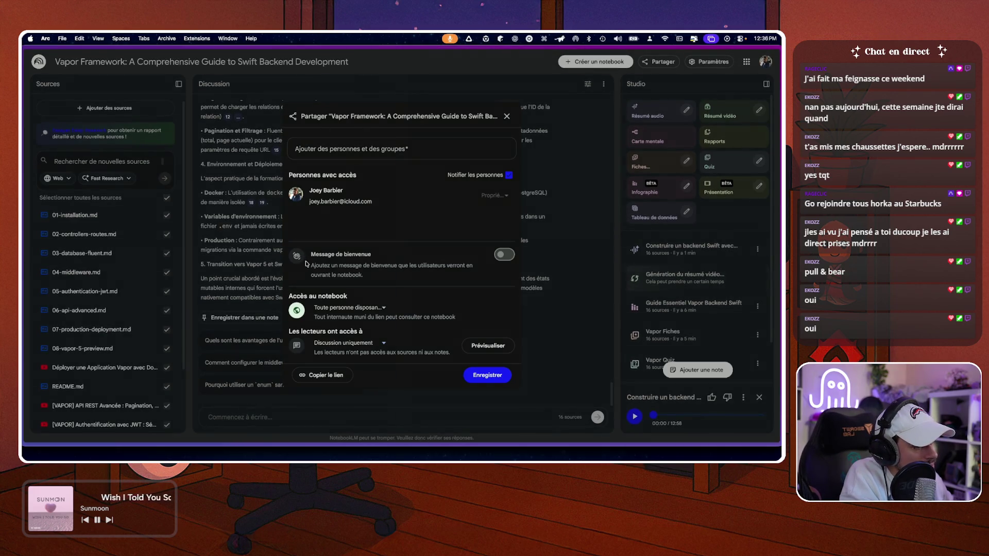
{"action": "left_click", "coordinate": [506, 255]}
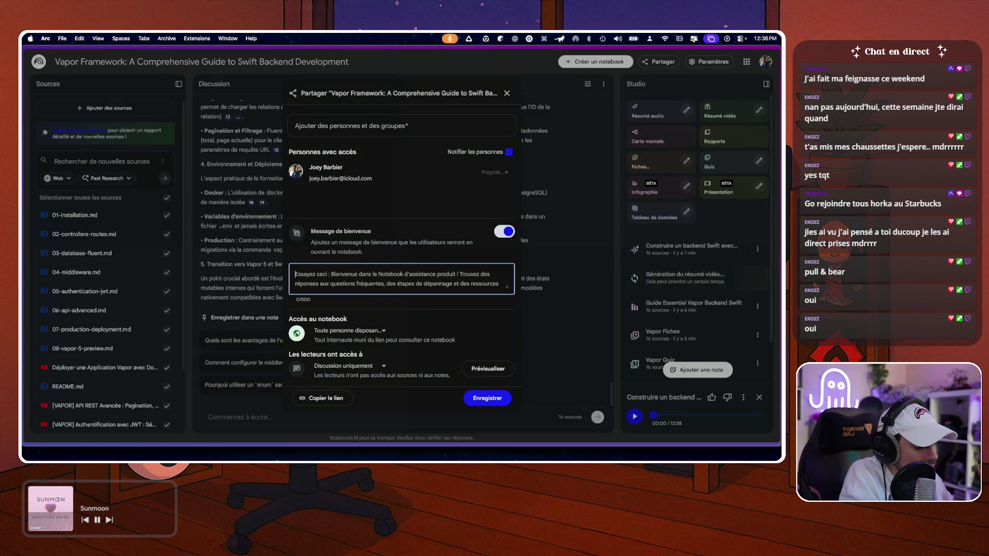
{"action": "left_click", "coordinate": [282, 444]}
{"action": "type", "text": "fais moi un petit message de bienvenue sur le board IA en mode c'est sourcé via les vidéos YouTube"}
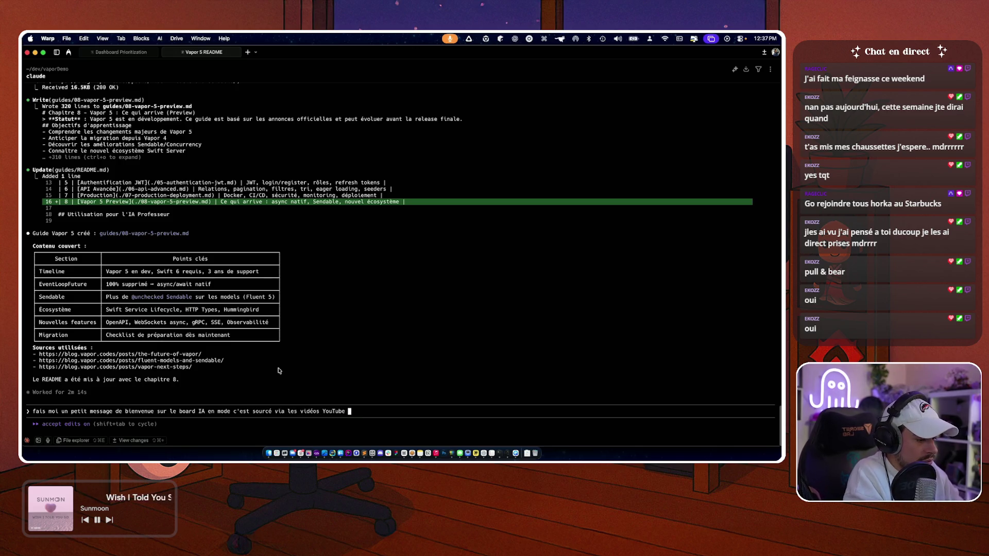
- Finish and send Claude the AI board welcome-message request, mentioning the Twitch stream
{"action": "type", "text": "et le readme,"}
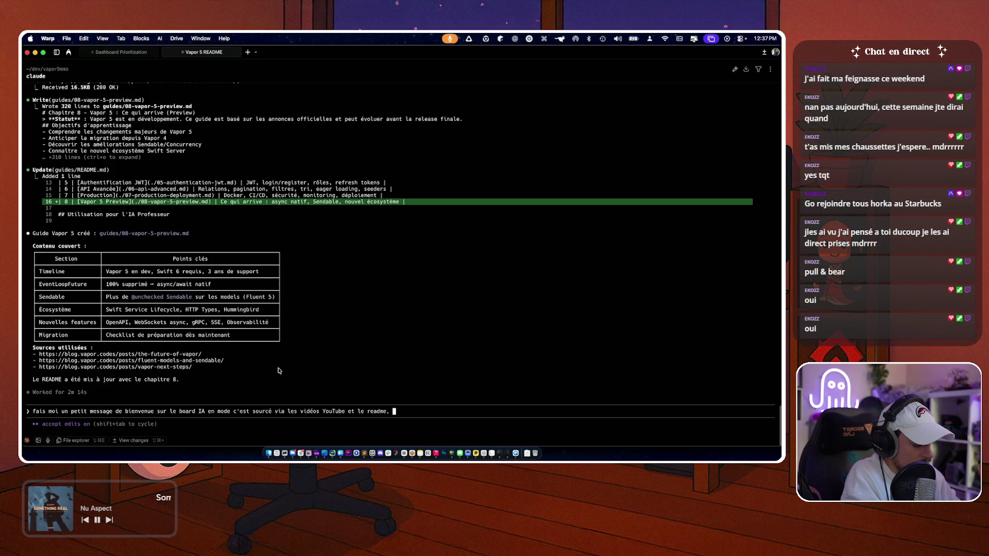
{"action": "type", "text": "créér par Horka_TV "}
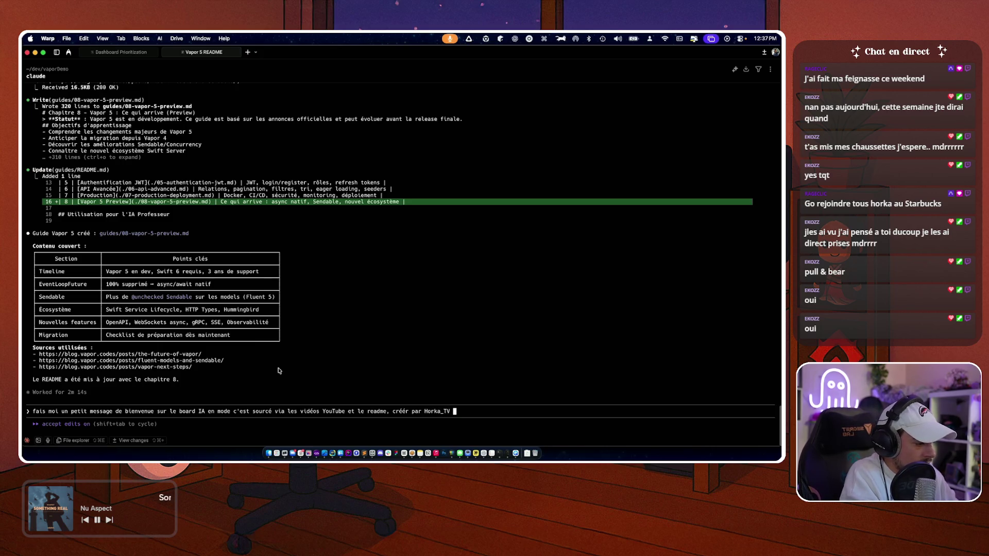
{"action": "type", "text": "en stream sur Twitch le mardi/jeudi"}
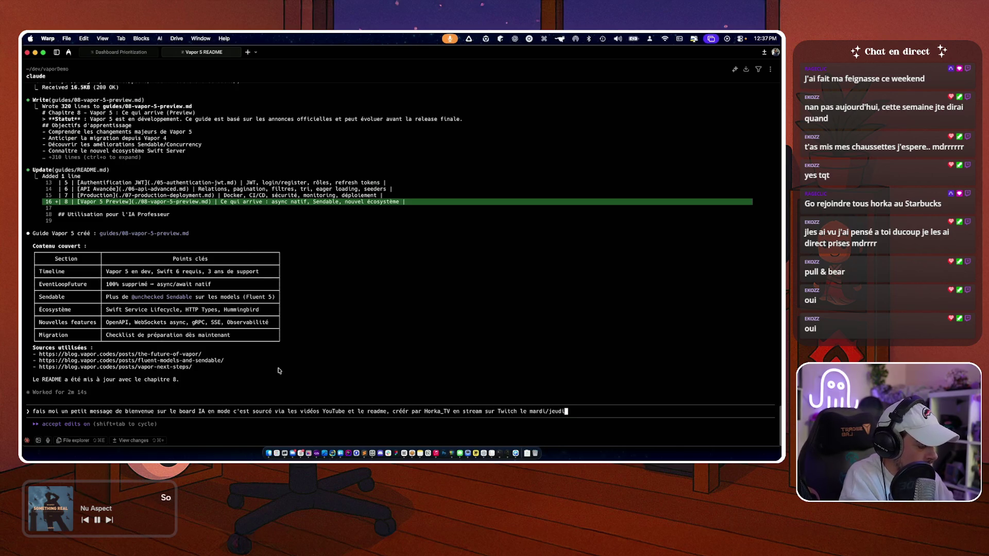
{"action": "type", "text": "/samedi 21h !"}
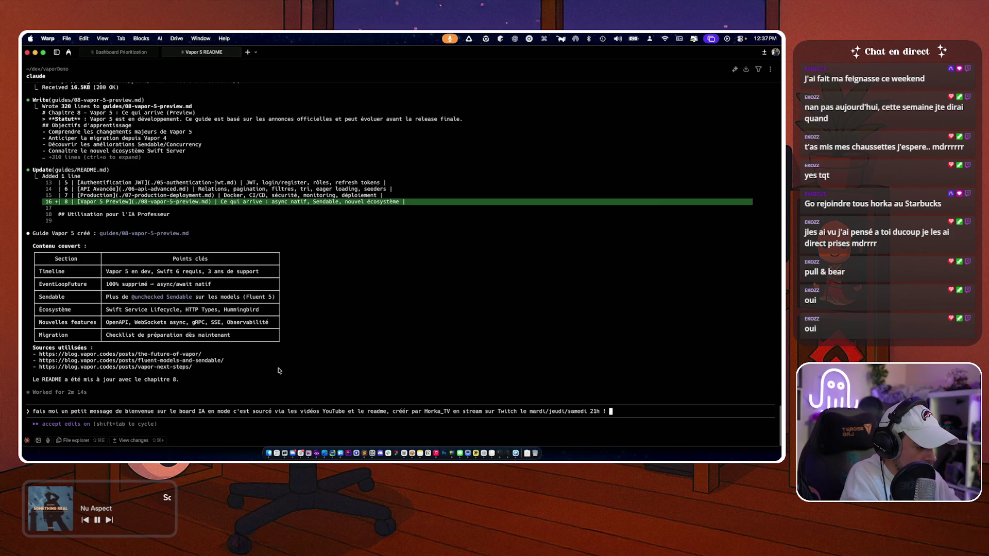
{"action": "type", "text": "etc"}
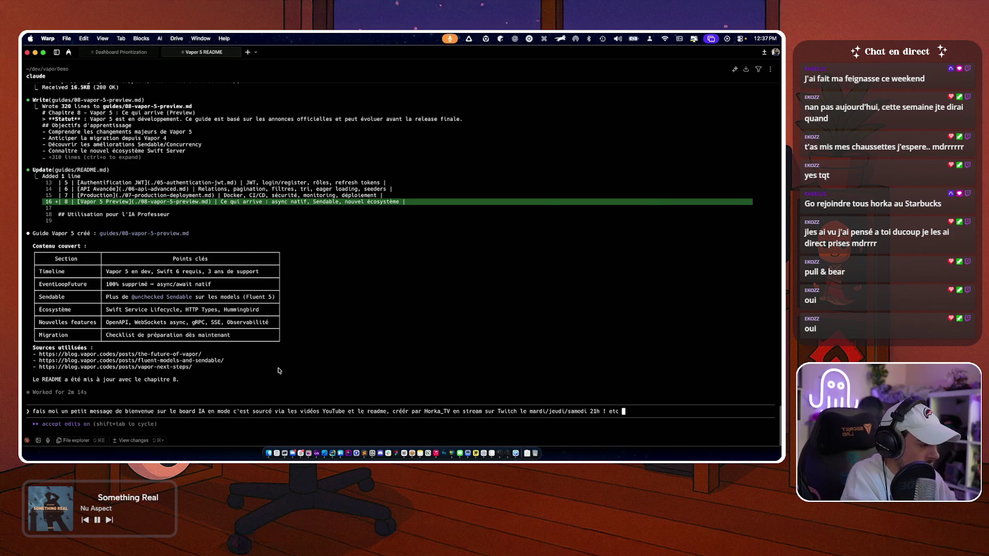
{"action": "key", "text": "Return"}
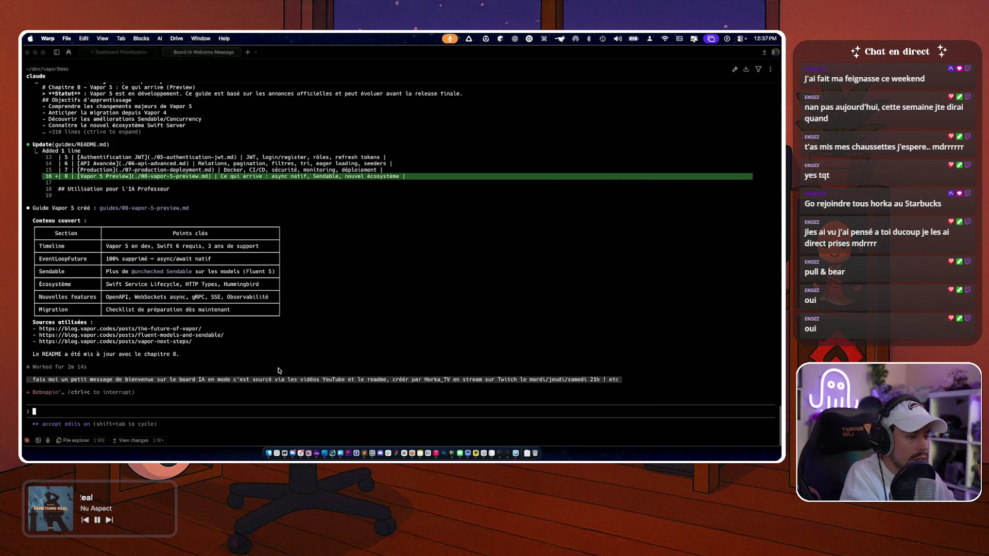
- Interrupt Claude's WELCOME.md write with Esc and start typing a correction mentioning the readme
{"action": "key", "text": "super+Tab"}
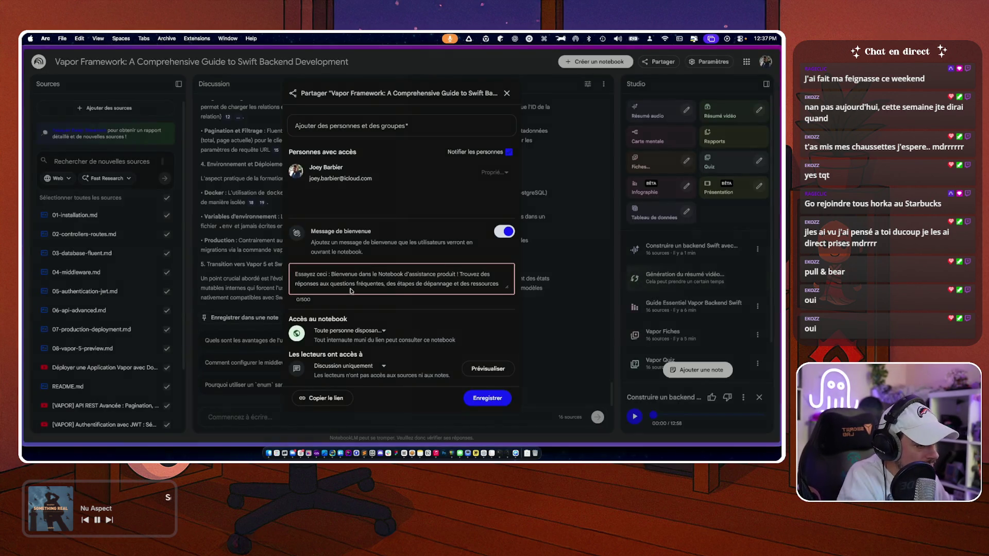
{"action": "key", "text": "super+Tab"}
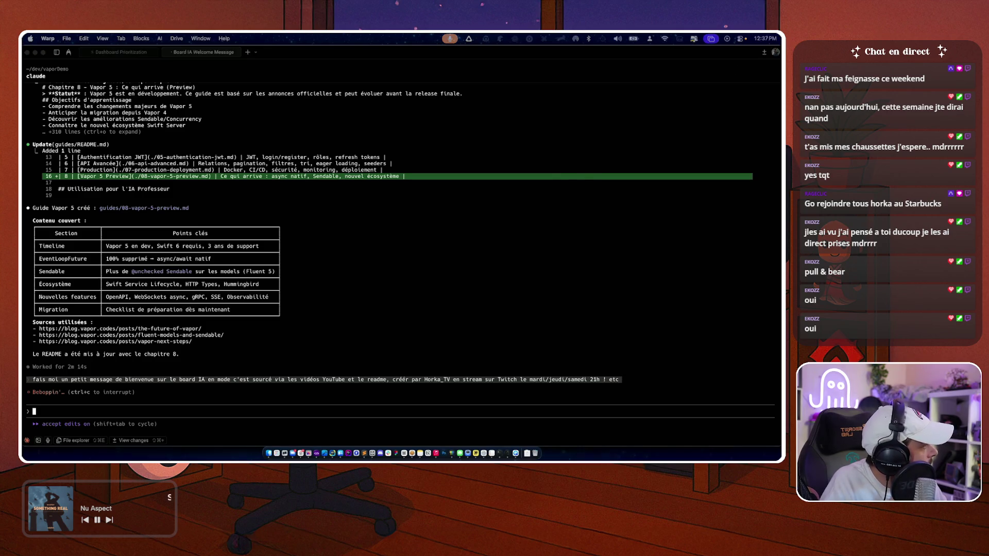
{"action": "left_click", "coordinate": [403, 267]}
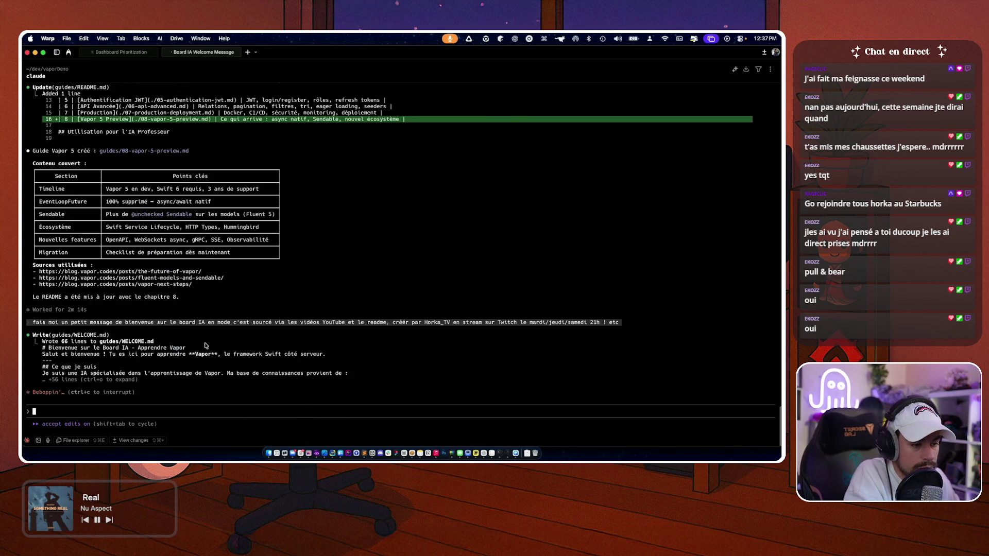
{"action": "key", "text": "Escape"}
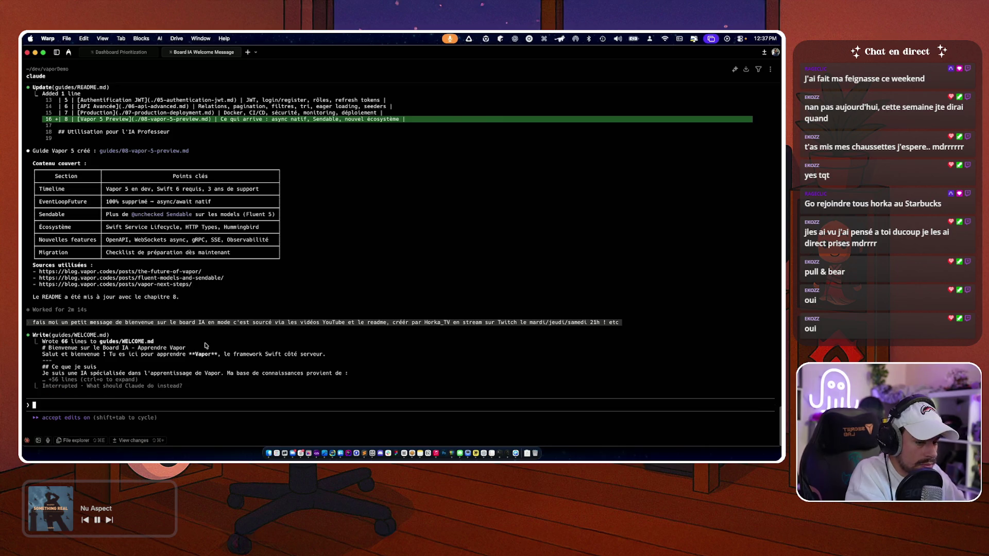
{"action": "type", "text": "non pas enreadme, donne moi ic"}
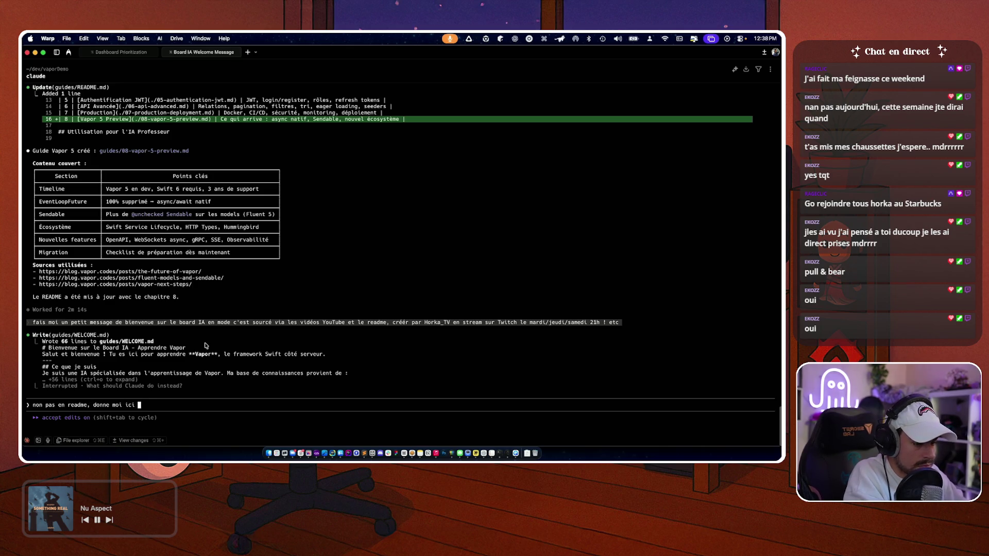
- Send the correction so Claude prints the welcome message inline, then select its text
{"action": "type", "text": "iguré"}
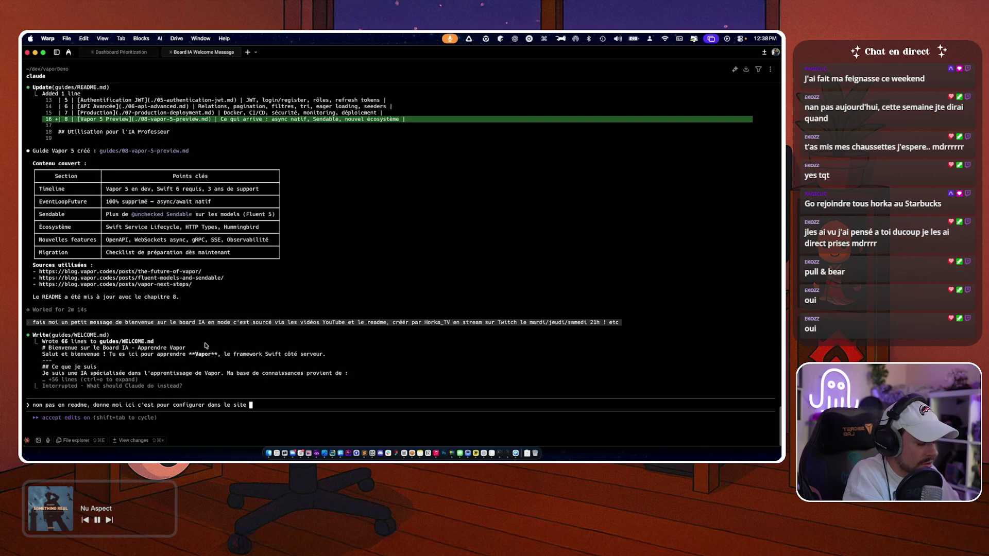
{"action": "key", "text": "Return"}
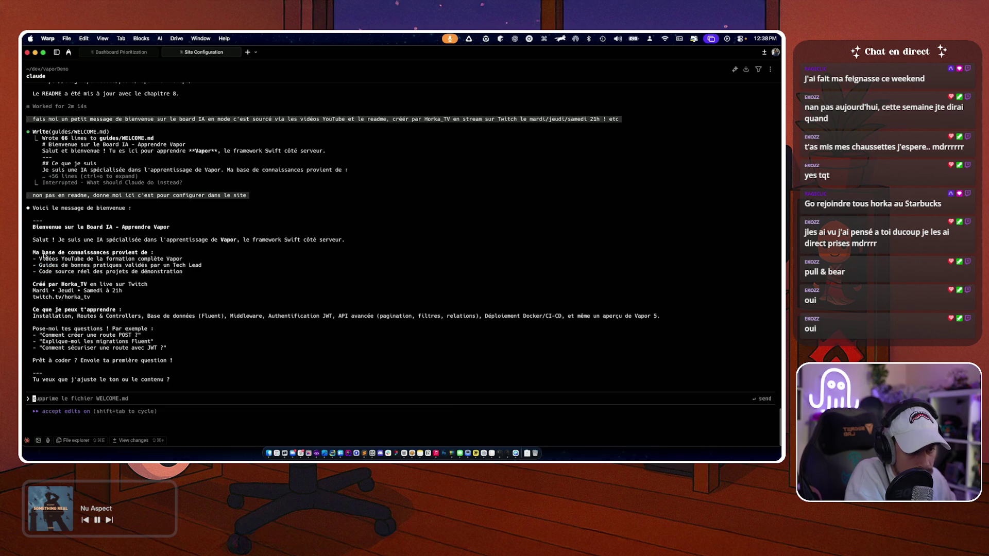
{"action": "mouse_move", "coordinate": [33, 229]}
{"action": "left_mouse_down"}
{"action": "mouse_move", "coordinate": [152, 356]}
{"action": "mouse_move", "coordinate": [173, 361]}
{"action": "left_mouse_up"}
- Paste the welcome message into Message de bienvenue (880/500 characters), then start requesting a 500-character cap
{"action": "key", "text": "super+Tab"}
{"action": "key", "text": "super+v"}
{"action": "scroll", "coordinate": [351, 282], "scroll_direction": "up", "scroll_amount": 10}
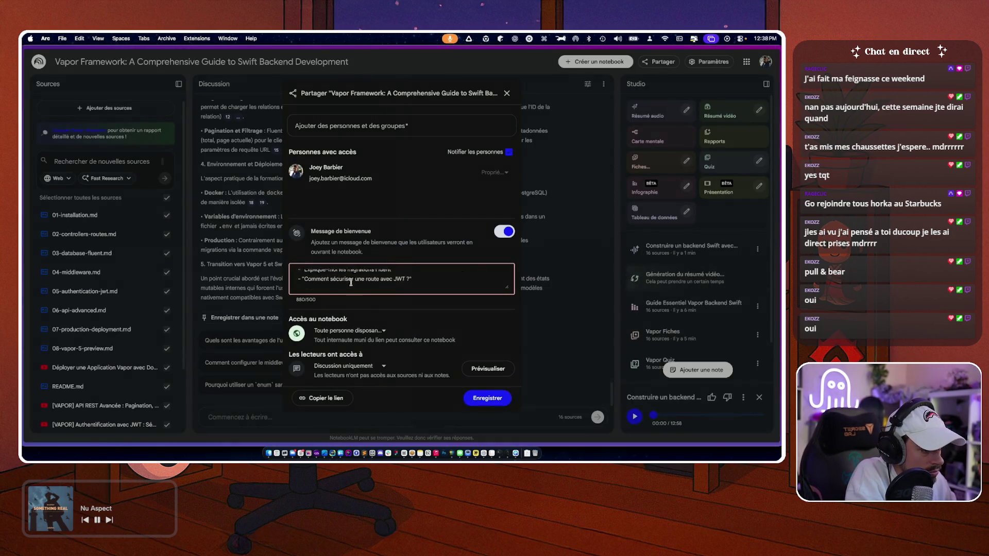
{"action": "key", "text": "super+Tab"}
{"action": "type", "text": "500 ca"}
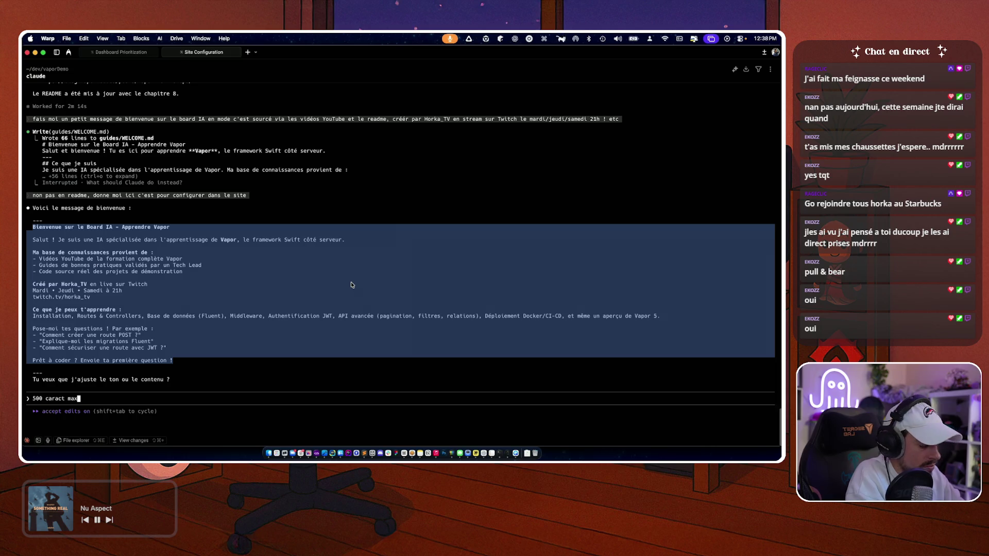
- Go from YouTube Studio to the Horka_tv channel page and show its web address
{"action": "key", "text": "super+Tab"}
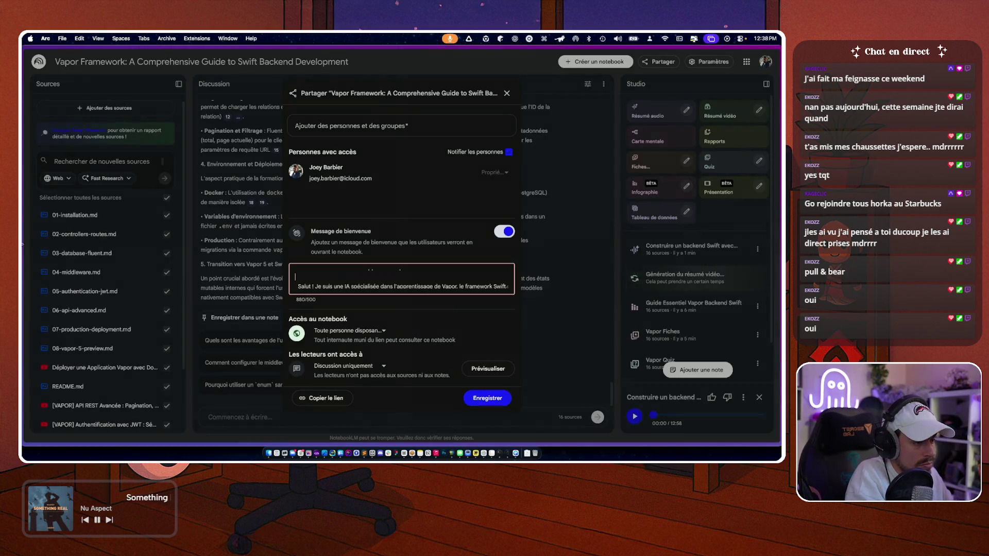
{"action": "left_click", "coordinate": [82, 330]}
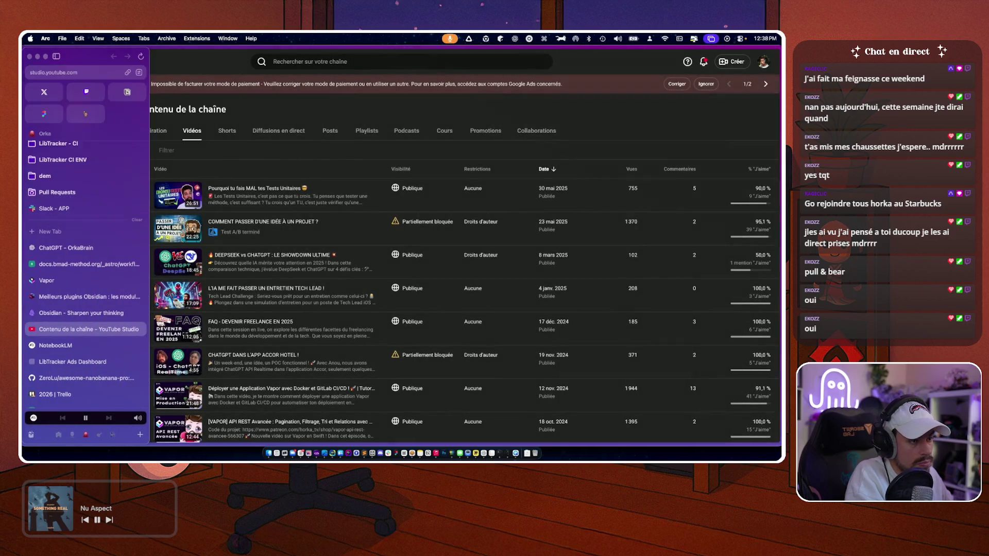
{"action": "left_click", "coordinate": [762, 63]}
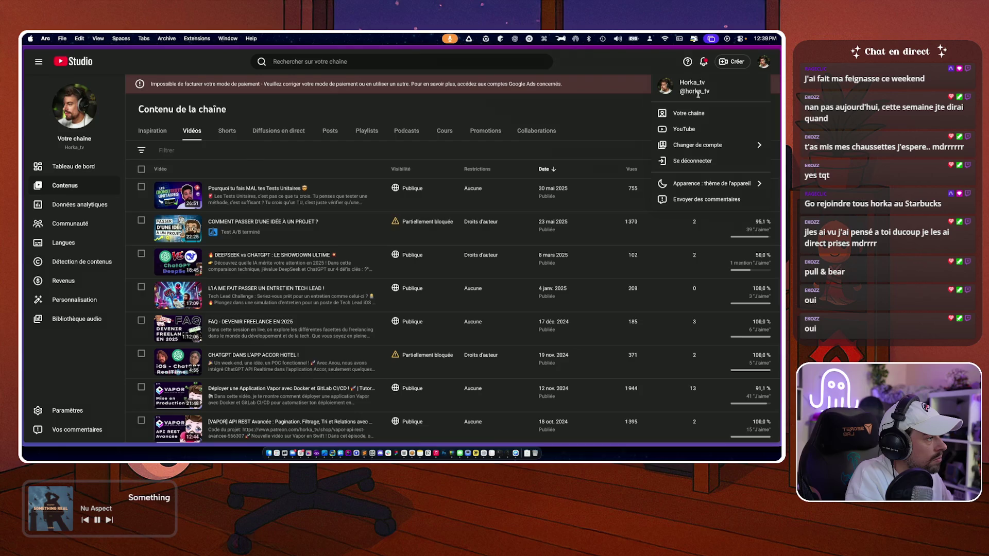
{"action": "left_click", "coordinate": [691, 117]}
{"action": "left_click", "coordinate": [63, 67]}
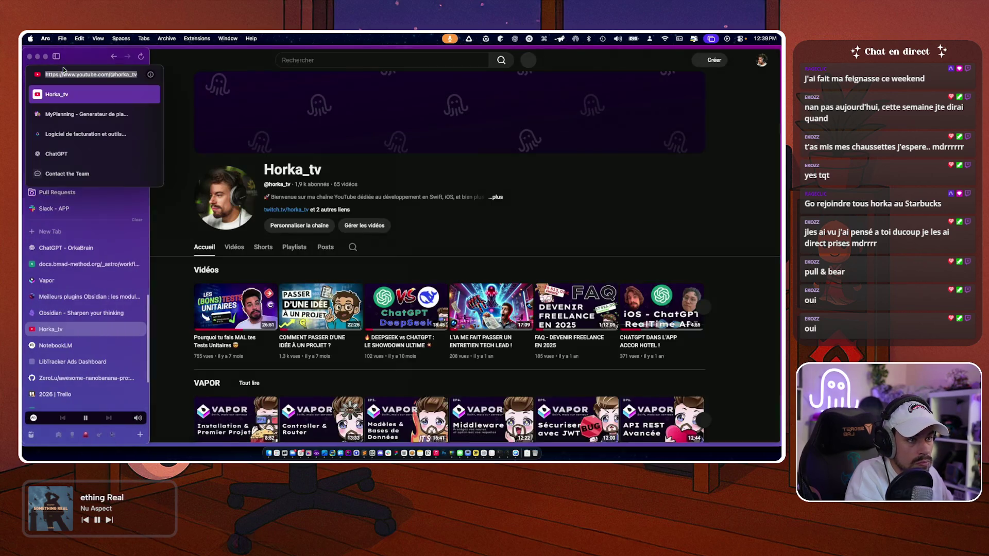
- Open the VAPOR playlist and paste its link into the Claude prompt in Warp
{"action": "scroll", "coordinate": [174, 355], "scroll_direction": "down", "scroll_amount": 5}
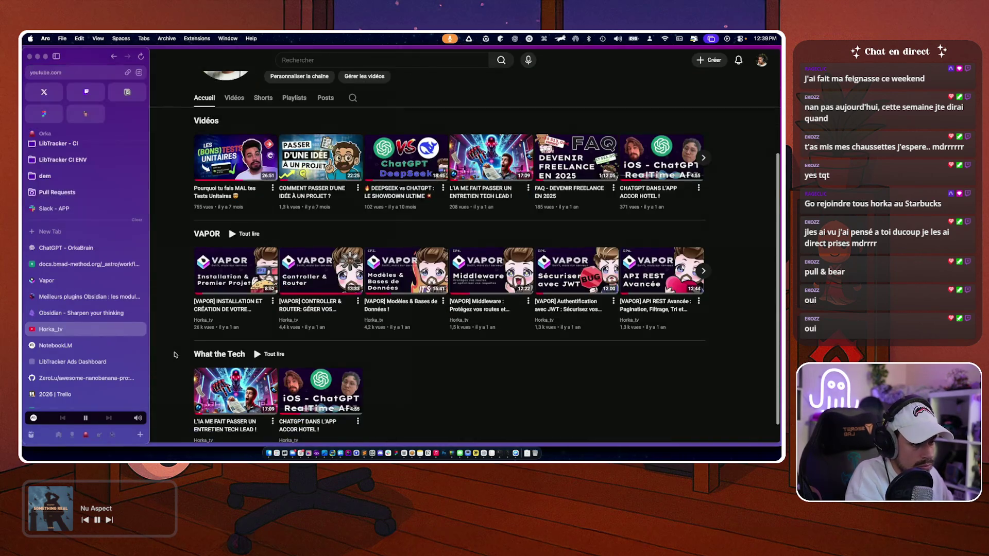
{"action": "left_click", "coordinate": [206, 234]}
{"action": "mouse_move", "coordinate": [37, 193]}
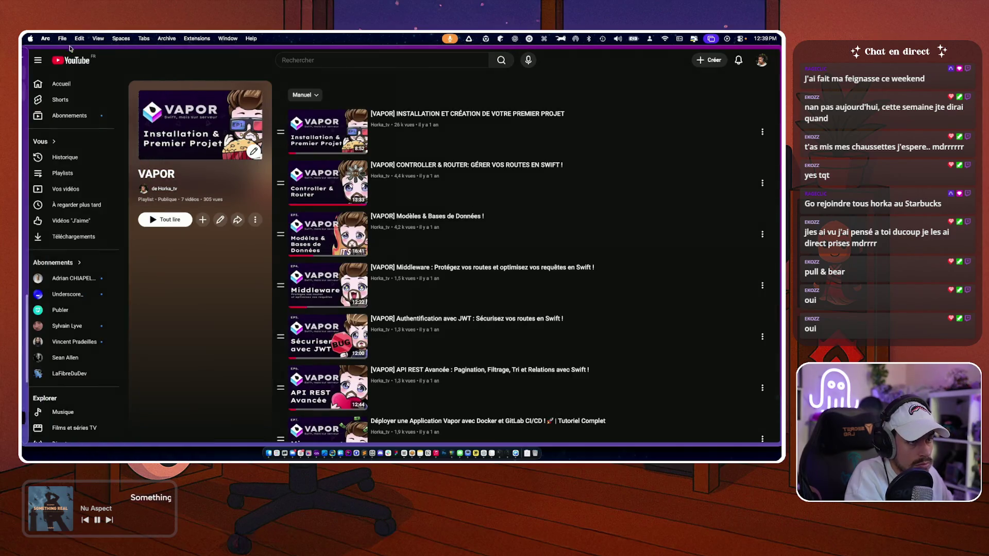
{"action": "left_click", "coordinate": [76, 74]}
{"action": "key", "text": "super+Tab"}
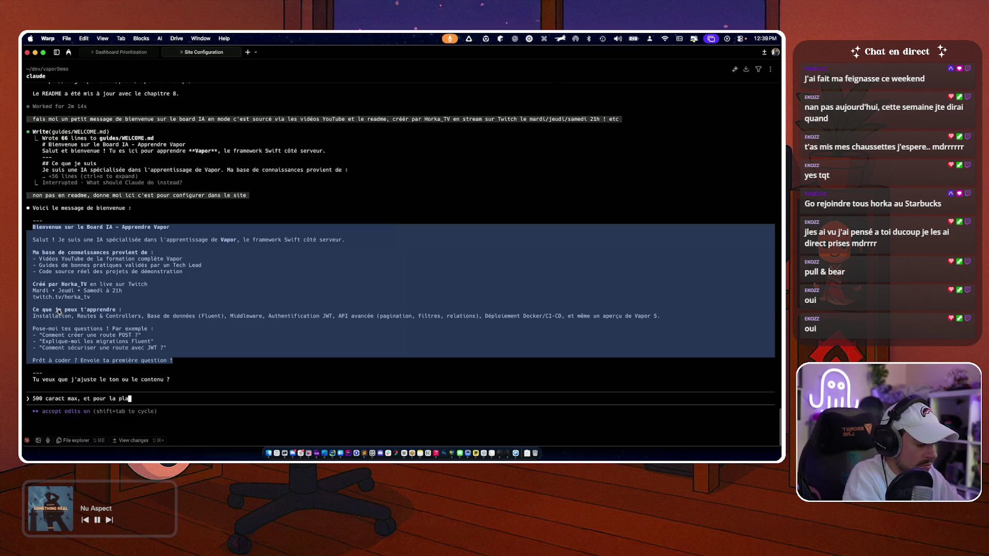
{"action": "type", "text": "https://www.youtube.com/playlist?list=PLOM2azuot4AKuHt6ad46PtDFUMe6s4NsY"}
{"action": "key", "text": "super+Tab"}
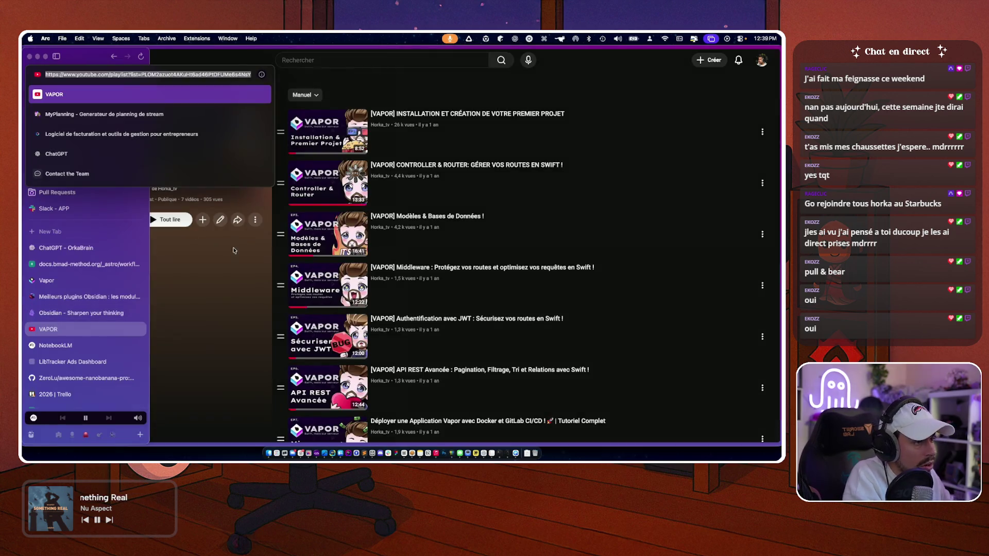
{"action": "key", "text": "Escape"}
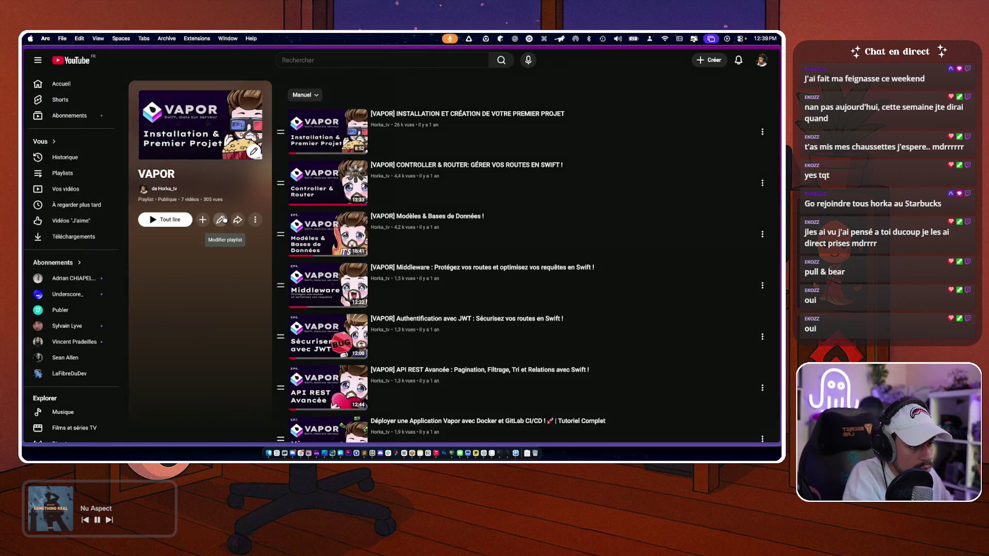
- Look over the VAPOR playlist's edit settings, including voting options, and its more-options menu
{"action": "left_click", "coordinate": [220, 220]}
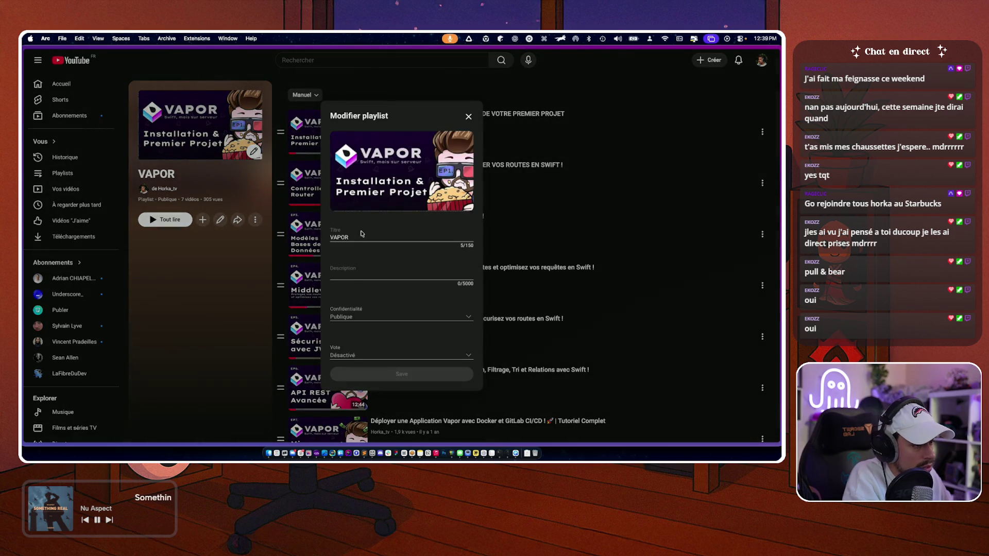
{"action": "left_click", "coordinate": [340, 359]}
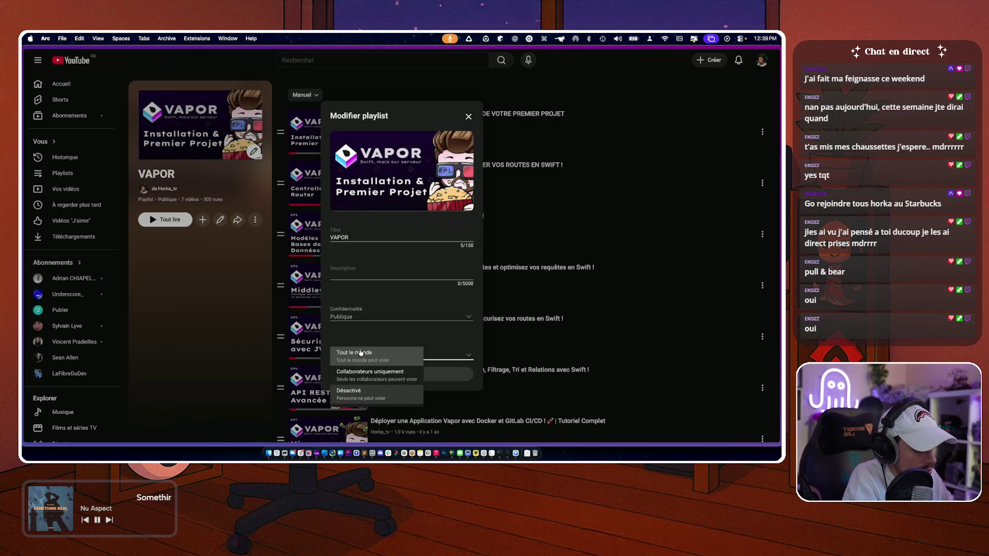
{"action": "left_click", "coordinate": [360, 353]}
{"action": "key", "text": "Escape"}
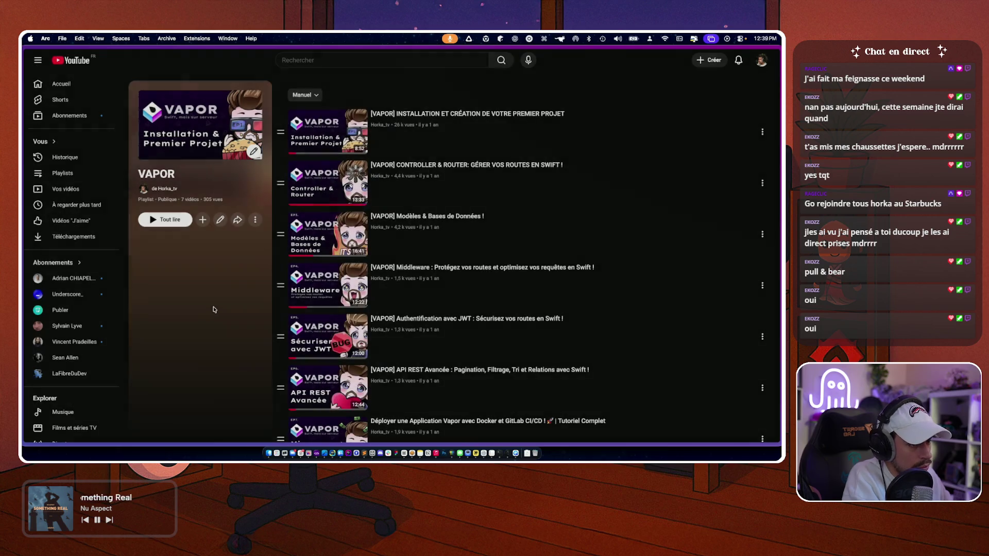
{"action": "left_click", "coordinate": [254, 219]}
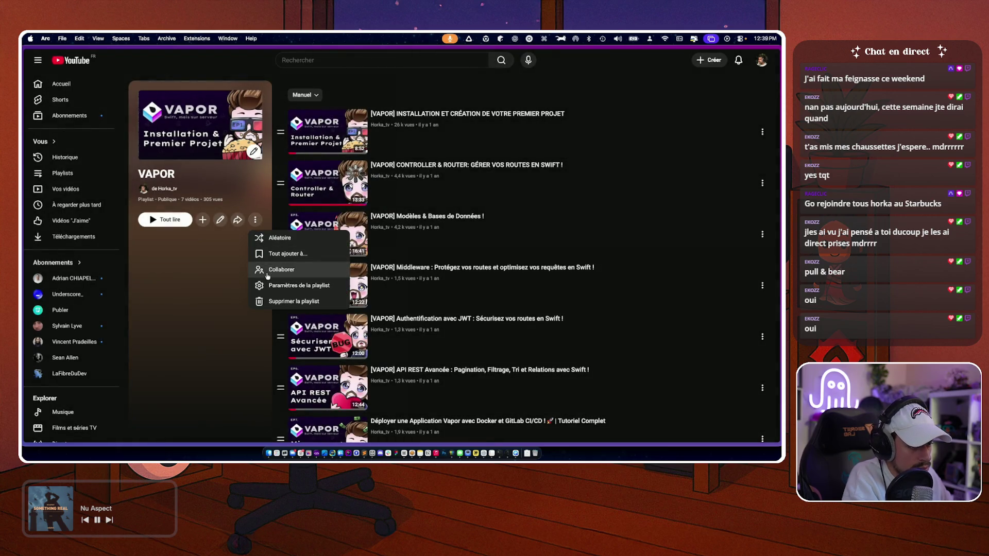
{"action": "left_click", "coordinate": [279, 238]}
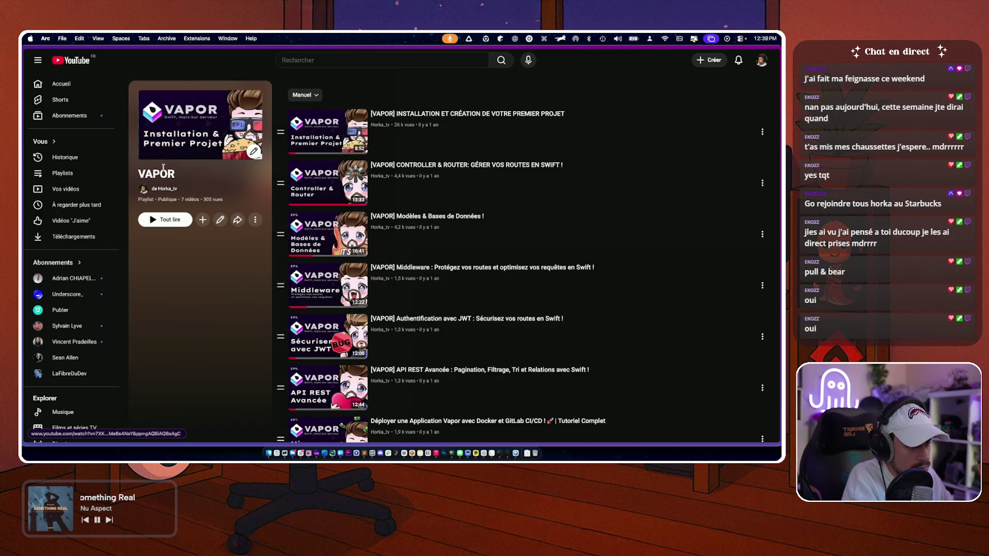
- Select Claude's shortened 497-character welcome message in Warp, then return to NotebookLM's sharing settings
{"action": "key", "text": "super+Tab"}
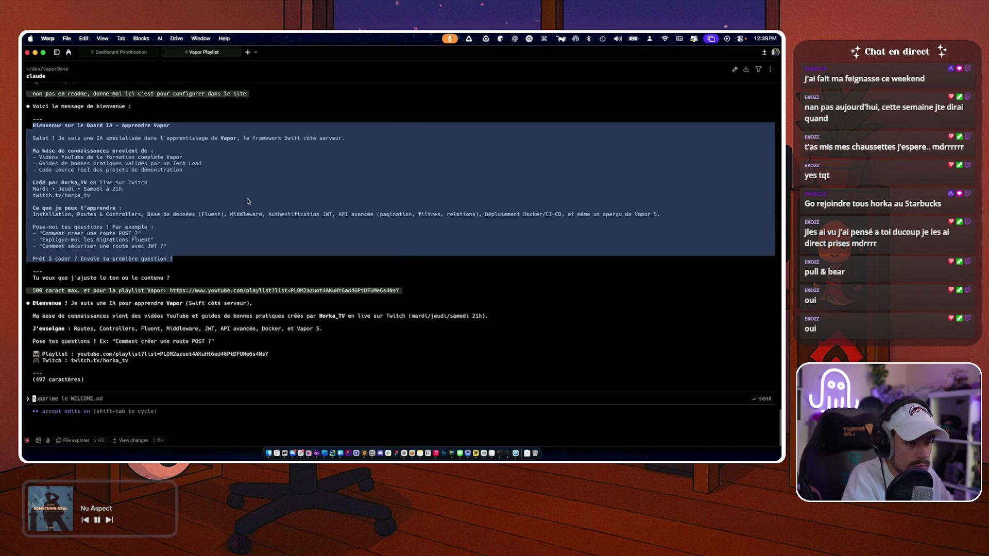
{"action": "left_click", "coordinate": [130, 382]}
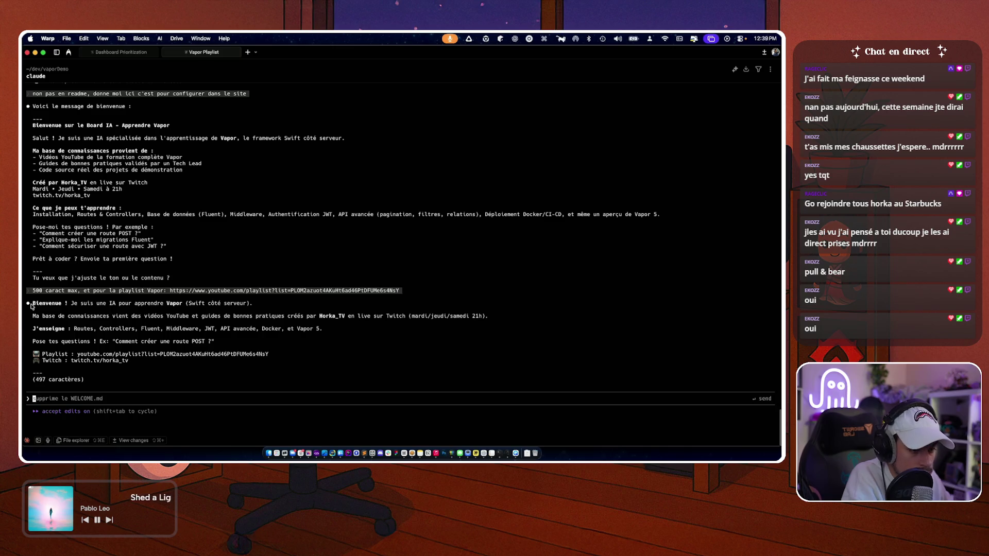
{"action": "left_click_drag", "start_coordinate": [33, 306], "coordinate": [129, 363]}
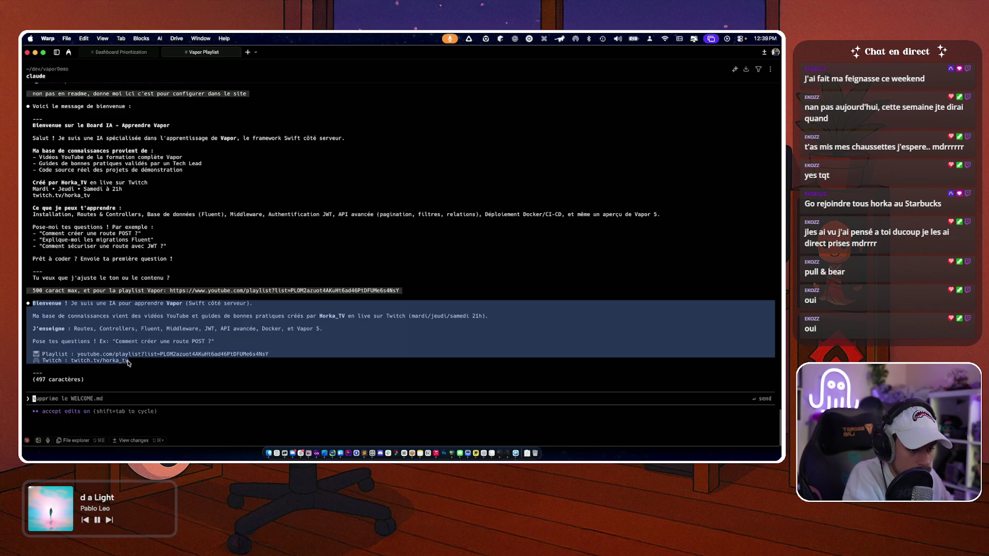
{"action": "key", "text": "super+Tab"}
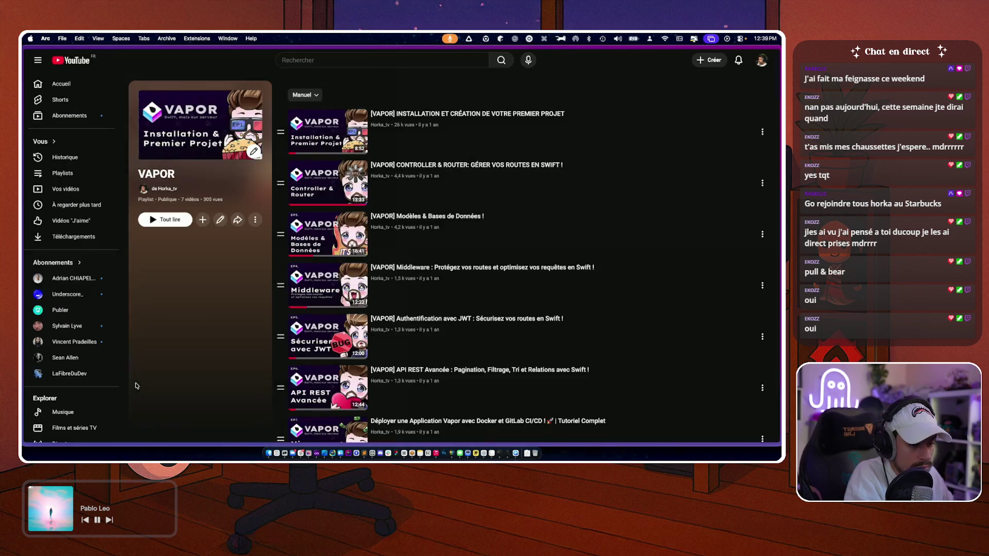
{"action": "mouse_move", "coordinate": [26, 309]}
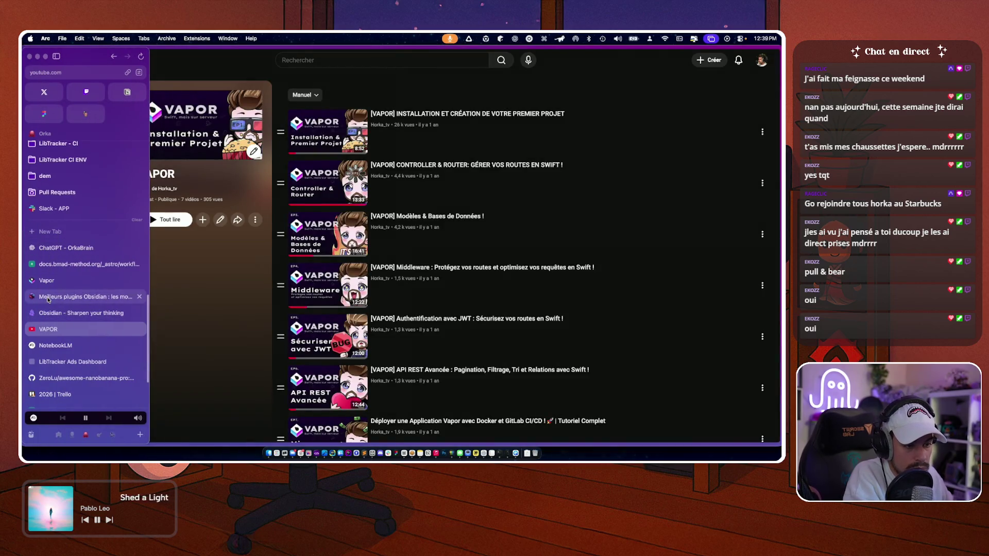
{"action": "left_click", "coordinate": [52, 345]}
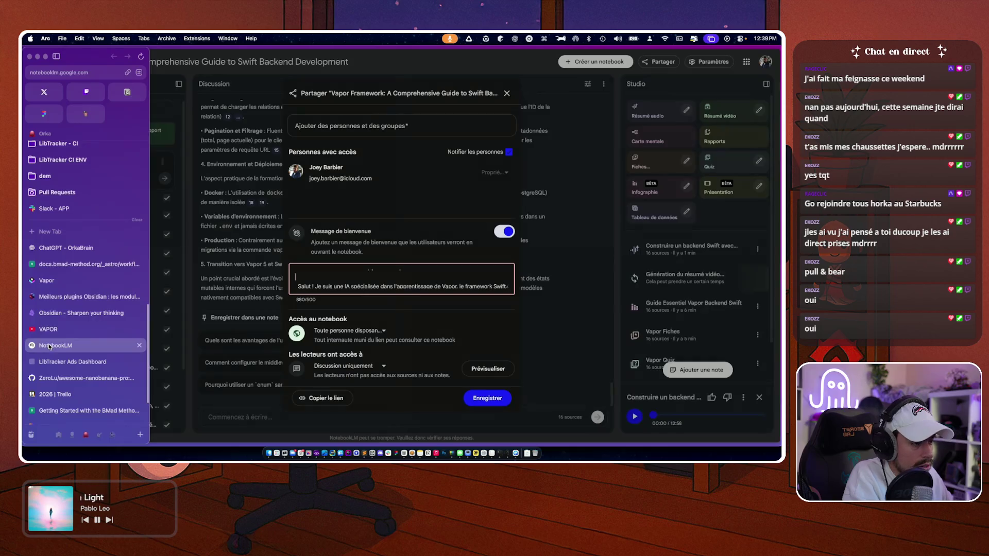
- Save the share settings with the 483/500-character welcome message containing the playlist and Twitch links
{"action": "scroll", "coordinate": [330, 279], "scroll_direction": "up", "scroll_amount": 3}
{"action": "scroll", "coordinate": [345, 279], "scroll_direction": "down", "scroll_amount": 3}
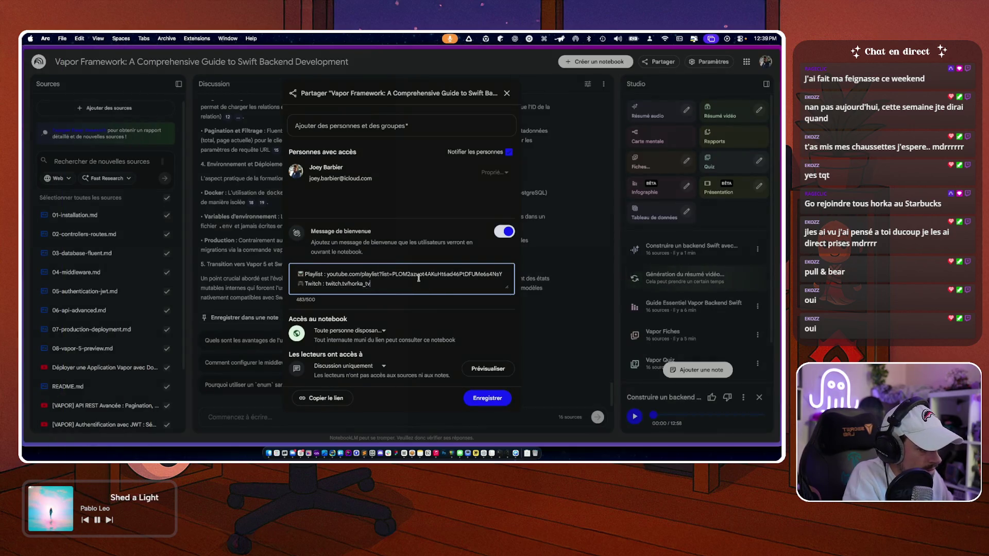
{"action": "scroll", "coordinate": [371, 271], "scroll_direction": "up", "scroll_amount": 5}
{"action": "scroll", "coordinate": [376, 271], "scroll_direction": "down", "scroll_amount": 5}
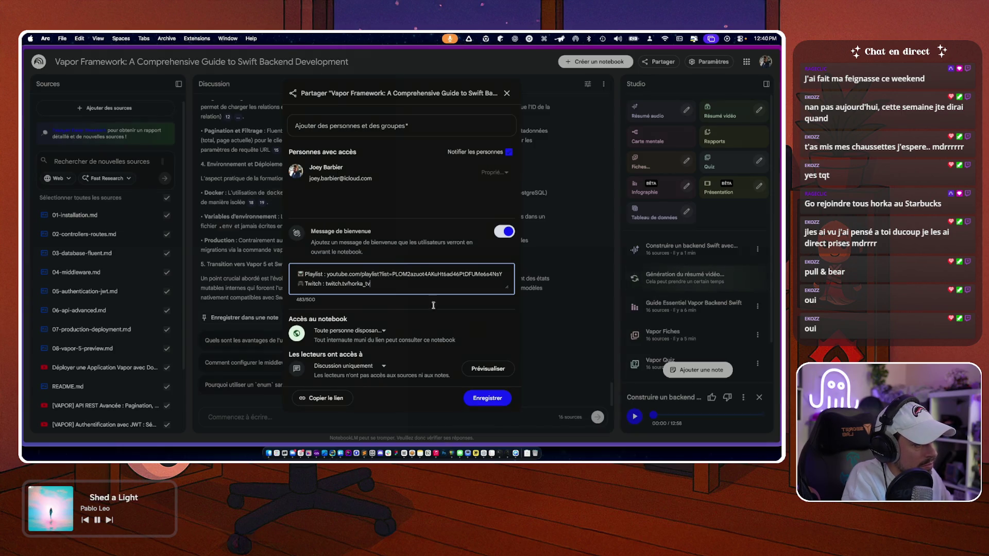
{"action": "left_click", "coordinate": [469, 397]}
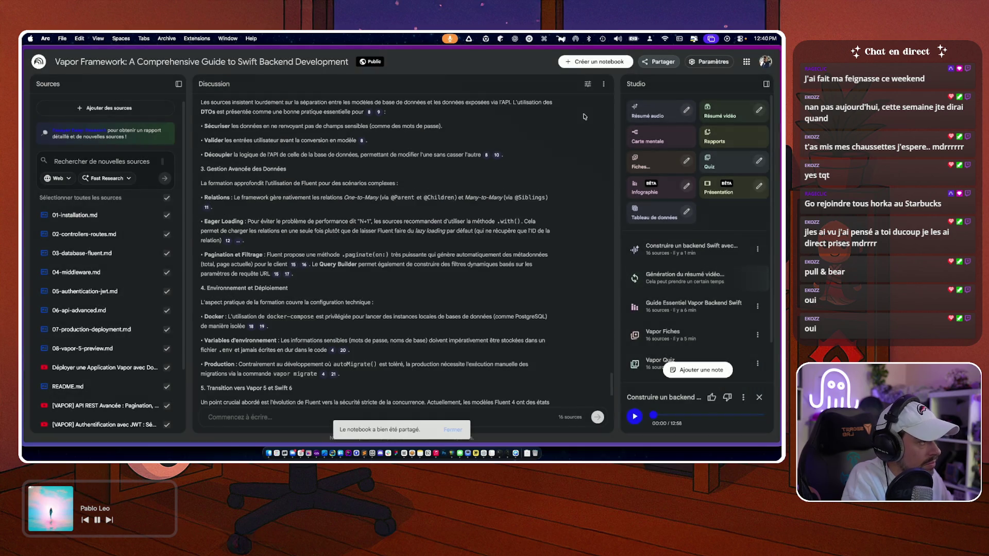
- Reload the Vapor notebook and delete its entire chat discussion history
{"action": "scroll", "coordinate": [226, 339], "scroll_direction": "down", "scroll_amount": 5}
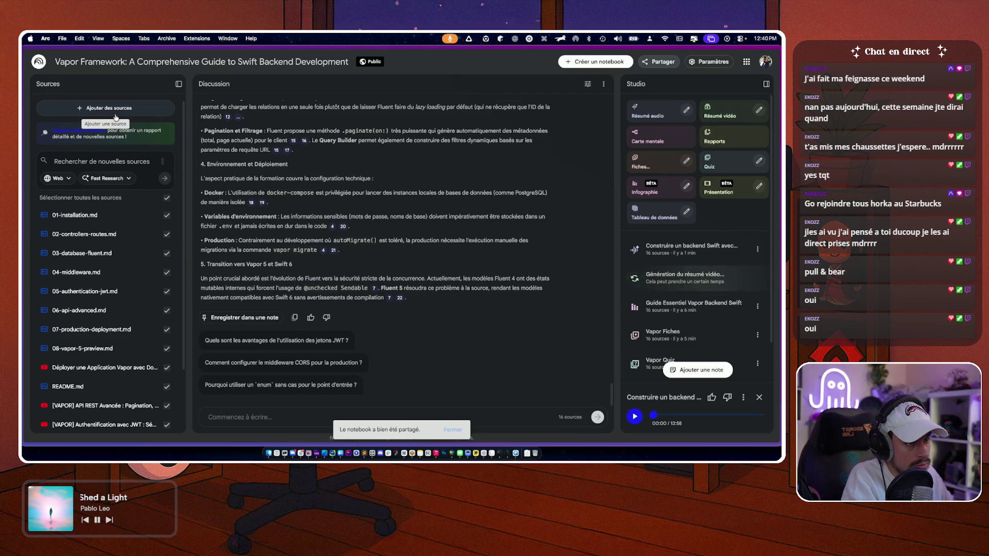
{"action": "key", "text": "super+r"}
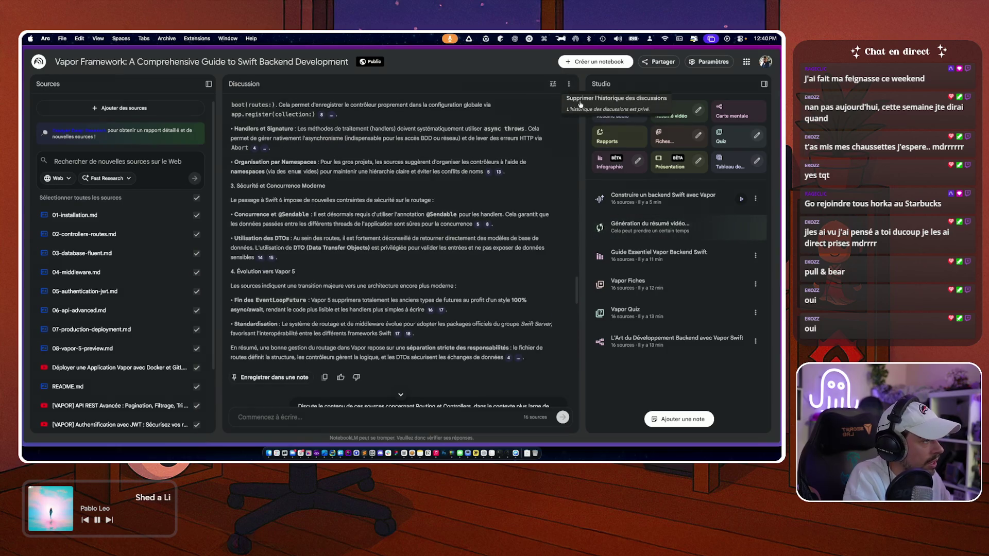
{"action": "left_click", "coordinate": [581, 103]}
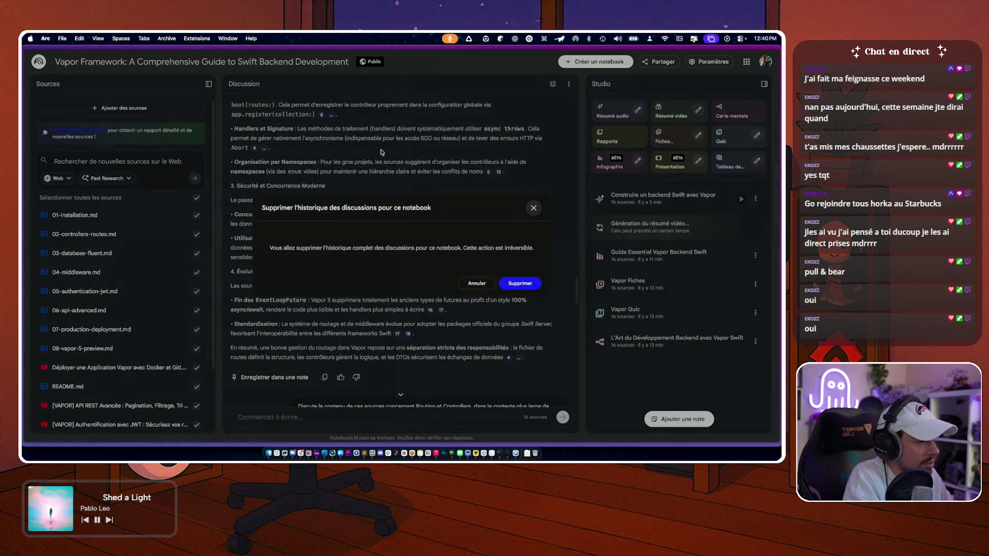
{"action": "left_click", "coordinate": [520, 283]}
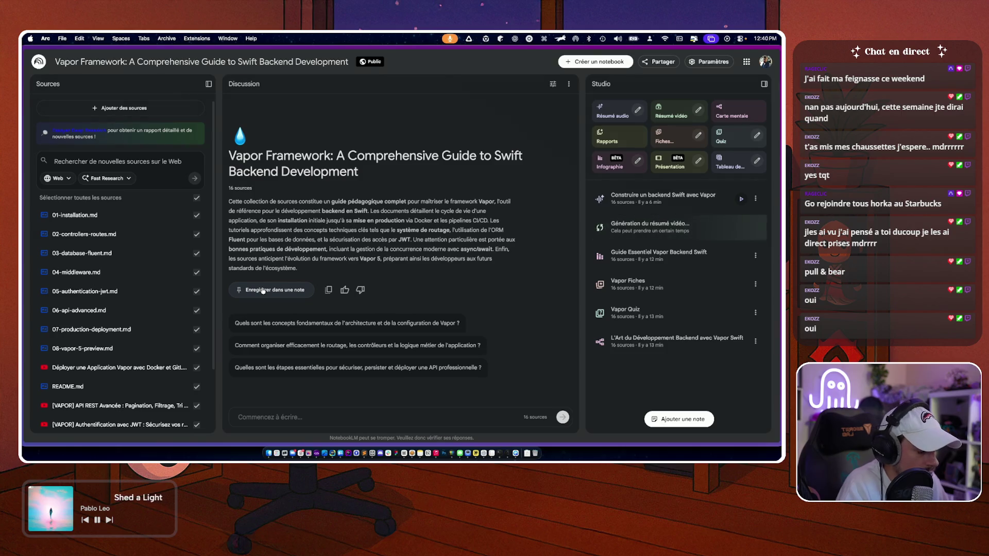
{"action": "left_click", "coordinate": [568, 83]}
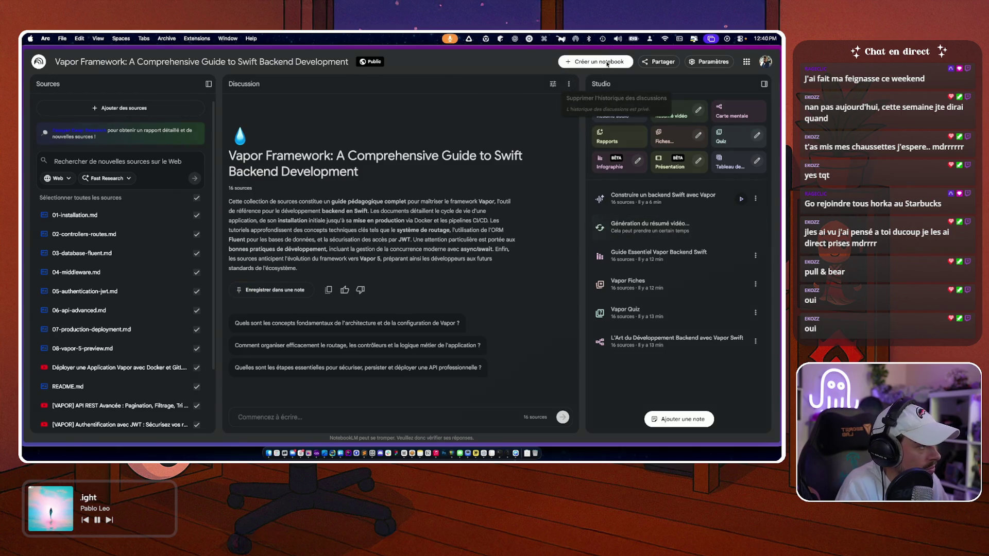
{"action": "left_click", "coordinate": [659, 61]}
- Copy the notebook's share link and load it in a new incognito Arc window
{"action": "left_click", "coordinate": [659, 61]}
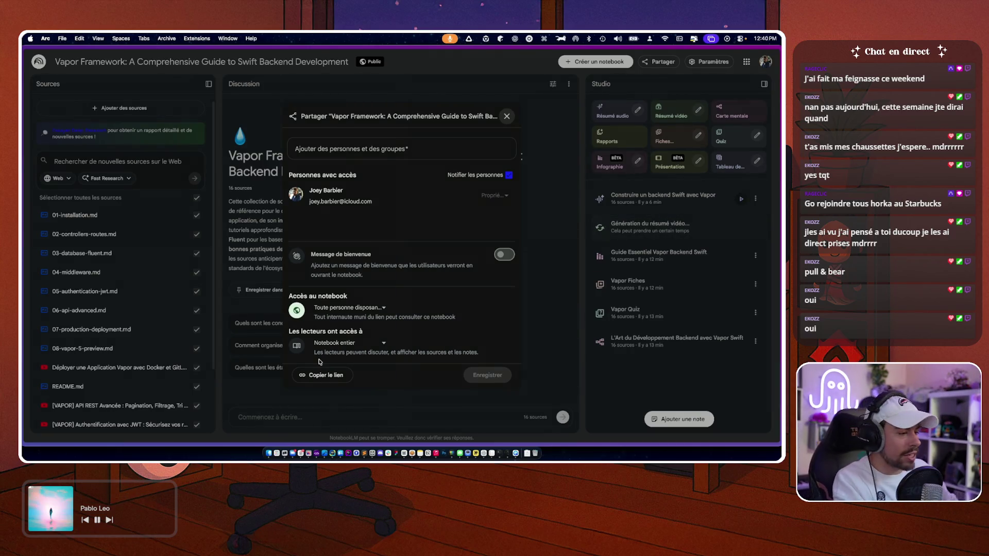
{"action": "left_click", "coordinate": [312, 378]}
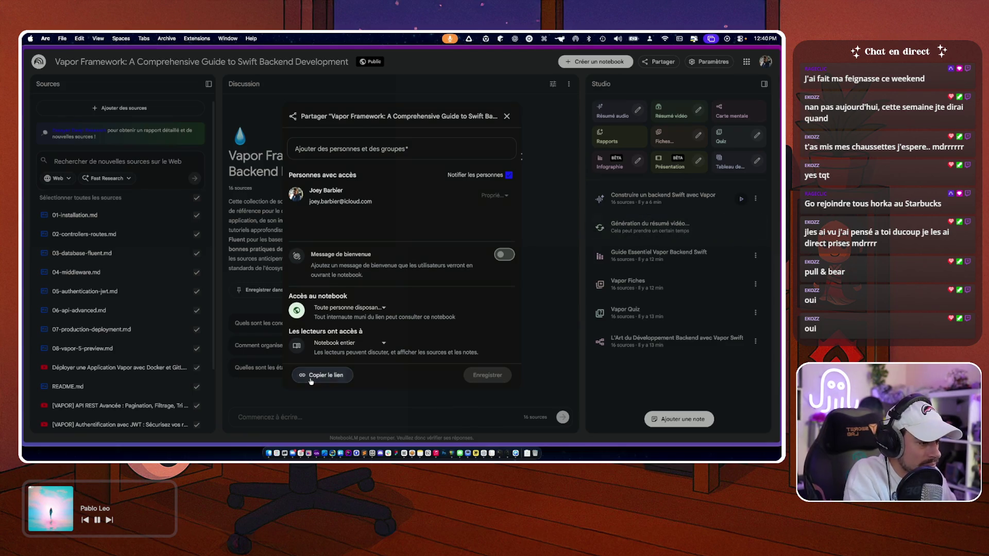
{"action": "key", "text": "super+Tab"}
{"action": "key", "text": "super+Tab"}
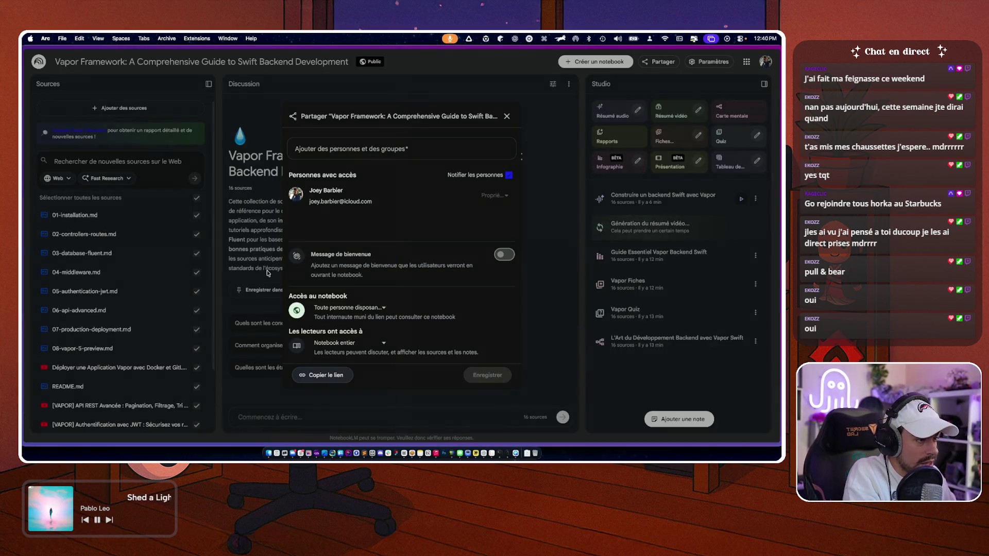
{"action": "key", "text": "super+shift+n"}
{"action": "key", "text": "super+v"}
{"action": "key", "text": "Return"}
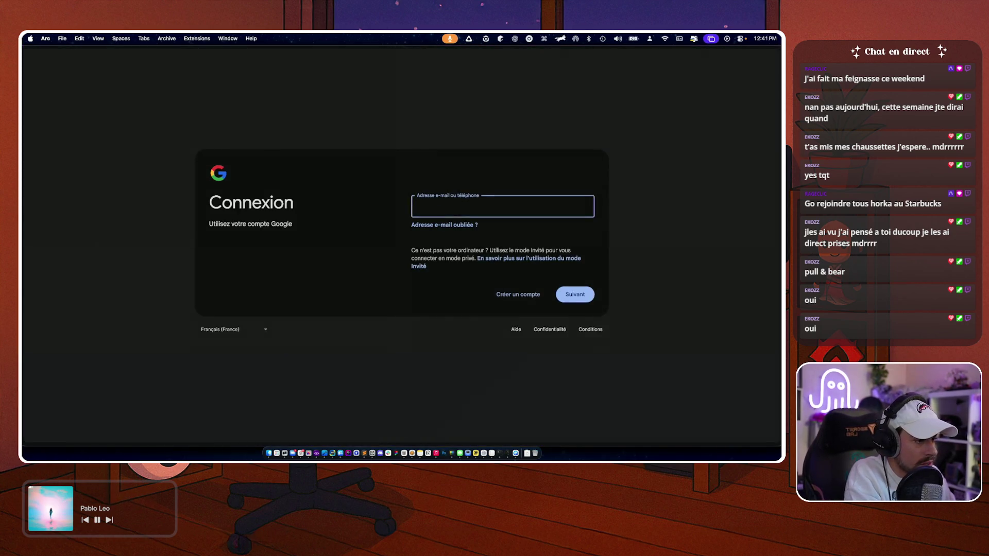
- Close the sign-in window and cycle through new tabs for the Plausible and Looker pages
{"action": "key", "text": "super+w"}
{"action": "key", "text": "super+w"}
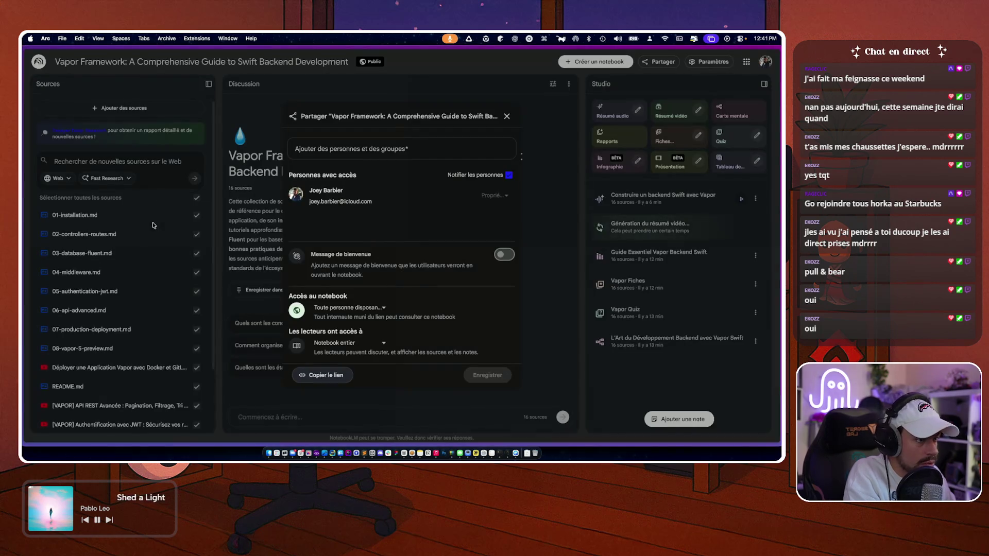
{"action": "scroll", "coordinate": [57, 278], "scroll_direction": "right", "scroll_amount": 5}
{"action": "left_click", "coordinate": [58, 287]}
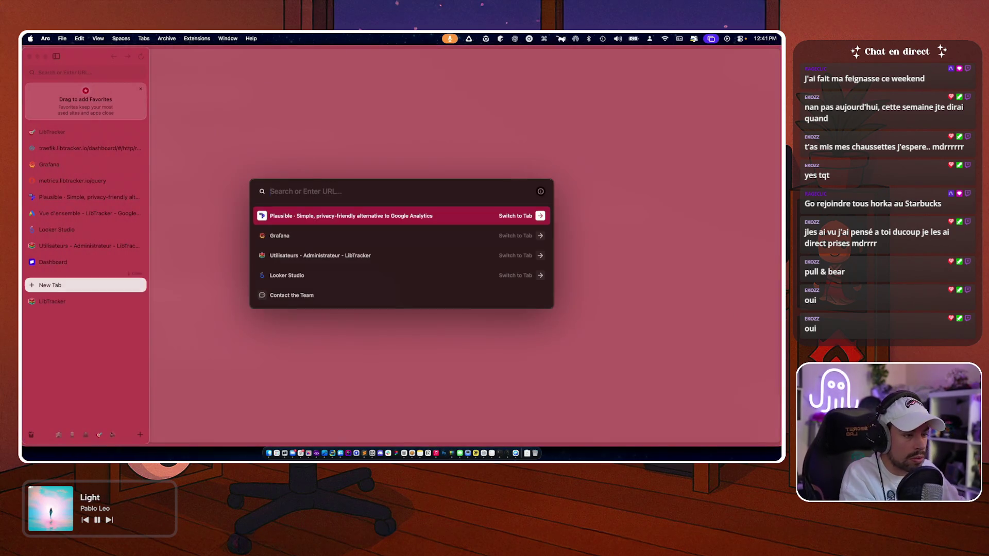
{"action": "key", "text": "Return"}
{"action": "key", "text": "super+w"}
{"action": "key", "text": "super+t"}
{"action": "type", "text": "https://notebooklm.google.com/notebook/c5cfe558-55bb-4c24-98dc-44fda0217944"}
{"action": "key", "text": "Return"}
{"action": "key", "text": "super+w"}
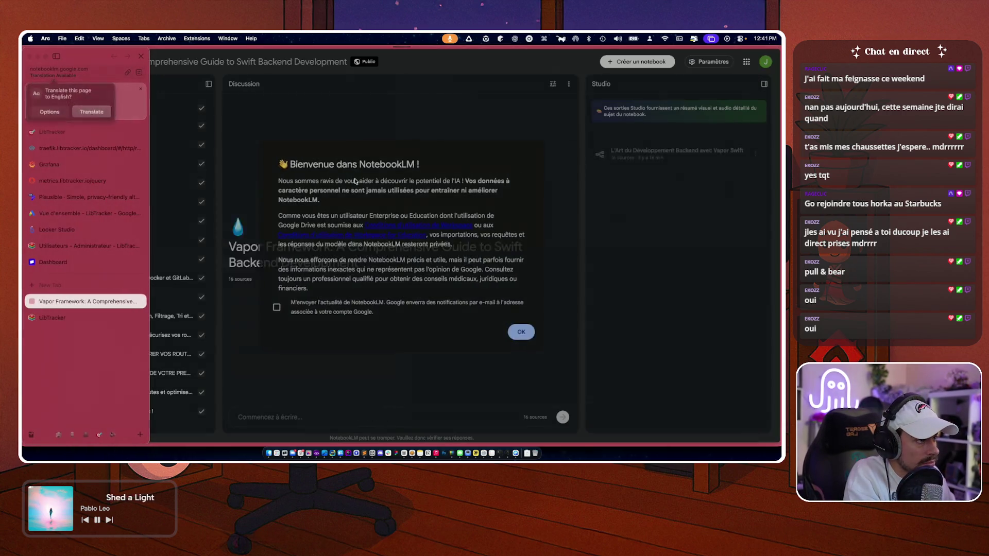
- Reopen the public Vapor Framework notebook from its pasted link in a fresh tab
{"action": "left_click", "coordinate": [306, 142]}
{"action": "key", "text": "super+w"}
{"action": "key", "text": "super+t"}
{"action": "type", "text": "https://notebooklm.google.com/notebook/c5cfe558-55bb-4c24-98dc-44fda0217944"}
{"action": "key", "text": "Return"}
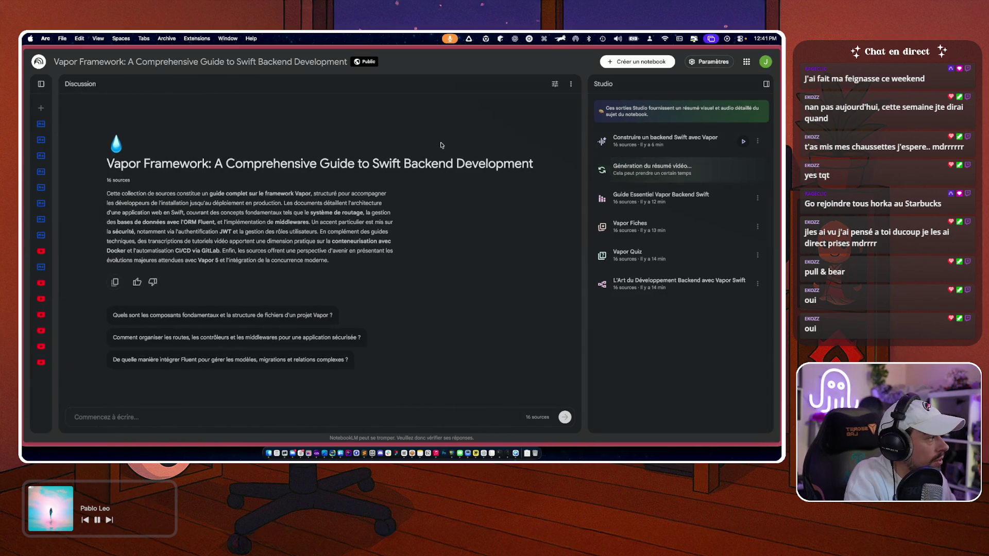
{"action": "left_click", "coordinate": [768, 62]}
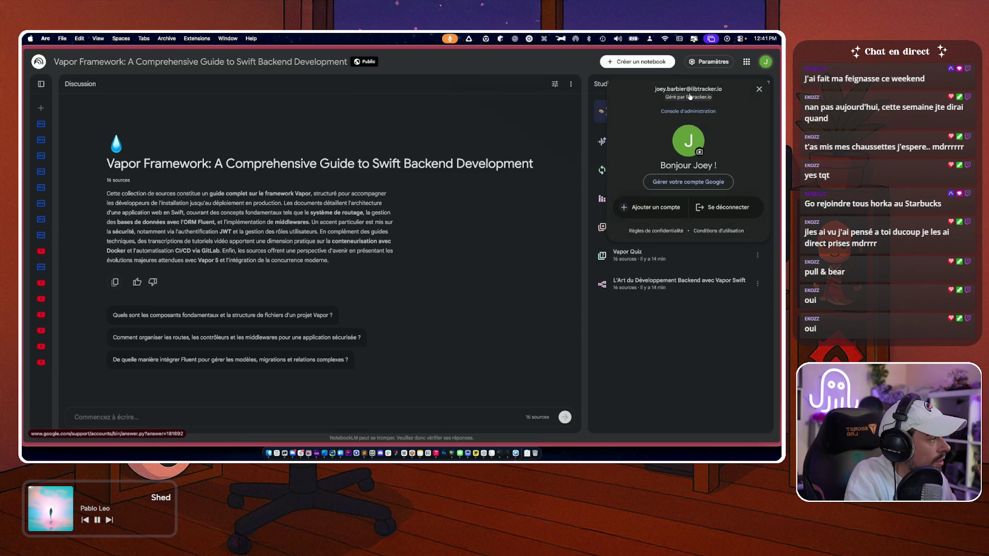
{"action": "key", "text": "Escape"}
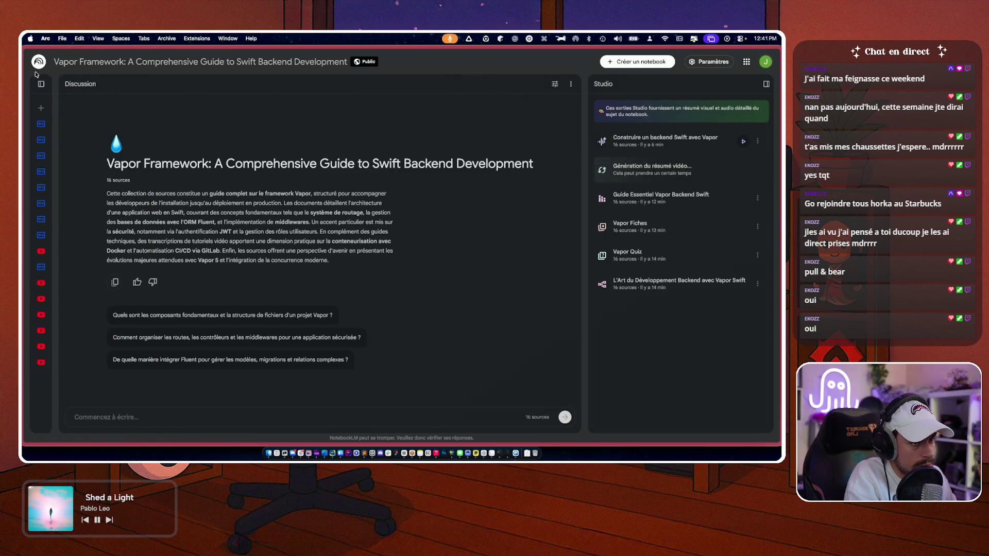
- View the 04-middleware.md source, return to the source list, and open sharing settings
{"action": "left_click", "coordinate": [41, 84]}
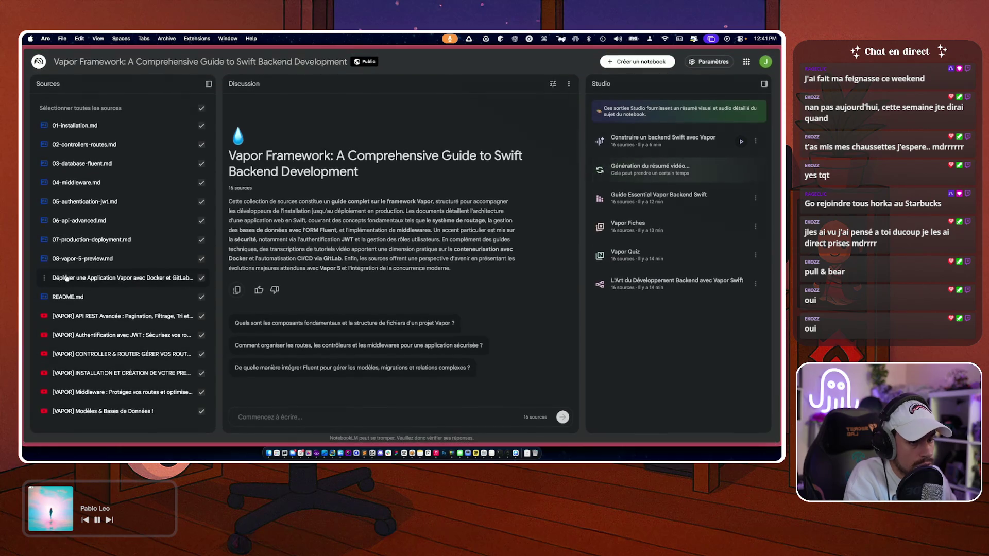
{"action": "left_click", "coordinate": [82, 183]}
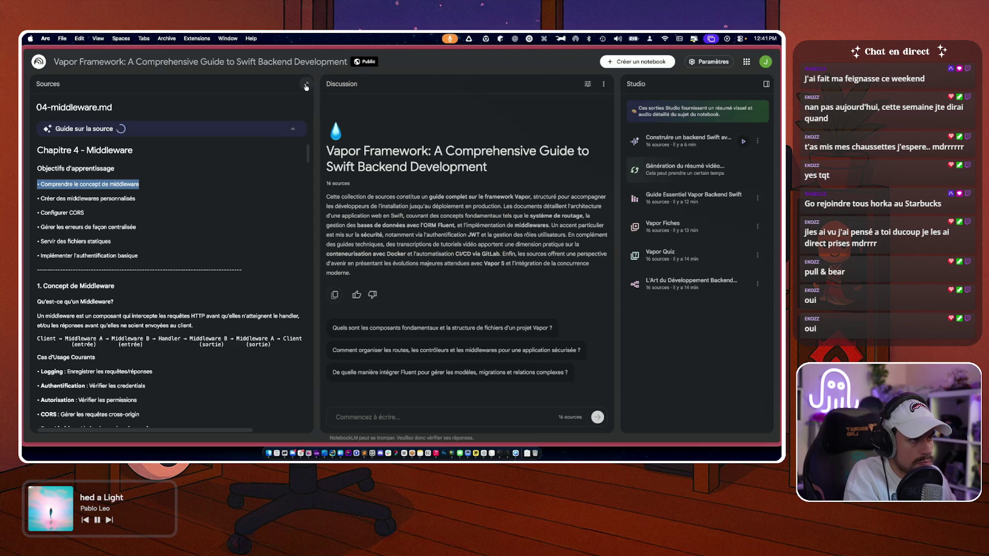
{"action": "left_click", "coordinate": [49, 83]}
{"action": "mouse_move", "coordinate": [23, 209]}
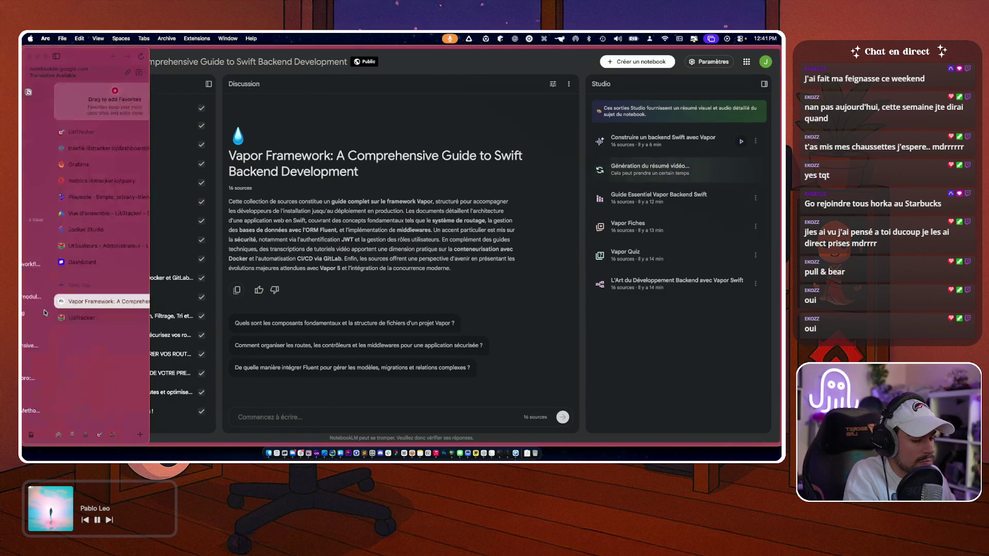
{"action": "left_click", "coordinate": [83, 301]}
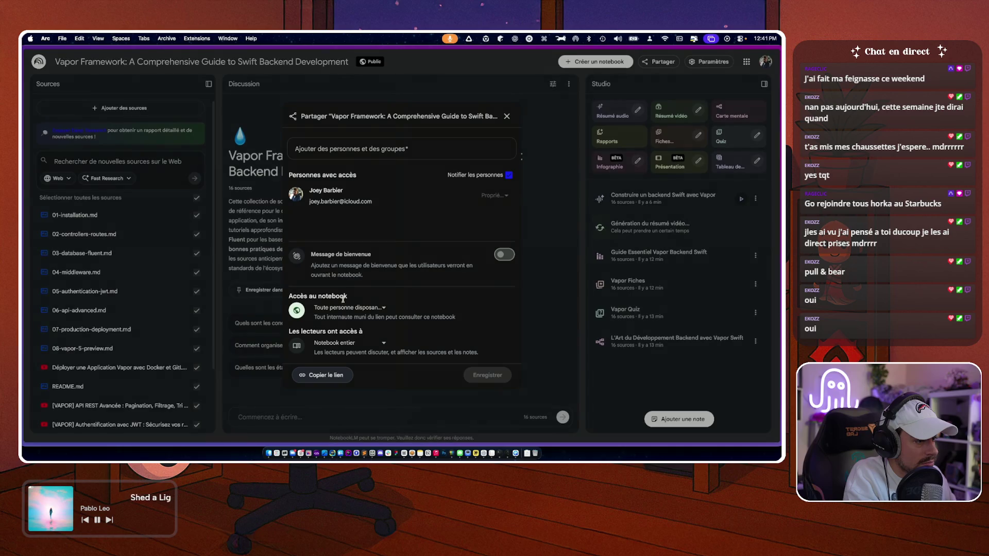
- Turn on the welcome message and paste 'Bienvenue ! Je suis une IA pour apprendre Vapor…' from Warp
{"action": "left_click", "coordinate": [506, 255]}
{"action": "scroll", "coordinate": [388, 281], "scroll_direction": "down", "scroll_amount": 1}
{"action": "left_click", "coordinate": [388, 281]}
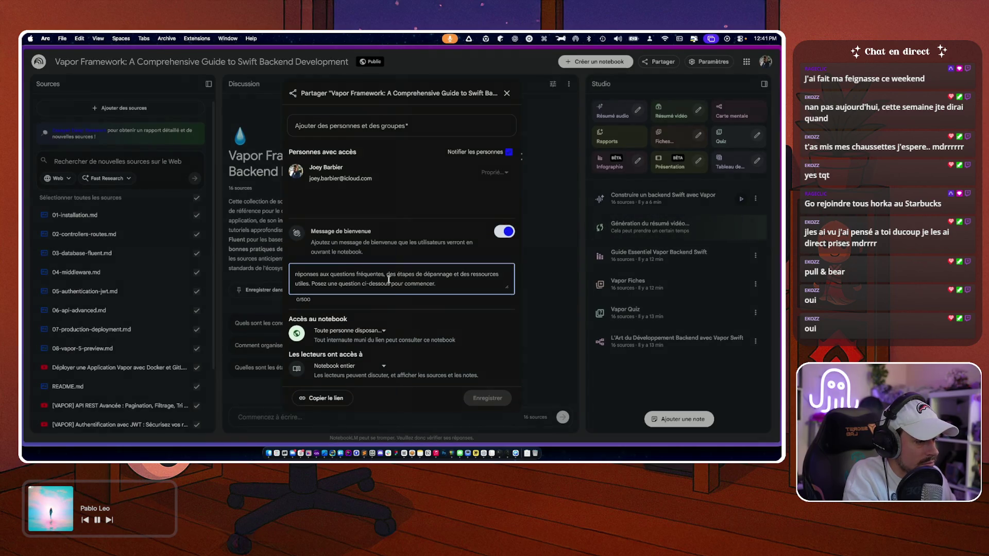
{"action": "key", "text": "super+Tab"}
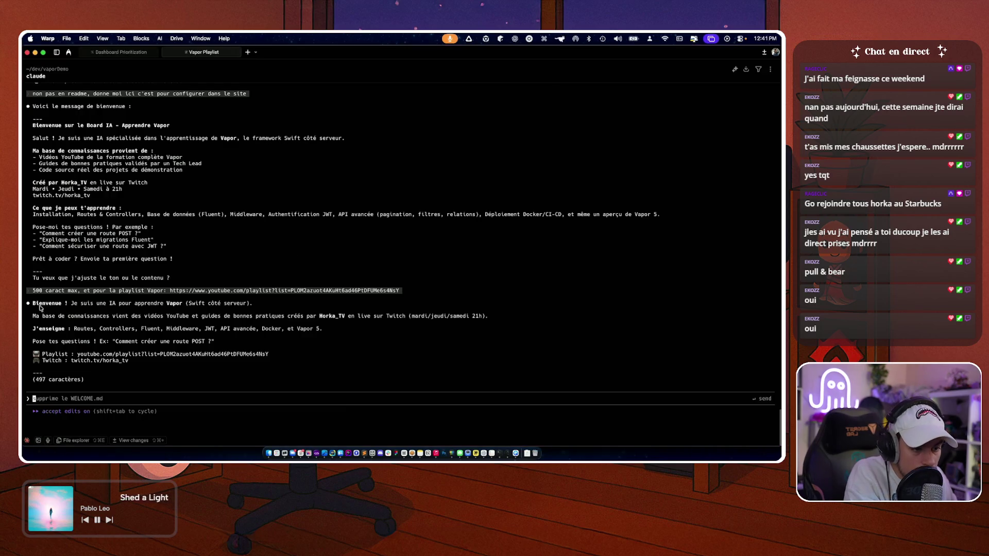
{"action": "left_click_drag", "start_coordinate": [33, 304], "coordinate": [273, 367]}
{"action": "key", "text": "super+Tab"}
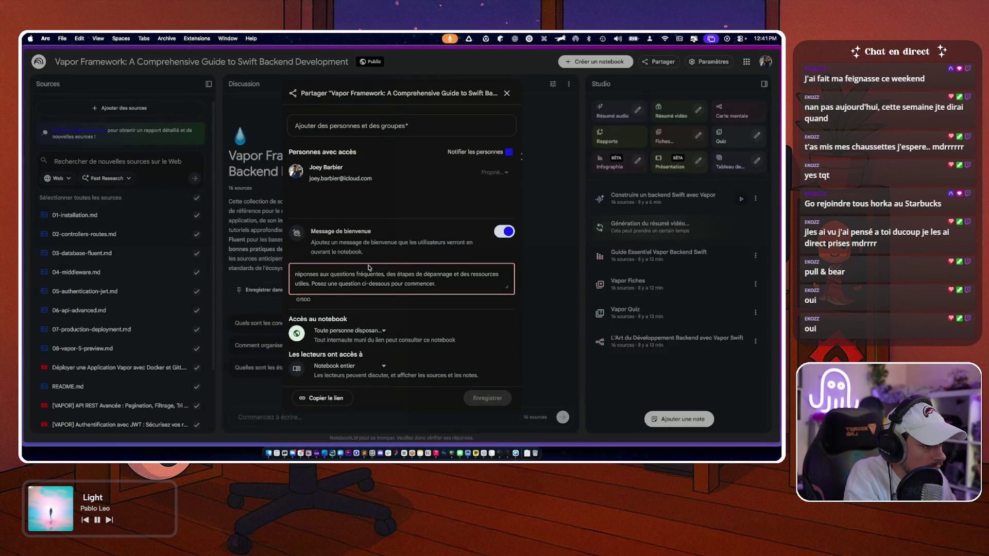
{"action": "key", "text": "super+v"}
- Uncheck Notifier, set readers to Discussion uniquement, and save the sharing settings
{"action": "scroll", "coordinate": [351, 278], "scroll_direction": "up", "scroll_amount": 5}
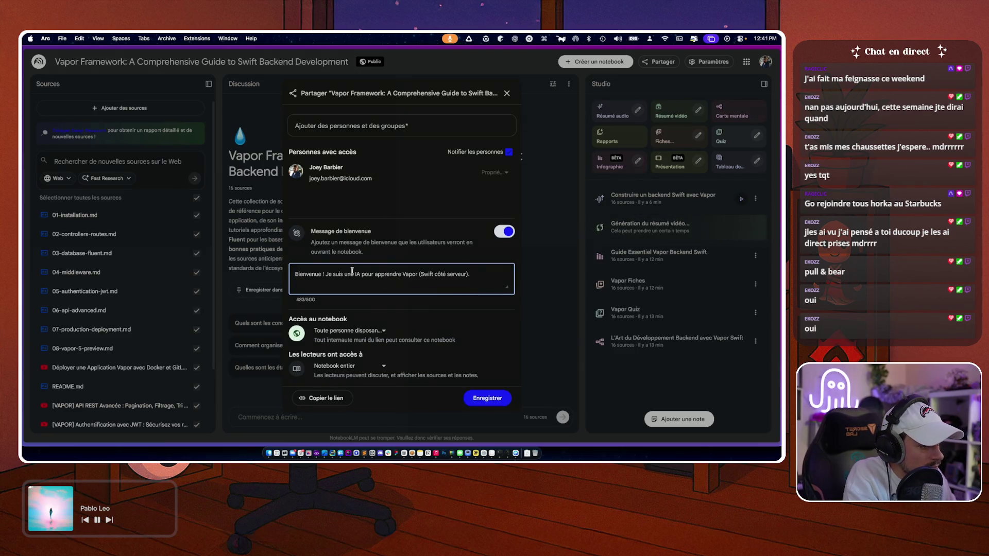
{"action": "left_click", "coordinate": [509, 153]}
{"action": "left_click", "coordinate": [360, 123]}
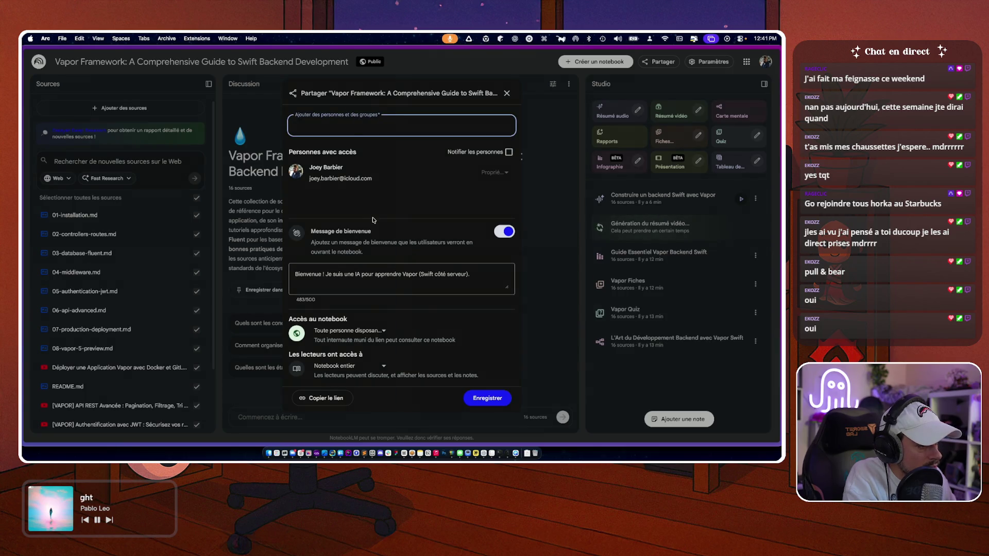
{"action": "left_click", "coordinate": [342, 331]}
{"action": "left_click", "coordinate": [340, 372]}
{"action": "left_click", "coordinate": [342, 367]}
{"action": "left_click", "coordinate": [343, 403]}
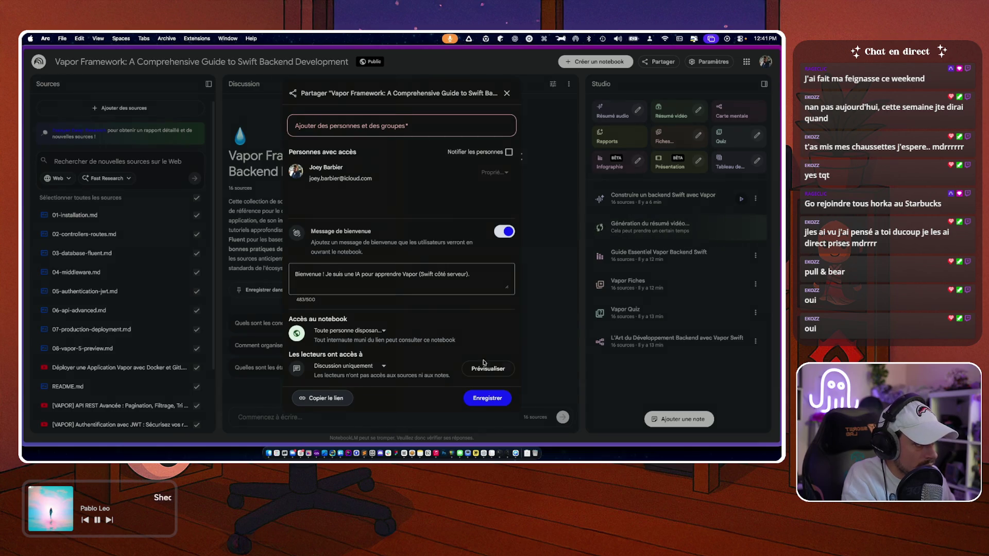
{"action": "left_click", "coordinate": [483, 398]}
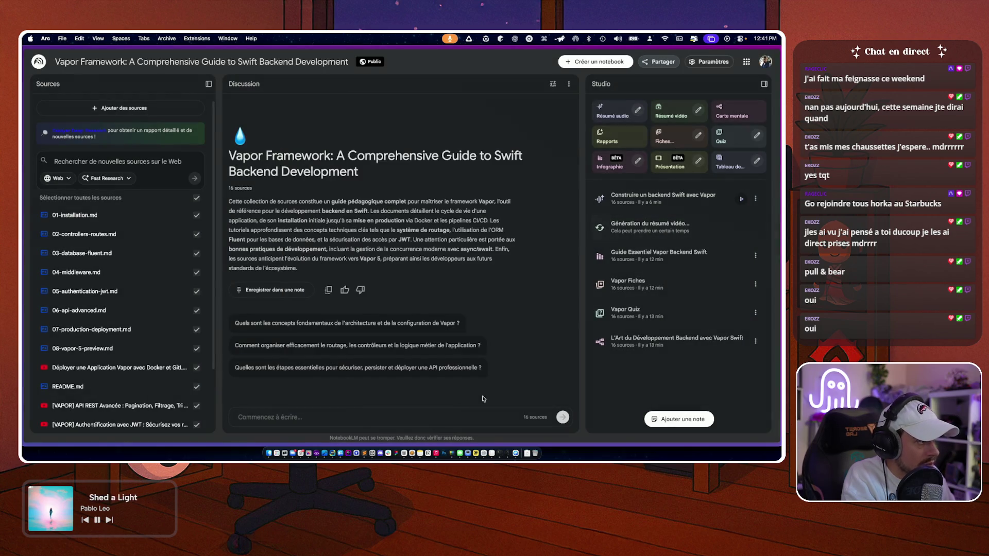
- Close the duplicate Vapor notebook tab and return to the original notebook tab
{"action": "left_click", "coordinate": [669, 64]}
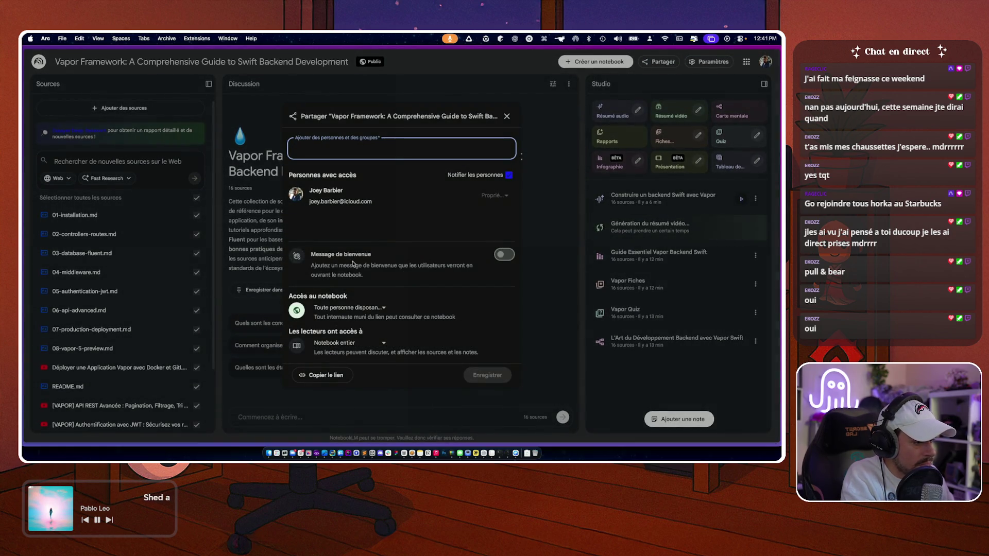
{"action": "mouse_move", "coordinate": [23, 271]}
{"action": "left_click", "coordinate": [119, 300]}
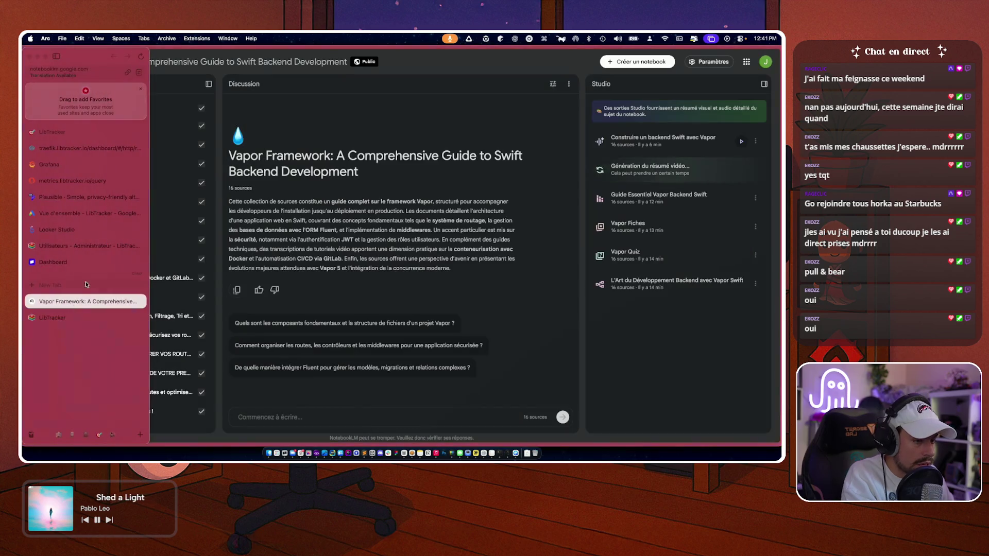
{"action": "left_click", "coordinate": [141, 301]}
{"action": "key", "text": "super+t"}
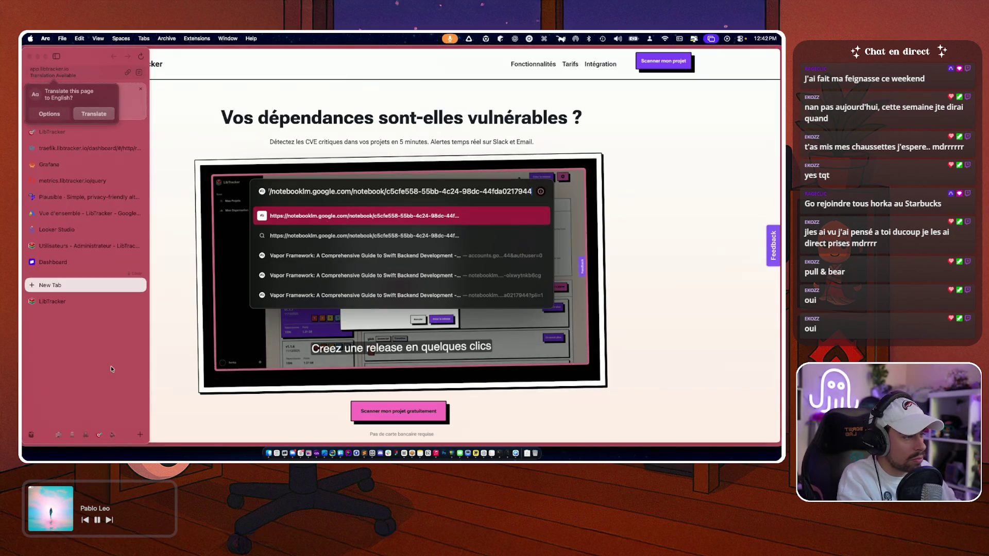
{"action": "key", "text": "Return"}
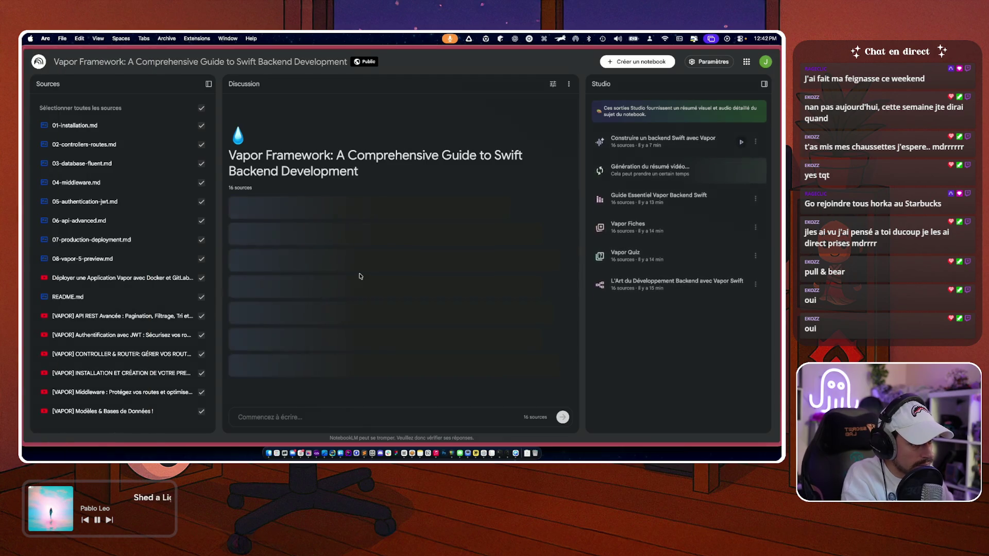
{"action": "mouse_move", "coordinate": [24, 196]}
{"action": "left_click", "coordinate": [88, 298]}
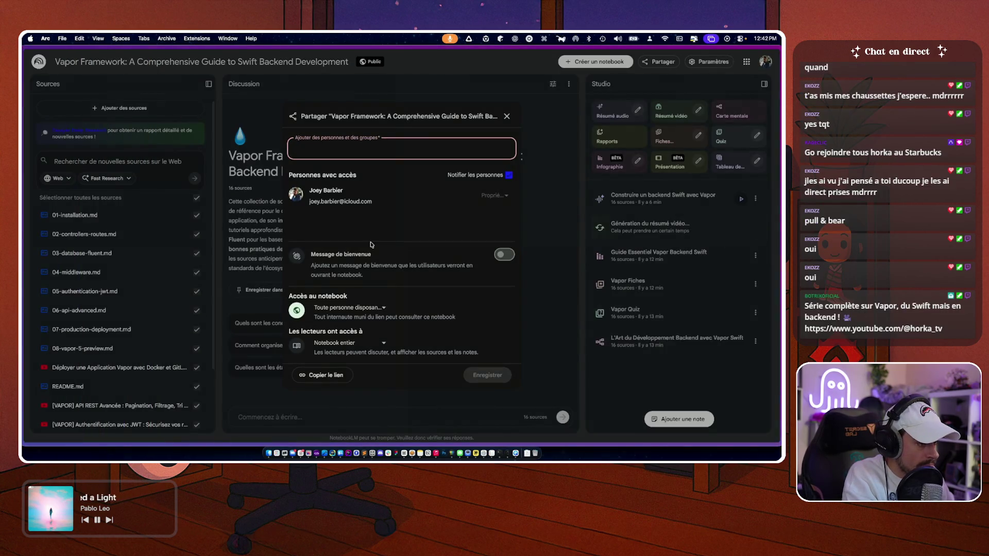
- Set readers to Discussion uniquement, save, and preview the notebook as a reader
{"action": "left_click", "coordinate": [344, 343]}
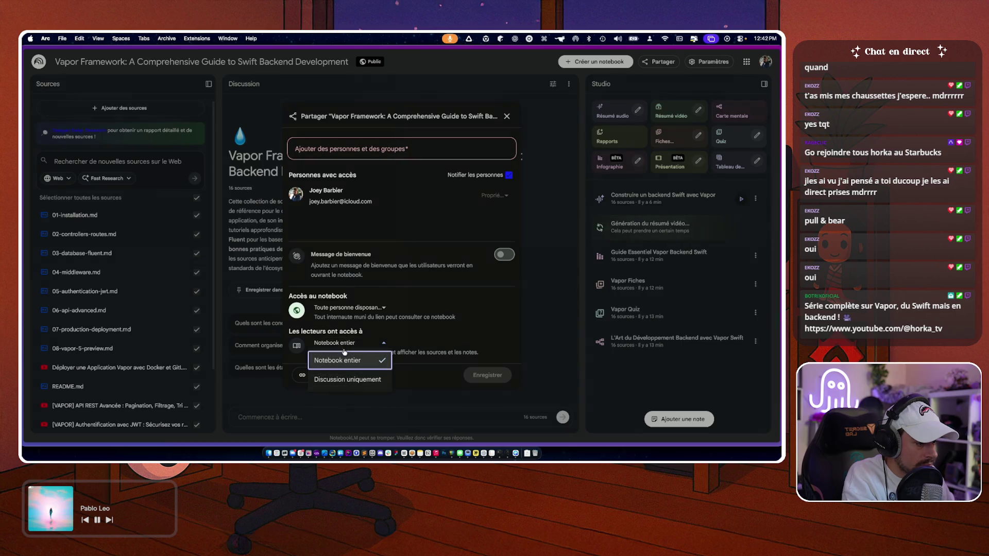
{"action": "left_click", "coordinate": [343, 358]}
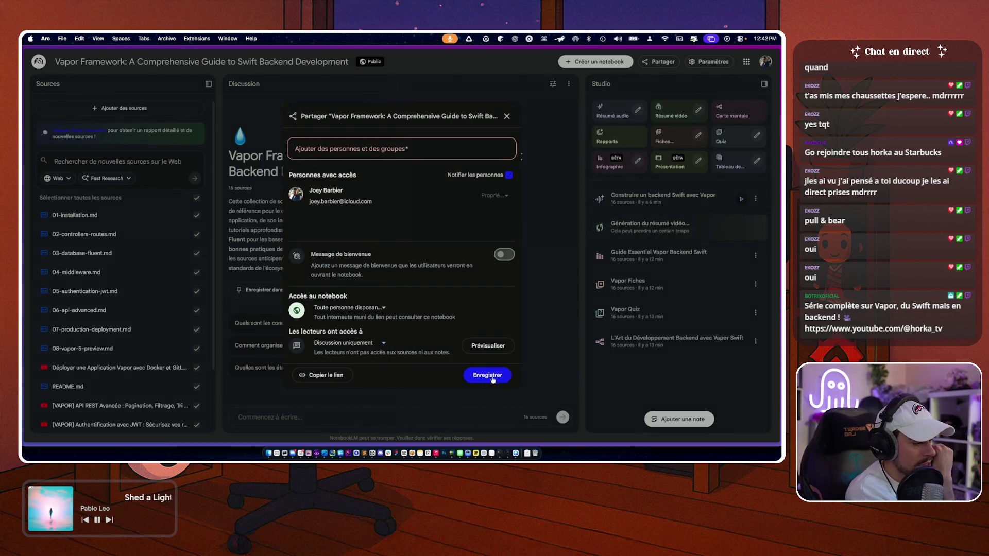
{"action": "left_click", "coordinate": [487, 376]}
{"action": "left_click", "coordinate": [660, 61]}
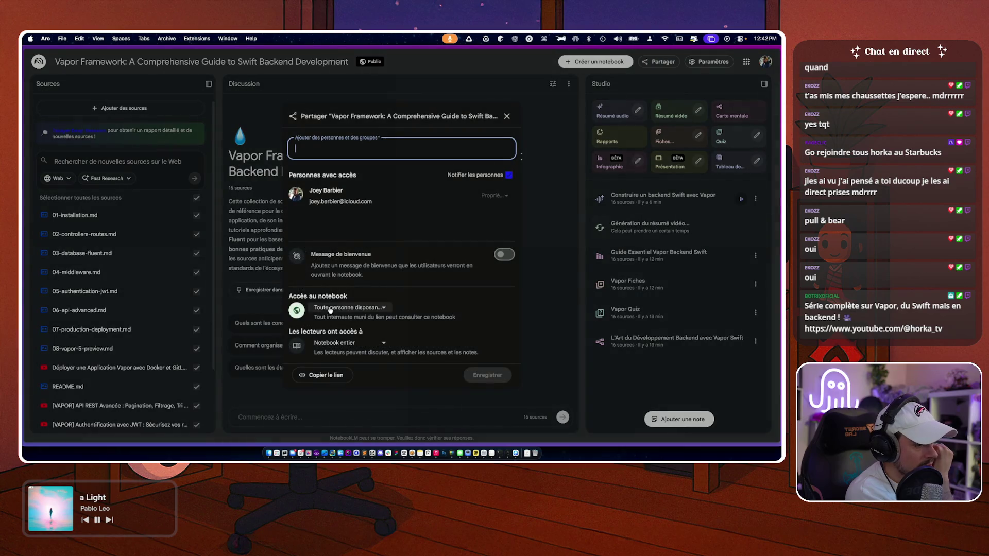
{"action": "left_click", "coordinate": [328, 343]}
{"action": "left_click", "coordinate": [330, 373]}
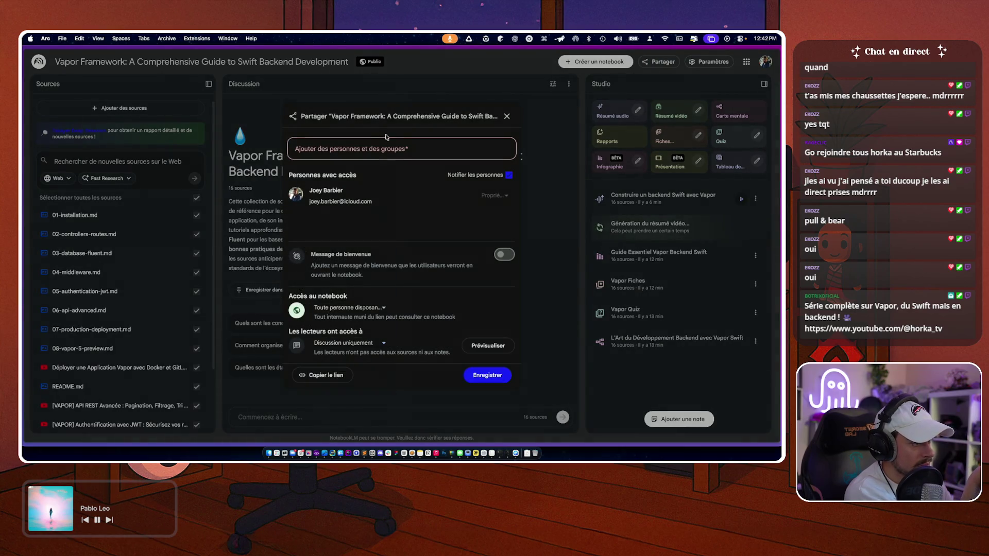
{"action": "left_click", "coordinate": [383, 150]}
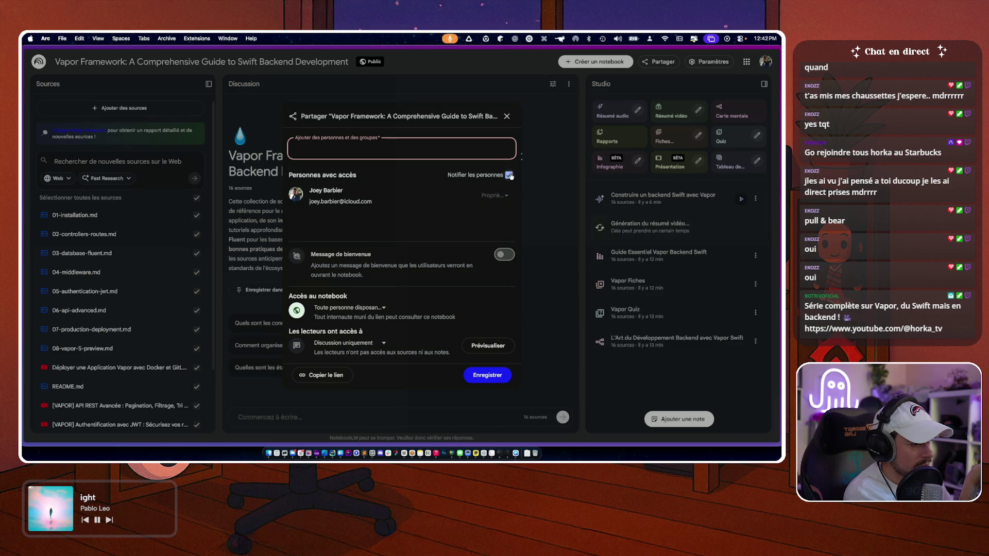
{"action": "left_click", "coordinate": [488, 346]}
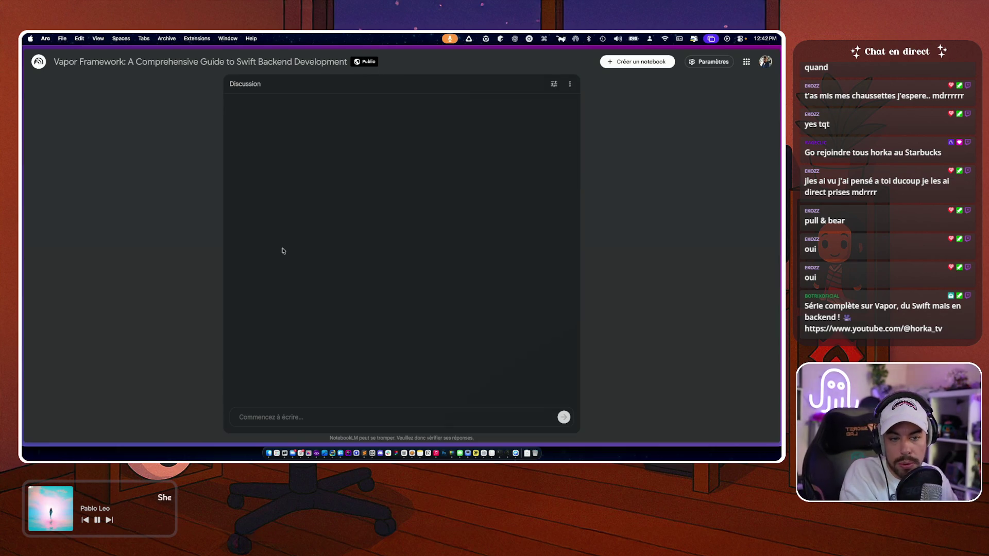
- Exit the reader preview and re-save the share settings with readers on chat only
{"action": "key", "text": "Escape"}
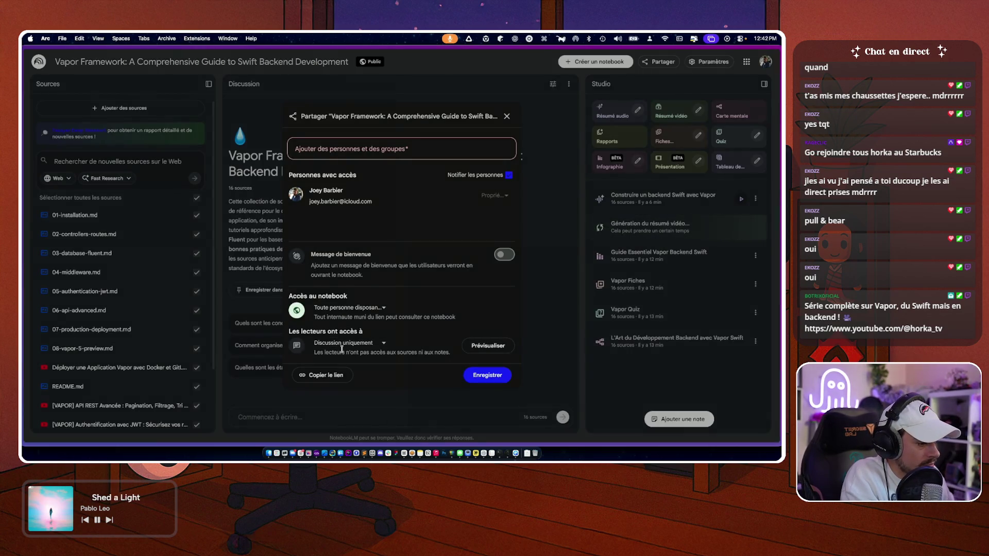
{"action": "left_click", "coordinate": [356, 145]}
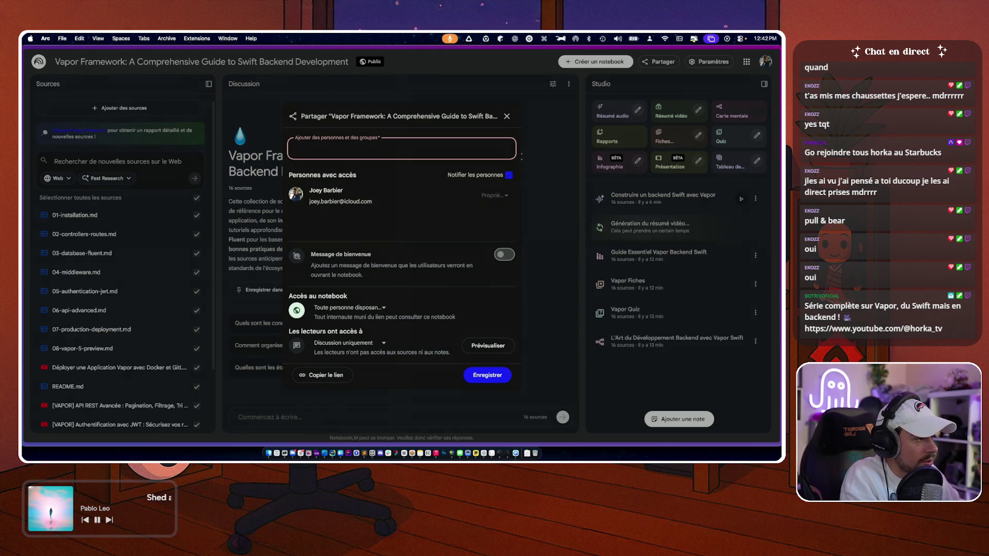
{"action": "key", "text": "Escape"}
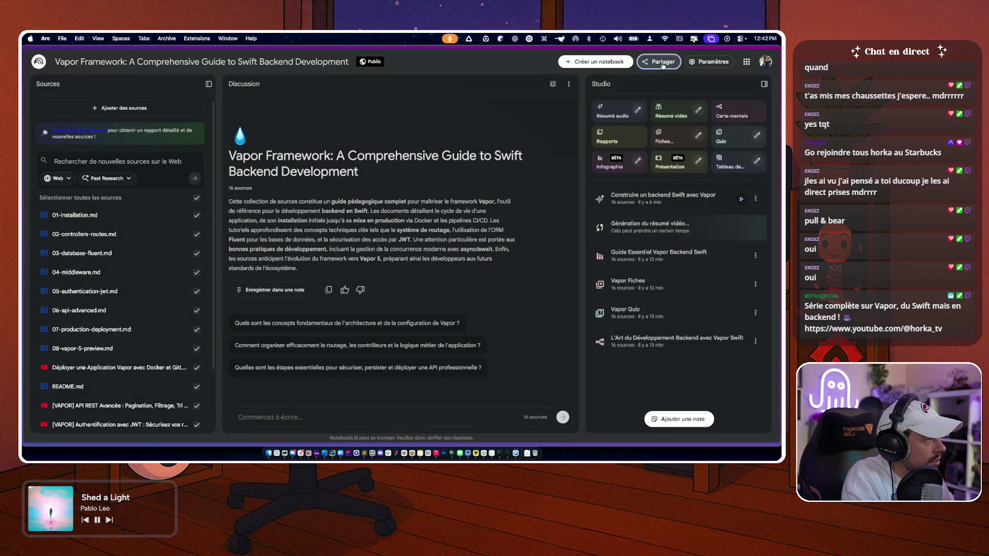
{"action": "left_click", "coordinate": [710, 61]}
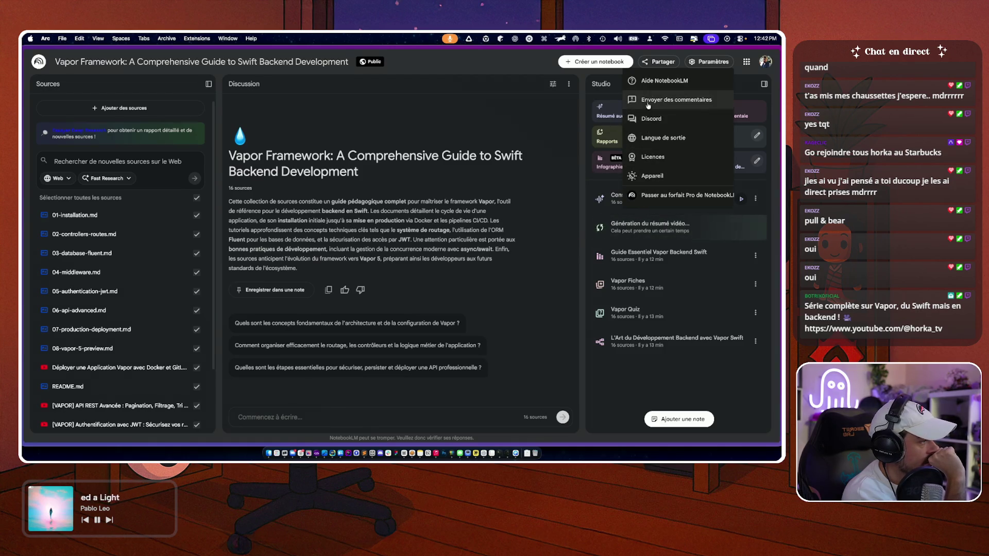
{"action": "left_click", "coordinate": [655, 64]}
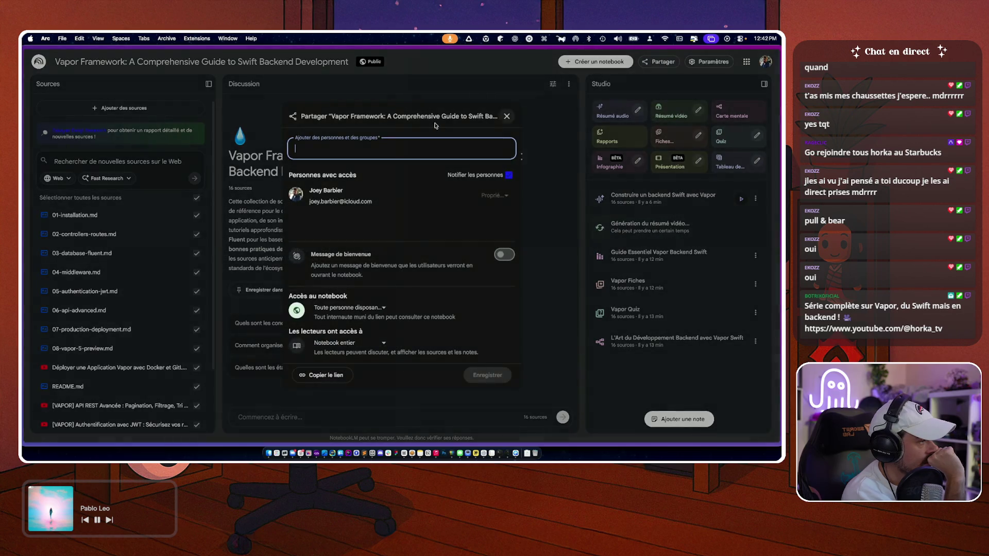
{"action": "left_click", "coordinate": [502, 176]}
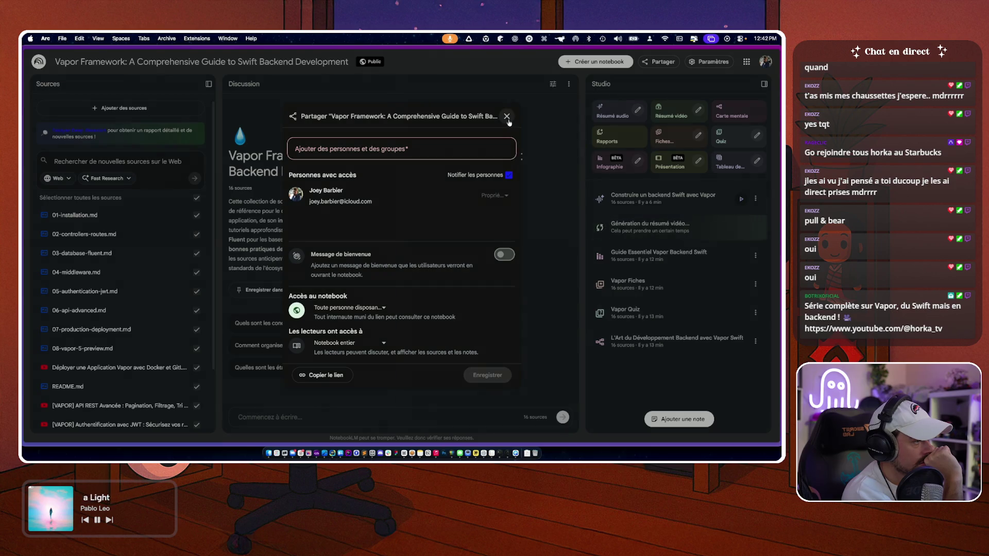
{"action": "left_click", "coordinate": [348, 343]}
{"action": "left_click", "coordinate": [345, 358]}
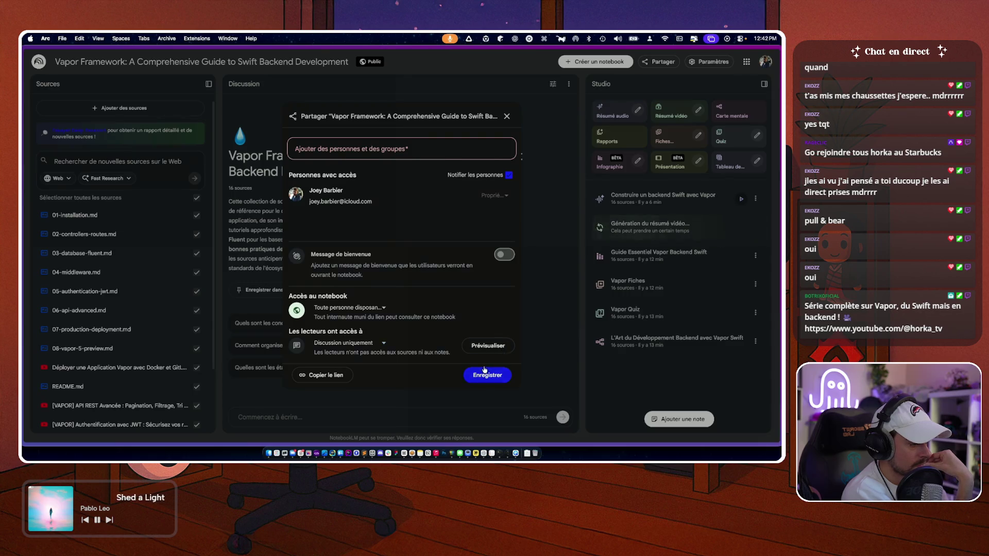
{"action": "left_click", "coordinate": [488, 376]}
- Give readers whole-notebook access, restrict notebook access to limited, and save
{"action": "left_click", "coordinate": [660, 63]}
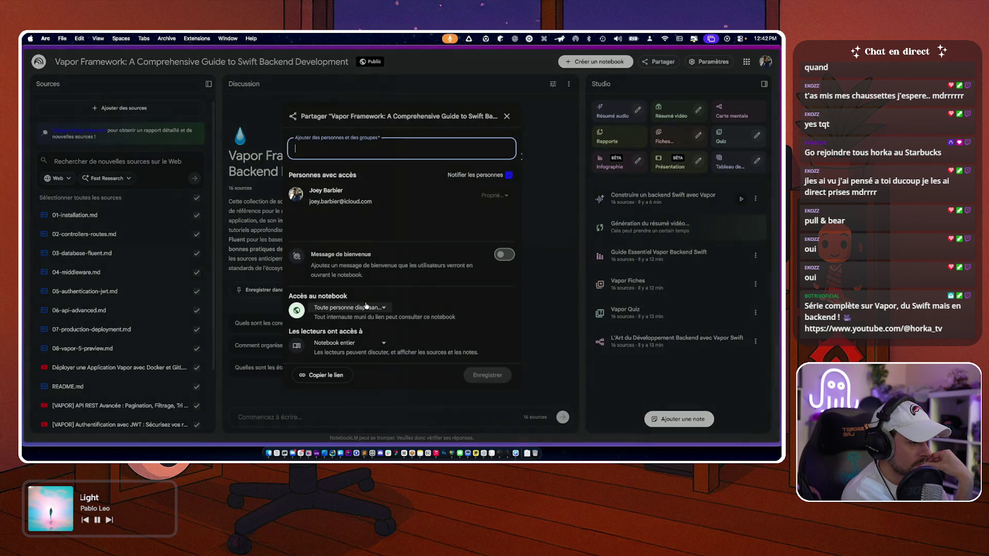
{"action": "left_click", "coordinate": [353, 344]}
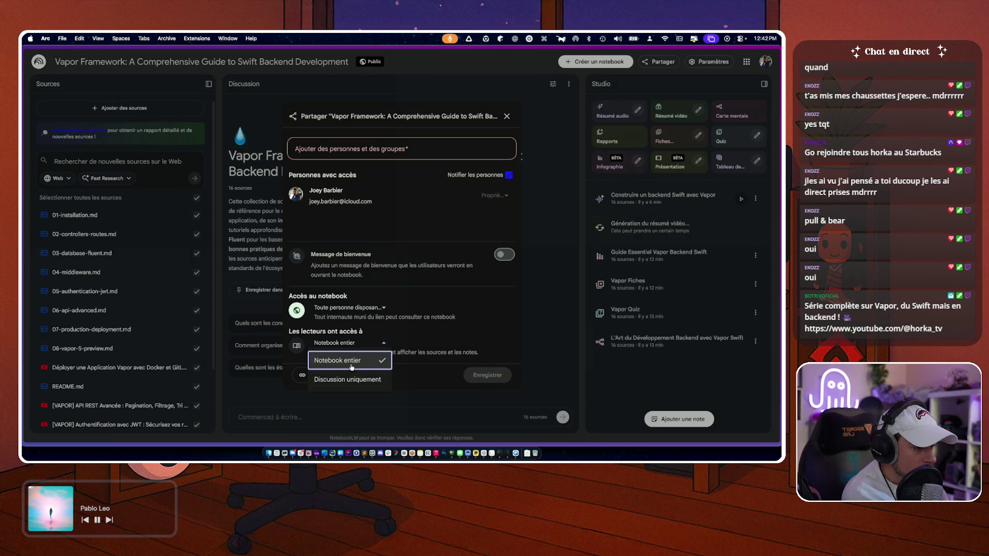
{"action": "left_click", "coordinate": [350, 359]}
{"action": "left_click", "coordinate": [359, 309]}
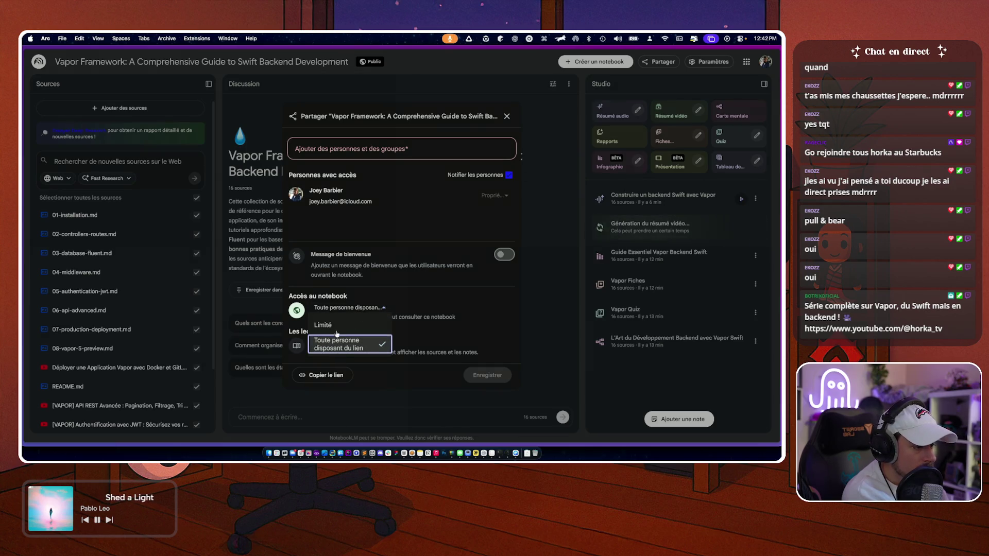
{"action": "left_click", "coordinate": [359, 324]}
{"action": "left_click", "coordinate": [484, 375]}
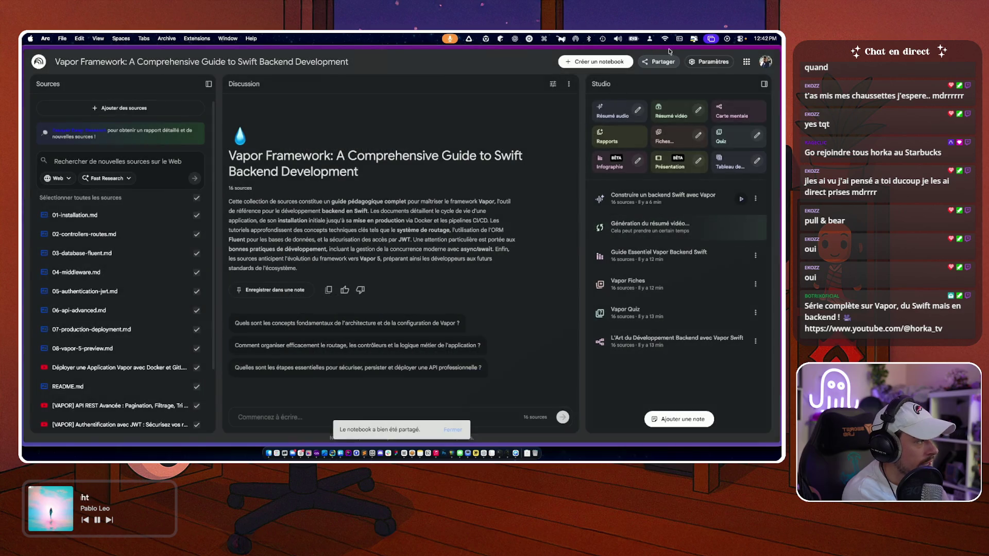
- Set notebook access to Toute personne disposant du lien and save
{"action": "left_click", "coordinate": [660, 62]}
{"action": "left_click", "coordinate": [350, 309]}
{"action": "left_click", "coordinate": [338, 343]}
{"action": "left_click", "coordinate": [481, 435]}
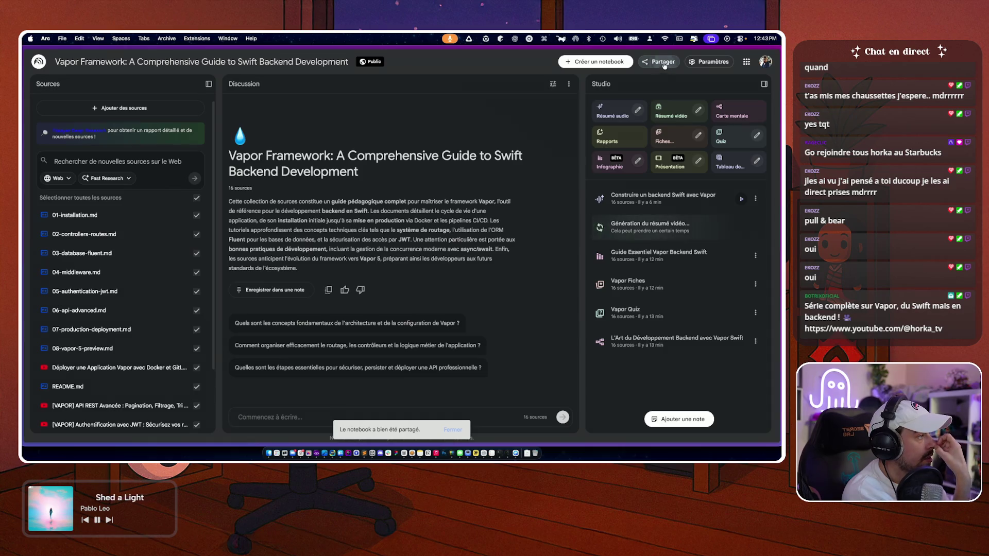
- Set readers to Discussion uniquement, save, and reselect it in the reopened share dialog
{"action": "left_click", "coordinate": [660, 62]}
{"action": "left_click", "coordinate": [340, 343]}
{"action": "left_click", "coordinate": [348, 379]}
{"action": "left_click", "coordinate": [488, 376]}
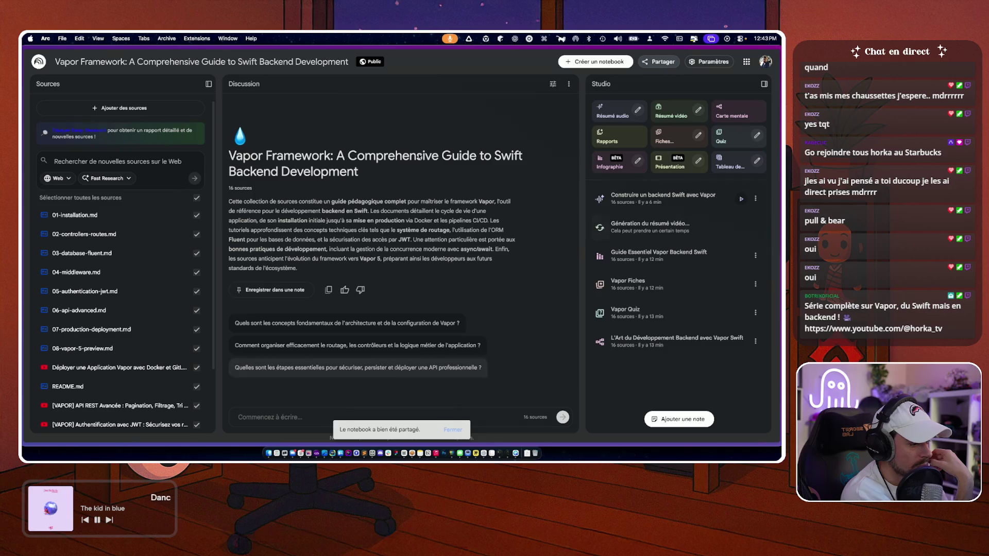
{"action": "left_click", "coordinate": [655, 65]}
{"action": "left_click", "coordinate": [340, 343]}
{"action": "left_click", "coordinate": [345, 380]}
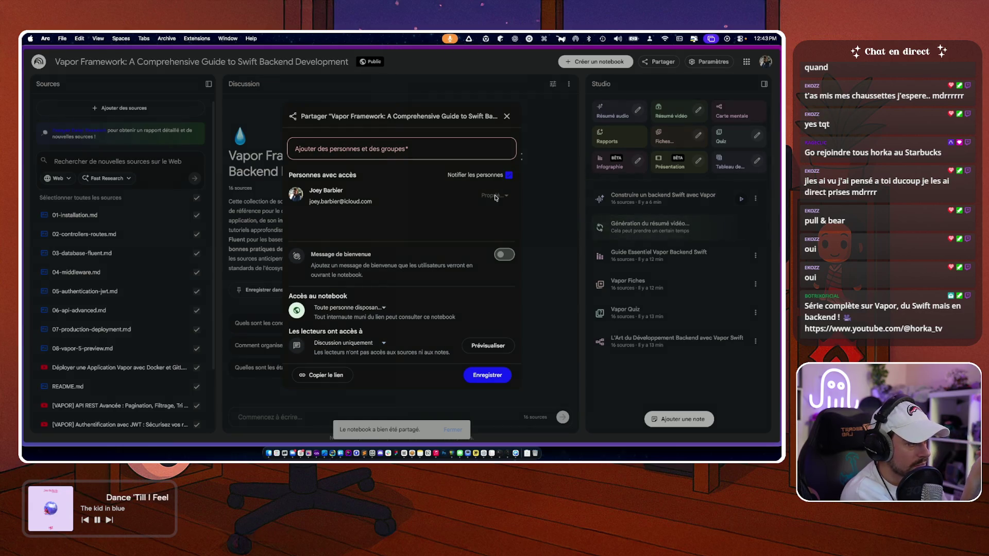
- Add the second work account, its e-mail copied from its avatar popup, as a person to share with
{"action": "left_click", "coordinate": [427, 149]}
{"action": "type", "text": "joey"}
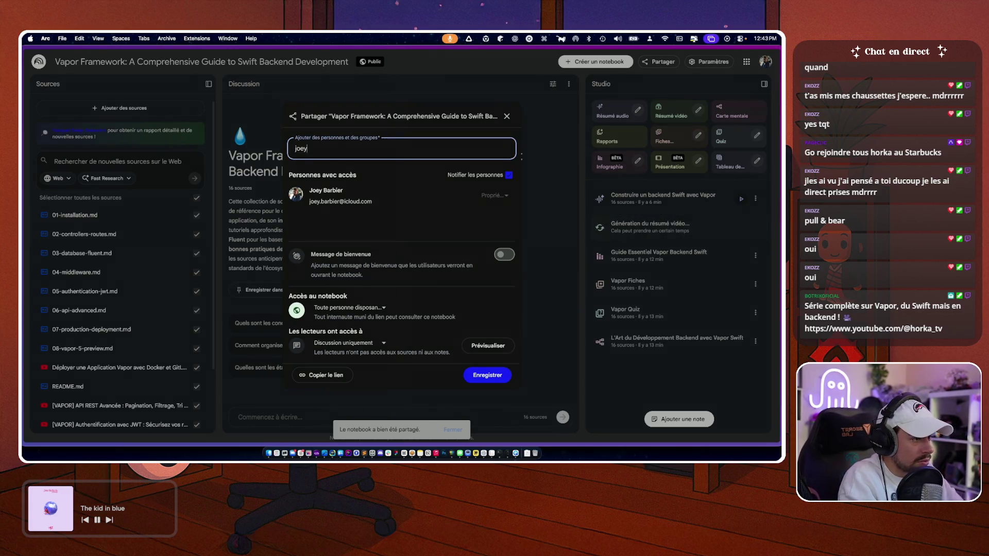
{"action": "left_click", "coordinate": [77, 294]}
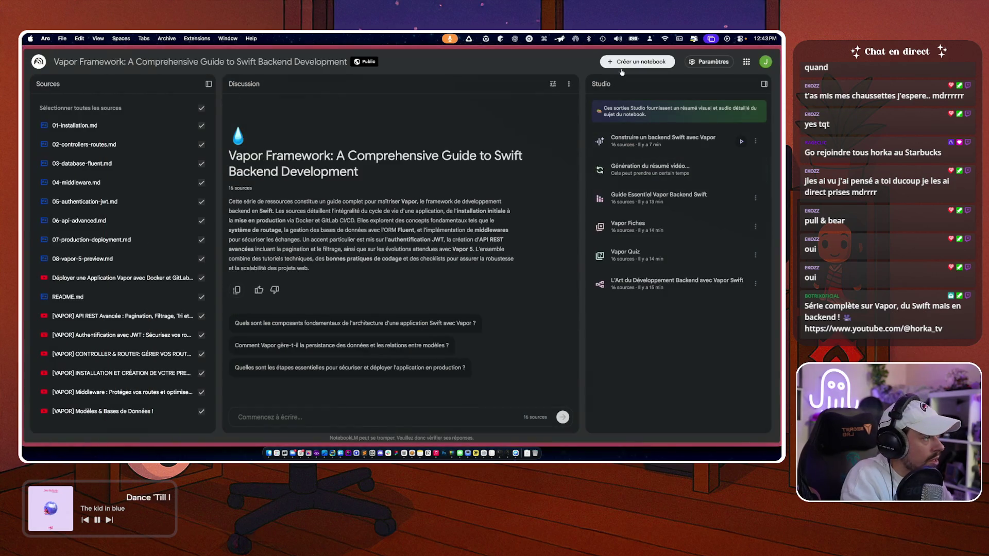
{"action": "left_click", "coordinate": [767, 63]}
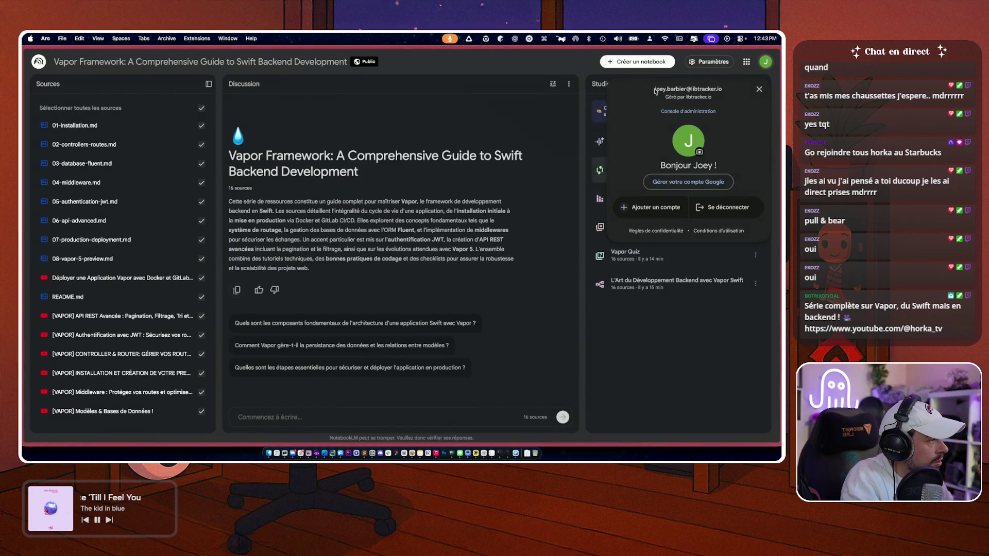
{"action": "triple_click", "coordinate": [690, 90]}
{"action": "key", "text": "super+c"}
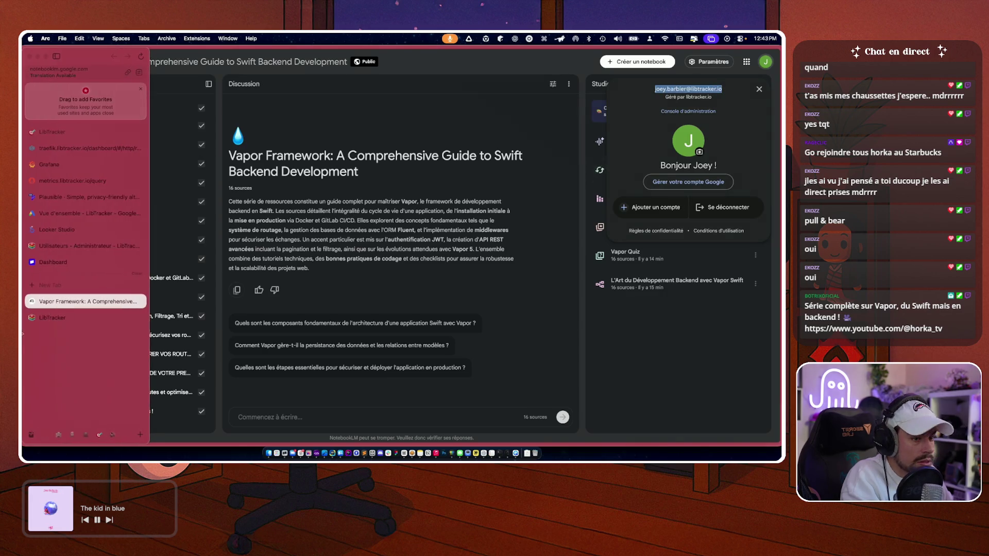
{"action": "left_click", "coordinate": [77, 294]}
{"action": "key", "text": "super+v"}
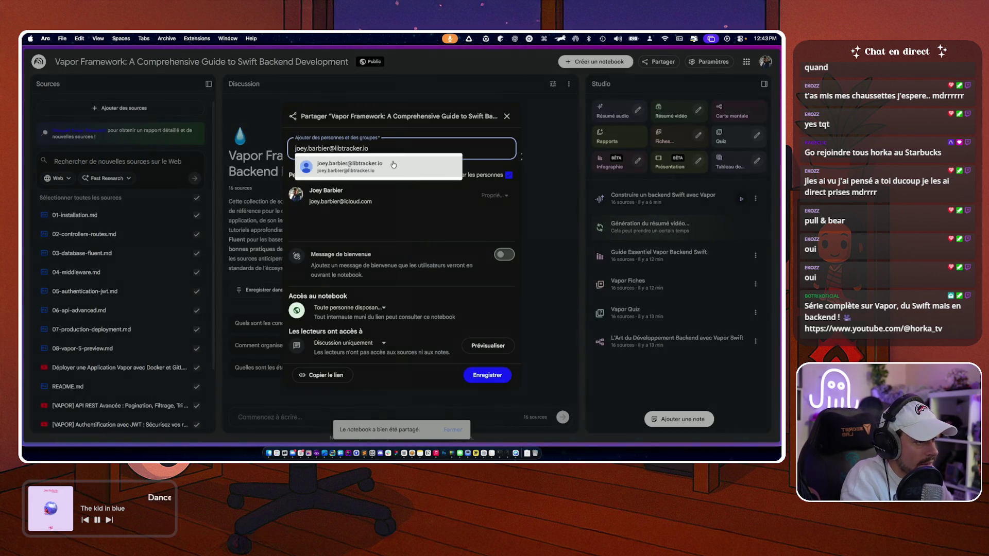
{"action": "left_click", "coordinate": [395, 164]}
- Keep the invitee as a reader with chat-only access and send the invitation
{"action": "left_click", "coordinate": [489, 219]}
{"action": "left_click", "coordinate": [487, 238]}
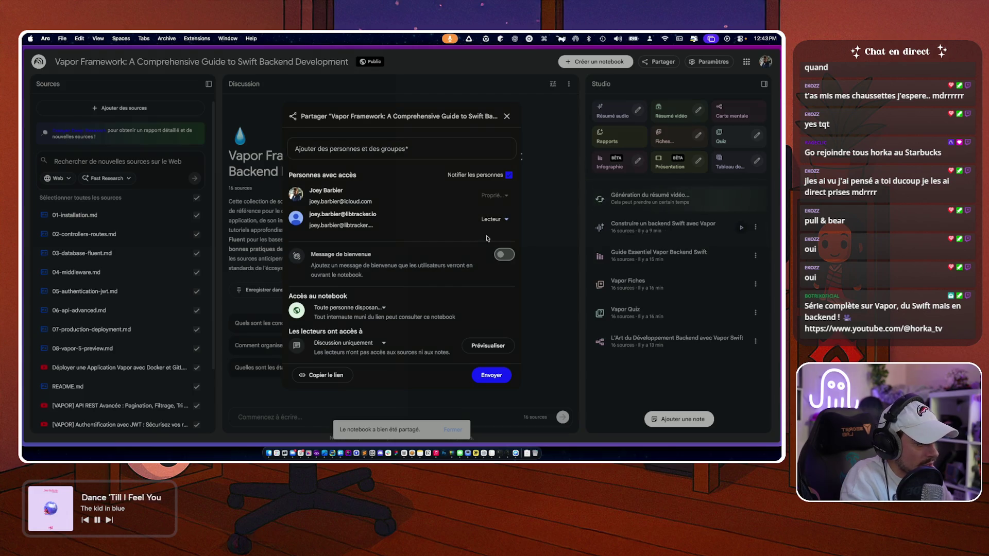
{"action": "left_click", "coordinate": [347, 344]}
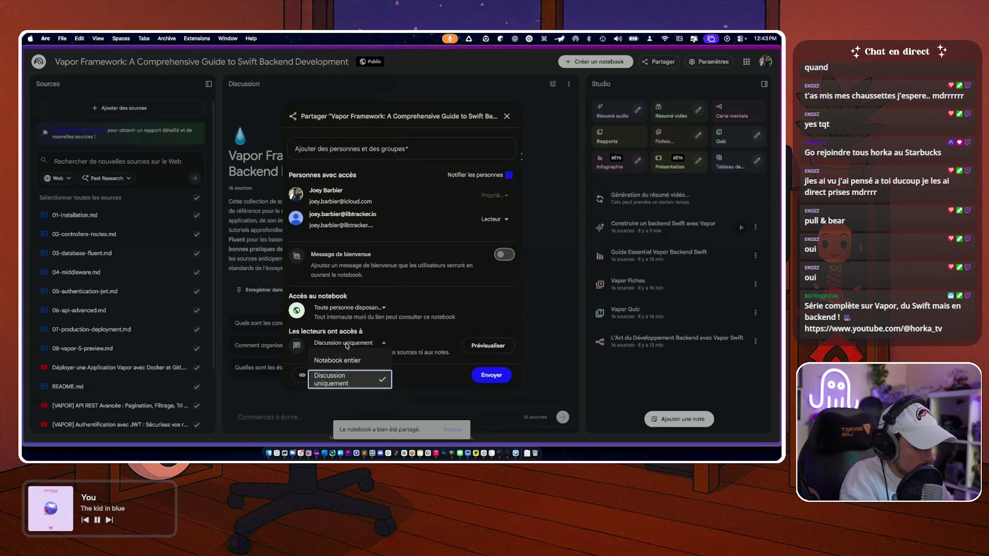
{"action": "left_click", "coordinate": [344, 381]}
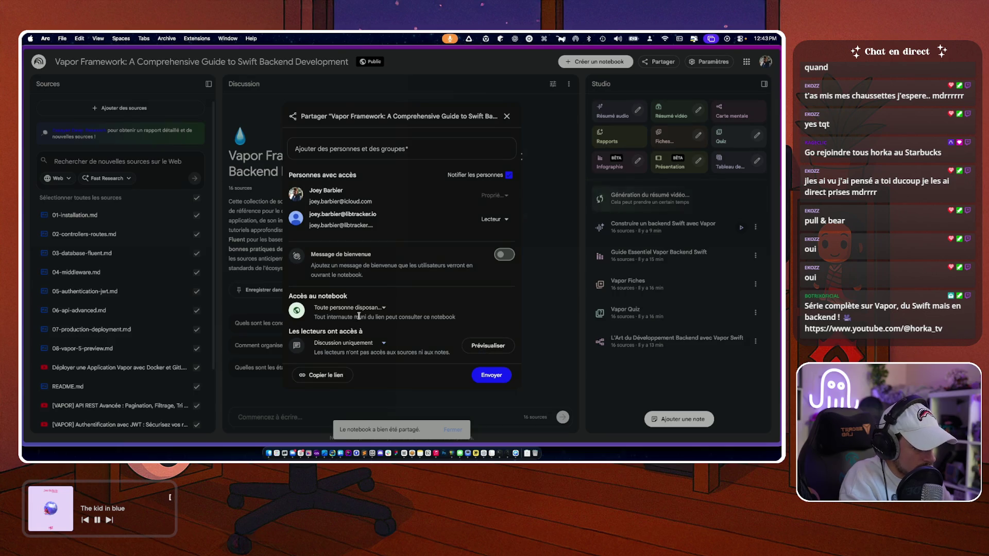
{"action": "left_click", "coordinate": [360, 313]}
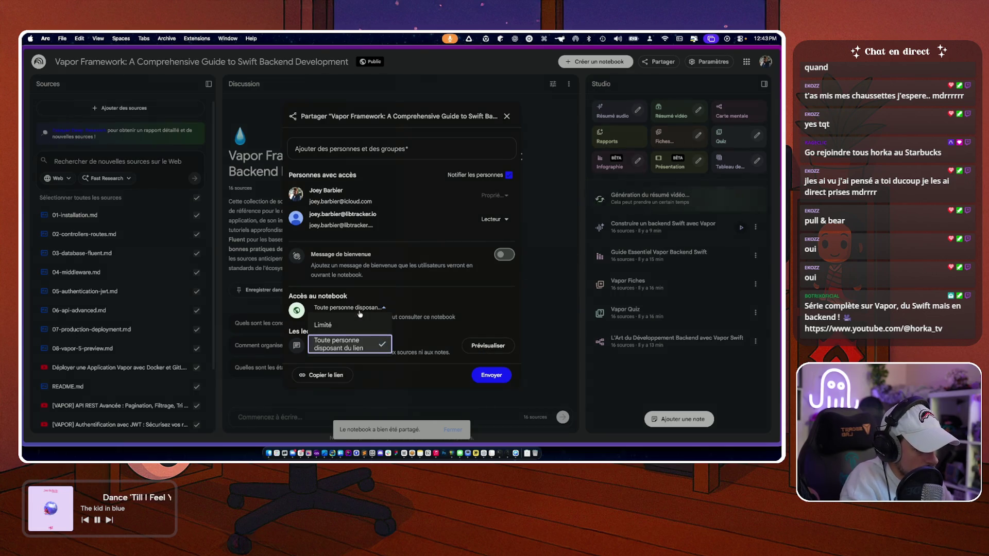
{"action": "left_click", "coordinate": [340, 344]}
{"action": "left_click", "coordinate": [546, 206]}
- Copy the notebook's share link and switch to the other account's tab
{"action": "left_click", "coordinate": [659, 61]}
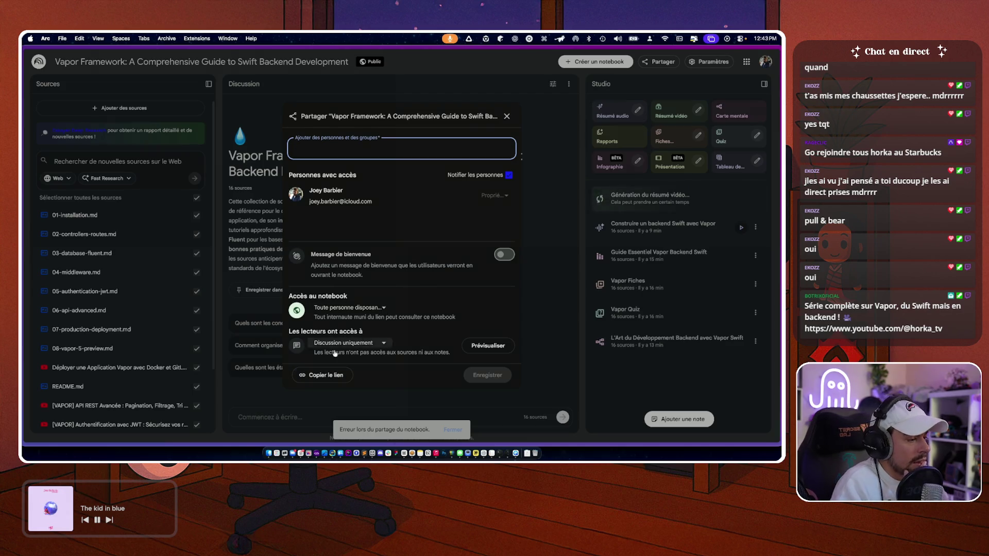
{"action": "left_click", "coordinate": [331, 374]}
{"action": "left_click", "coordinate": [85, 302]}
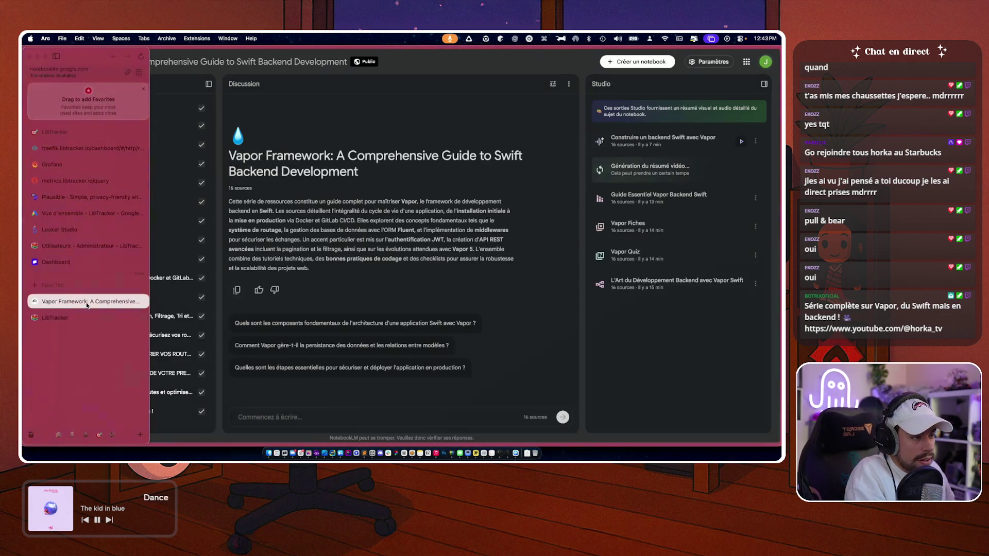
- Open the copied notebook link in a new tab and check which account is signed in
{"action": "key", "text": "super+t"}
{"action": "key", "text": "super+v"}
{"action": "key", "text": "Return"}
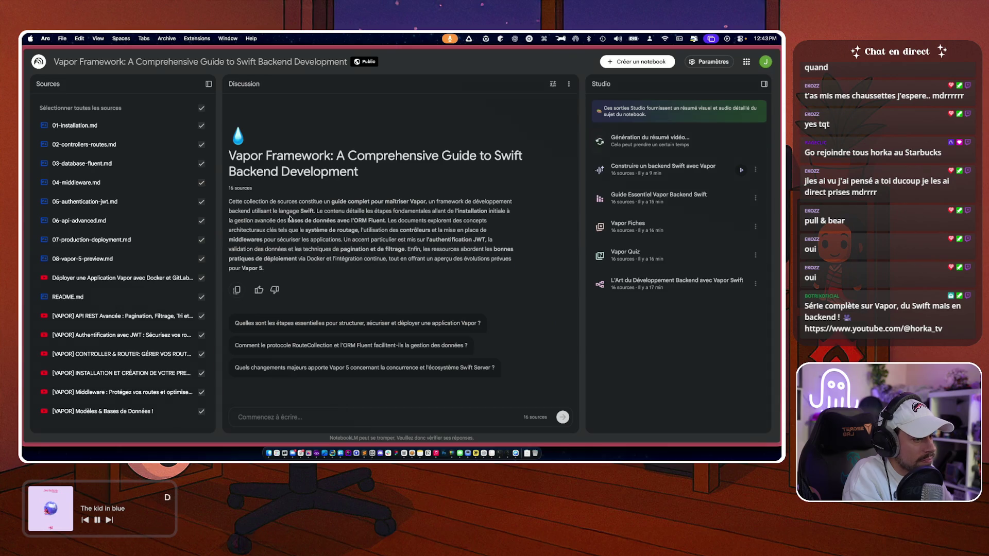
{"action": "key", "text": "super+r"}
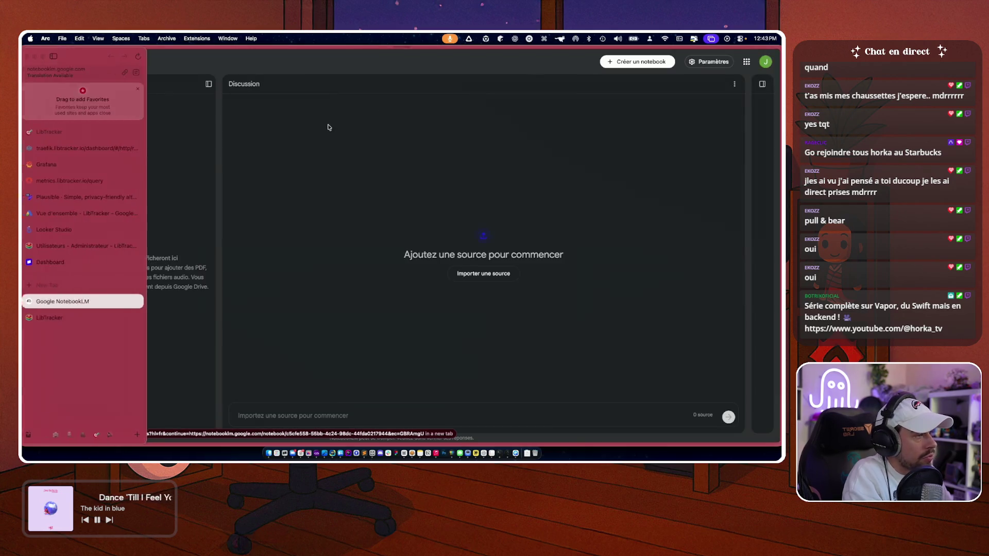
{"action": "left_click", "coordinate": [763, 65]}
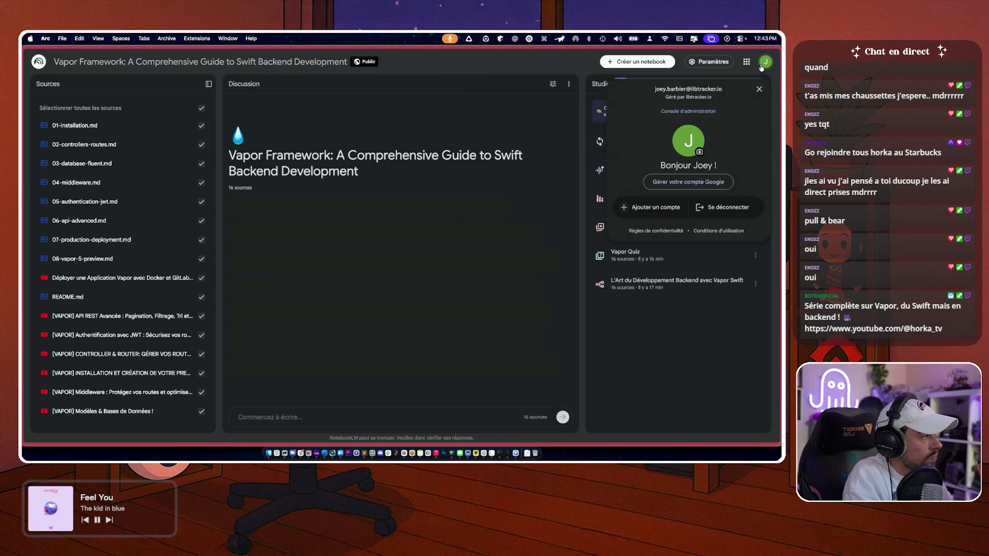
{"action": "left_click", "coordinate": [761, 68]}
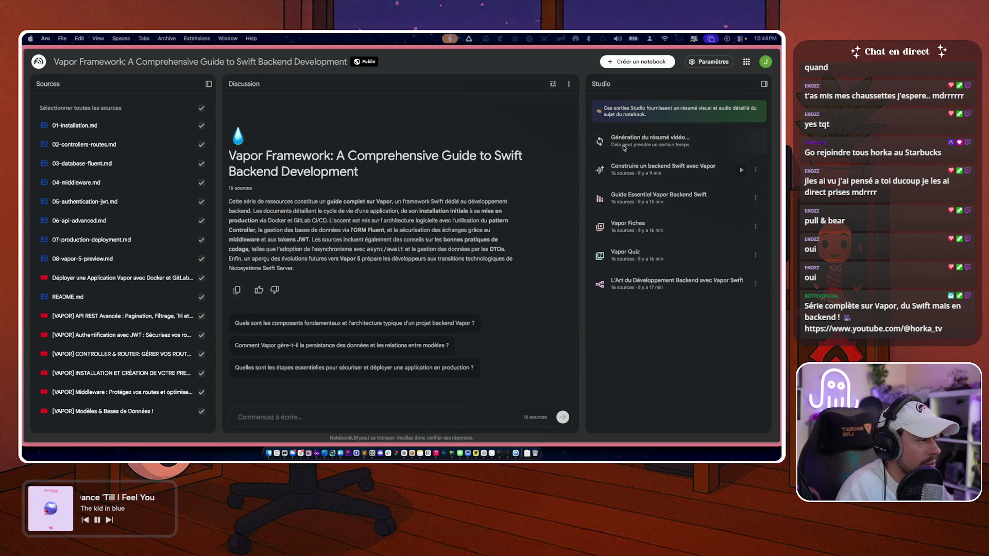
{"action": "mouse_move", "coordinate": [25, 330]}
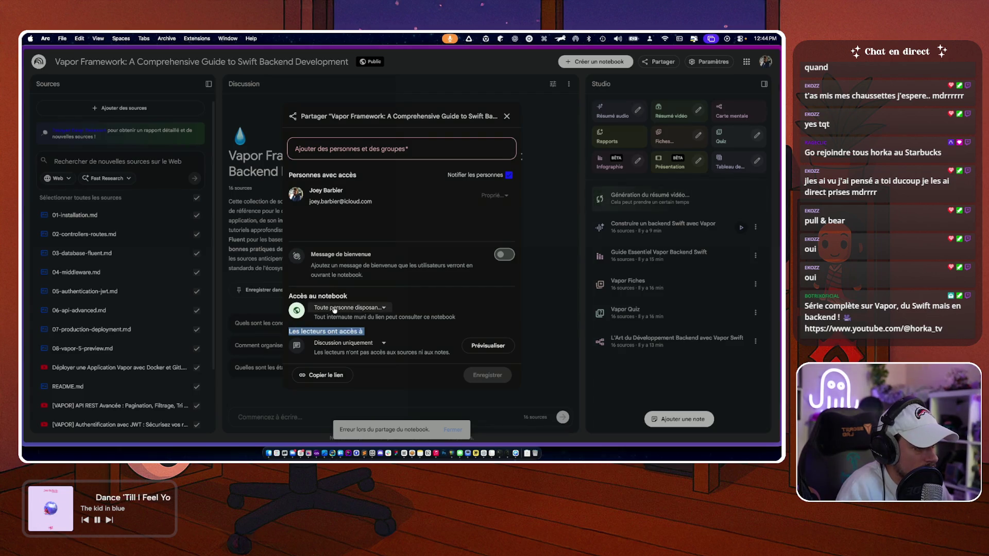
- Switch notebook access to limited, then back to anyone with the link
{"action": "left_click", "coordinate": [336, 307]}
{"action": "left_click", "coordinate": [335, 342]}
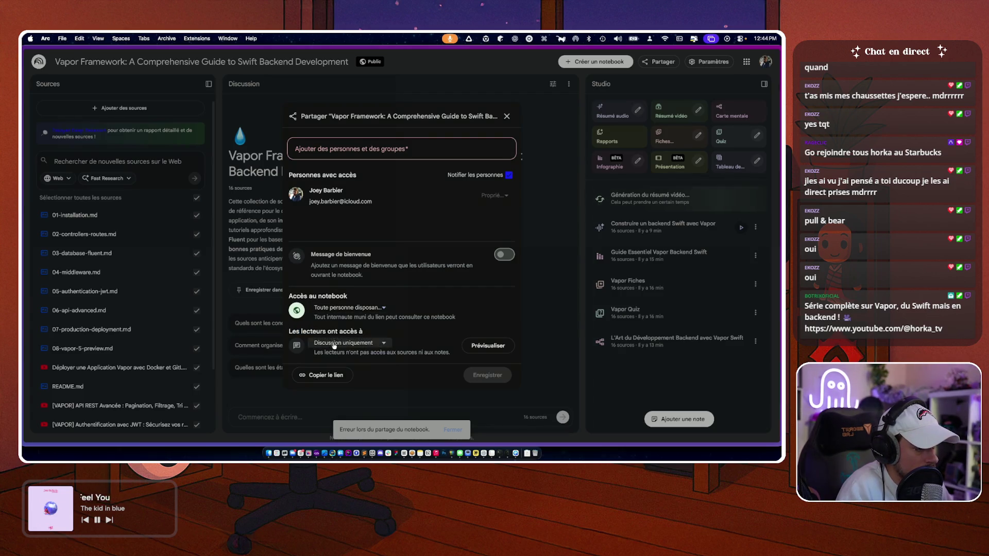
{"action": "left_click", "coordinate": [360, 311]}
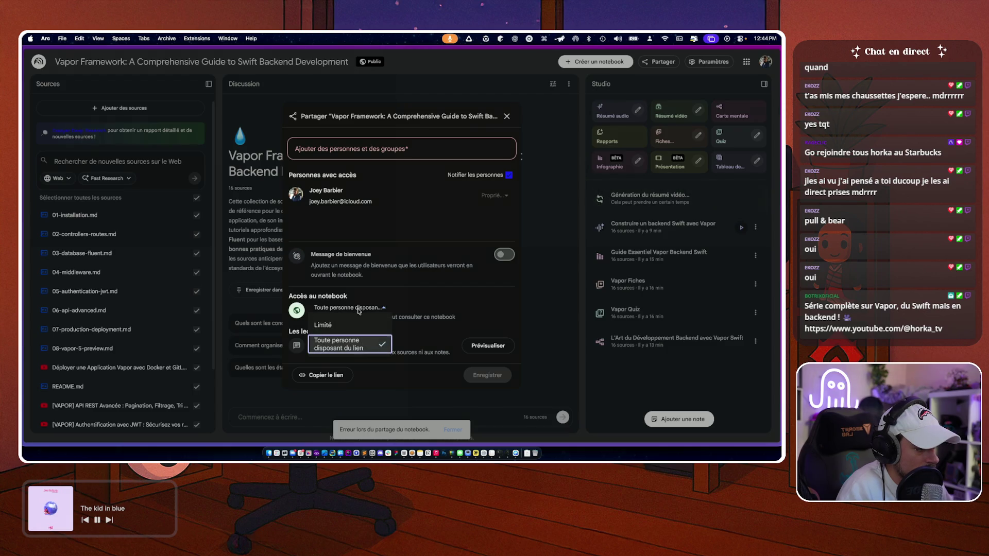
{"action": "left_click", "coordinate": [349, 324]}
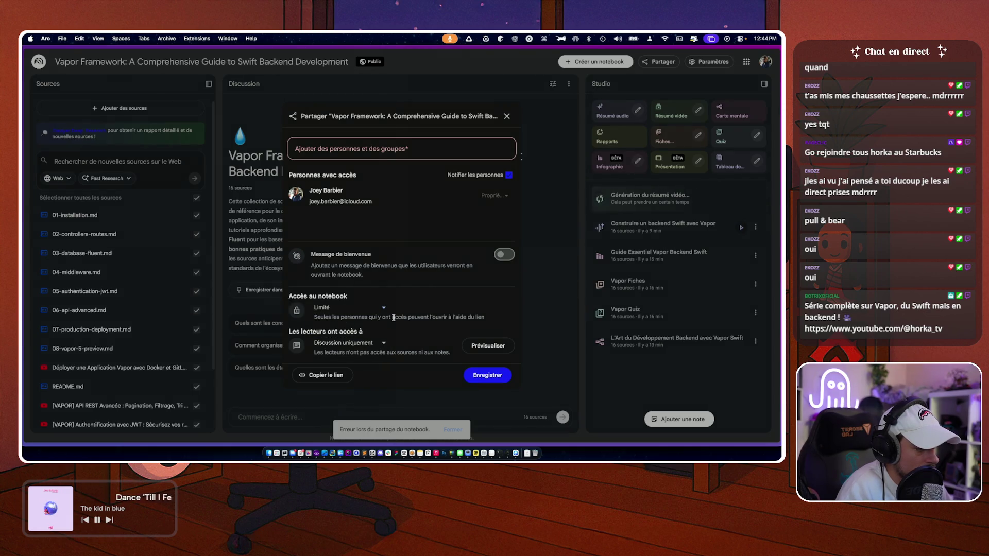
{"action": "left_click", "coordinate": [384, 308]}
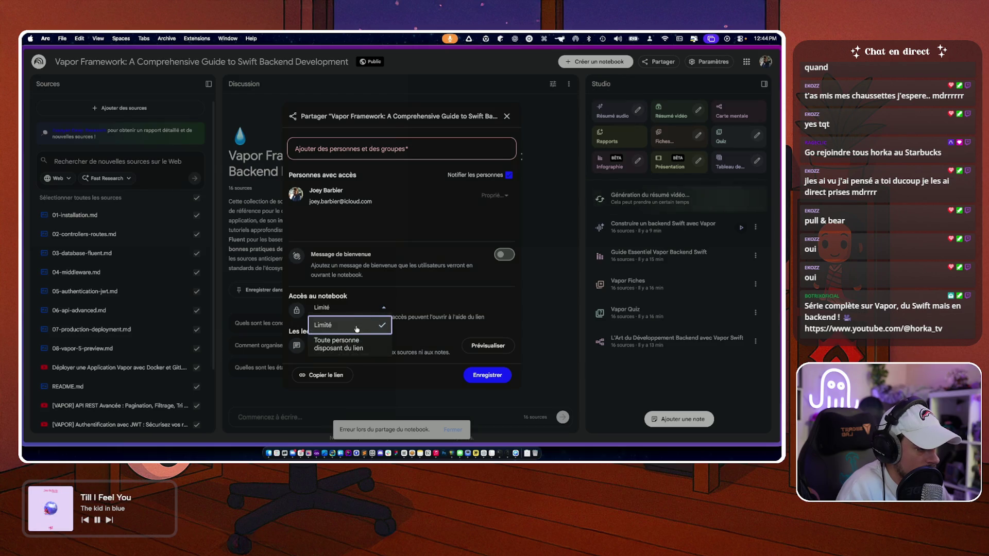
{"action": "left_click", "coordinate": [355, 344]}
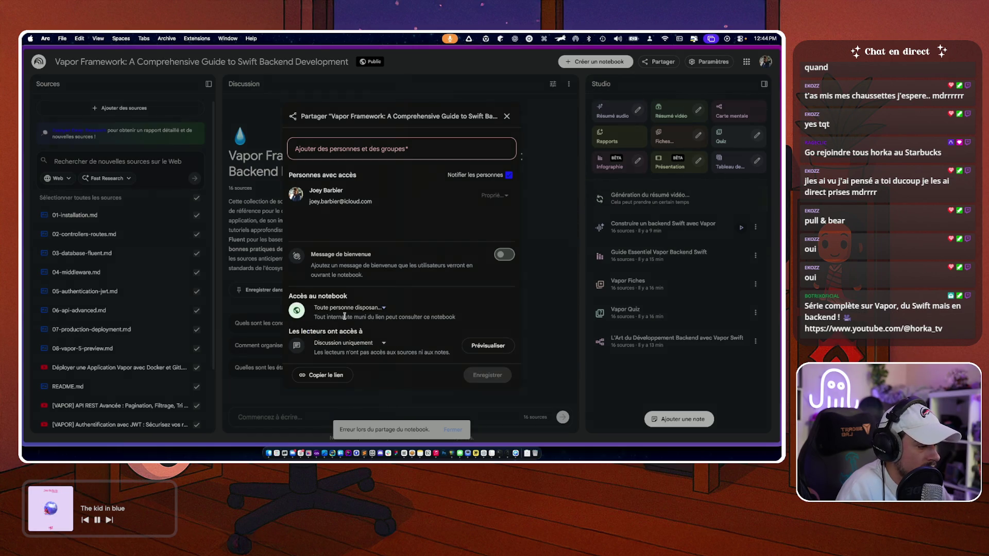
- Enable the welcome message and replace its text with the short Vapor introduction from the terminal
{"action": "left_click", "coordinate": [503, 256]}
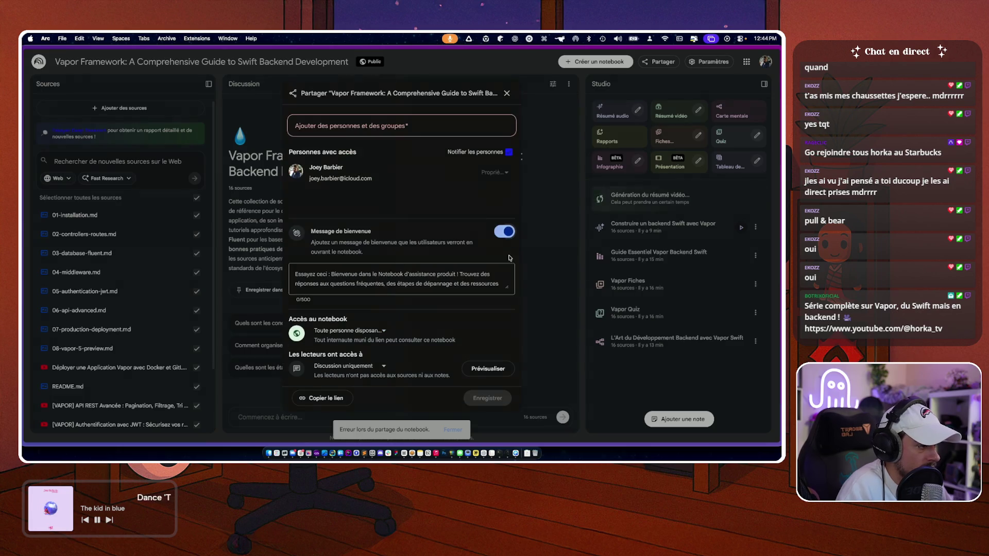
{"action": "left_click", "coordinate": [378, 282]}
{"action": "scroll", "coordinate": [379, 279], "scroll_direction": "down", "scroll_amount": 1}
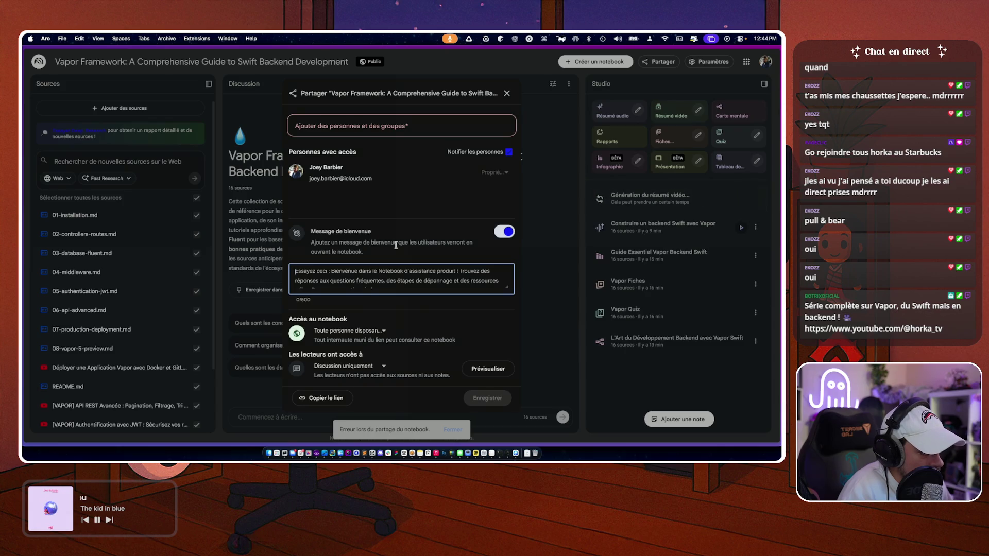
{"action": "left_click", "coordinate": [289, 449]}
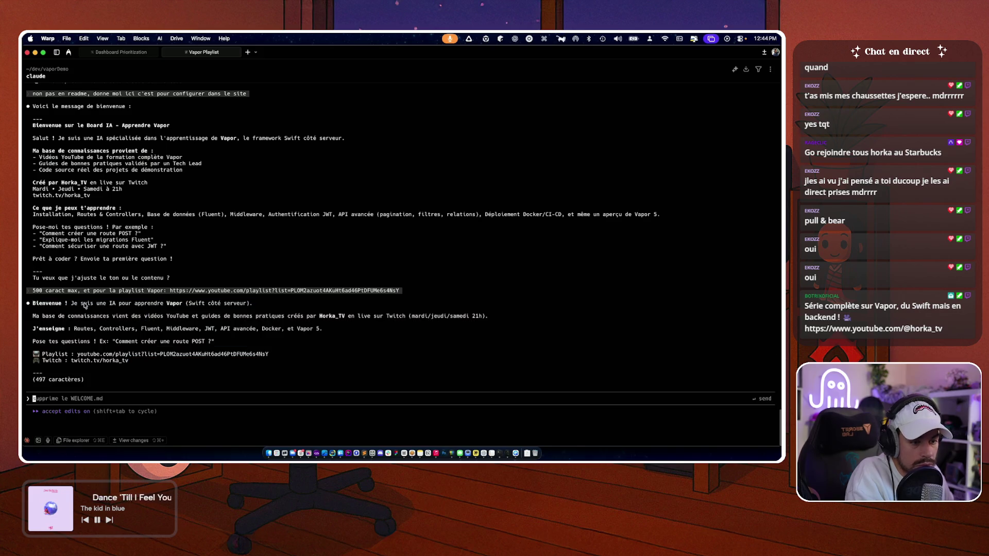
{"action": "left_click_drag", "start_coordinate": [60, 316], "coordinate": [131, 362]}
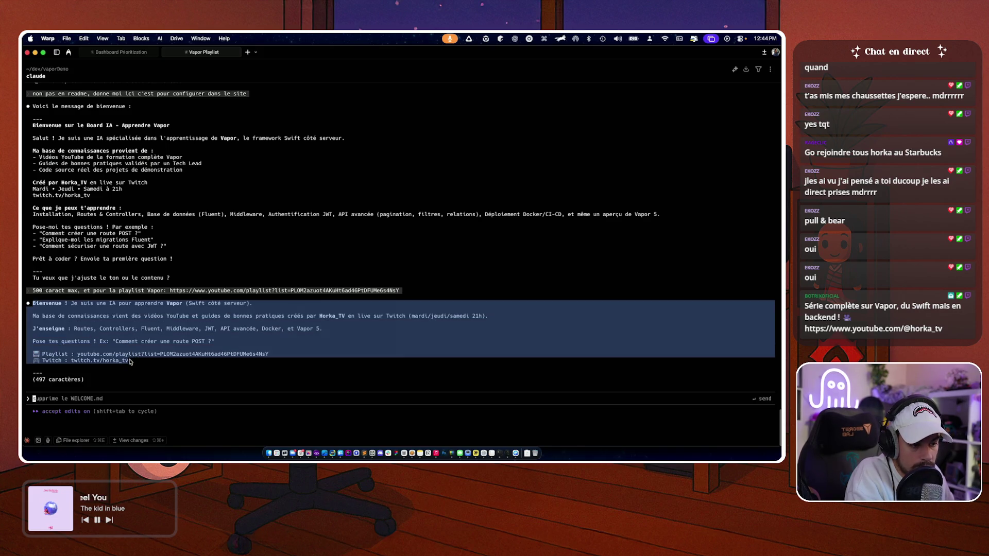
{"action": "key", "text": "super+Tab"}
{"action": "left_click", "coordinate": [397, 278]}
{"action": "key", "text": "super+a"}
{"action": "key", "text": "super+v"}
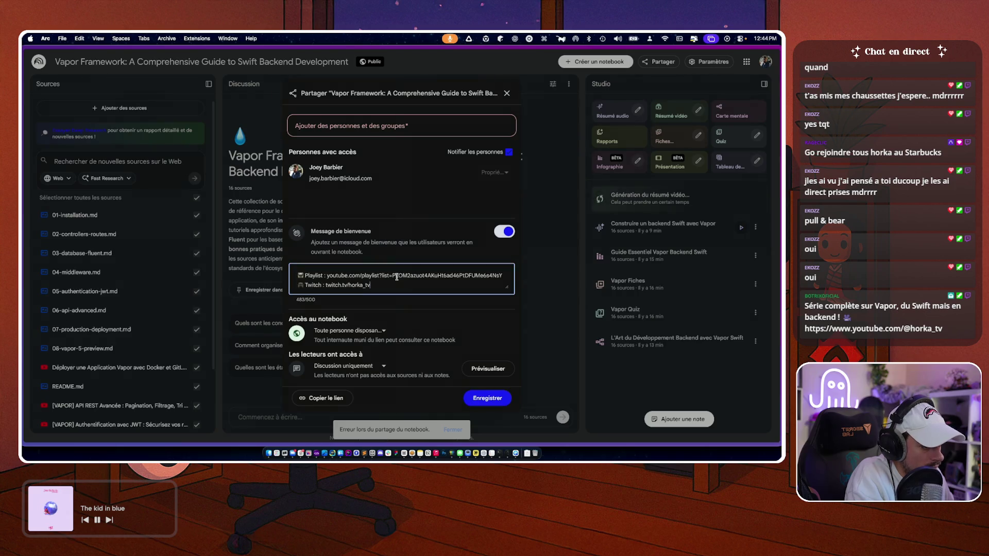
- Give readers access to the whole notebook and save the sharing settings
{"action": "left_click", "coordinate": [344, 366]}
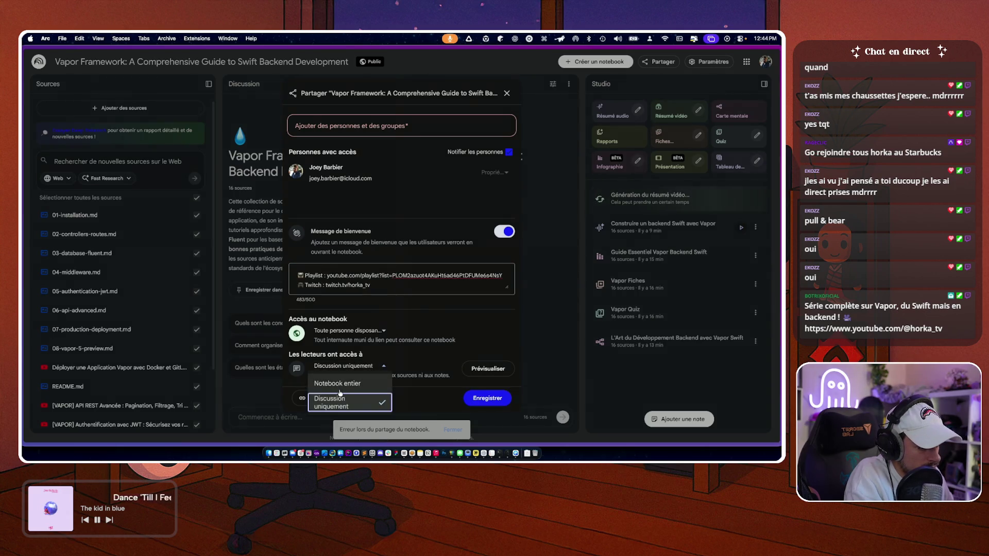
{"action": "left_click", "coordinate": [342, 384]}
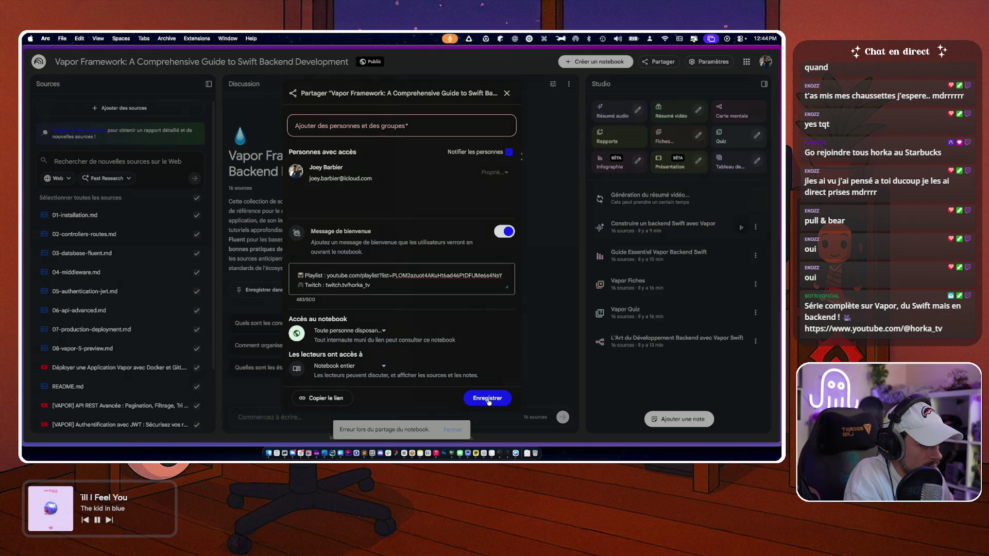
{"action": "left_click", "coordinate": [487, 399]}
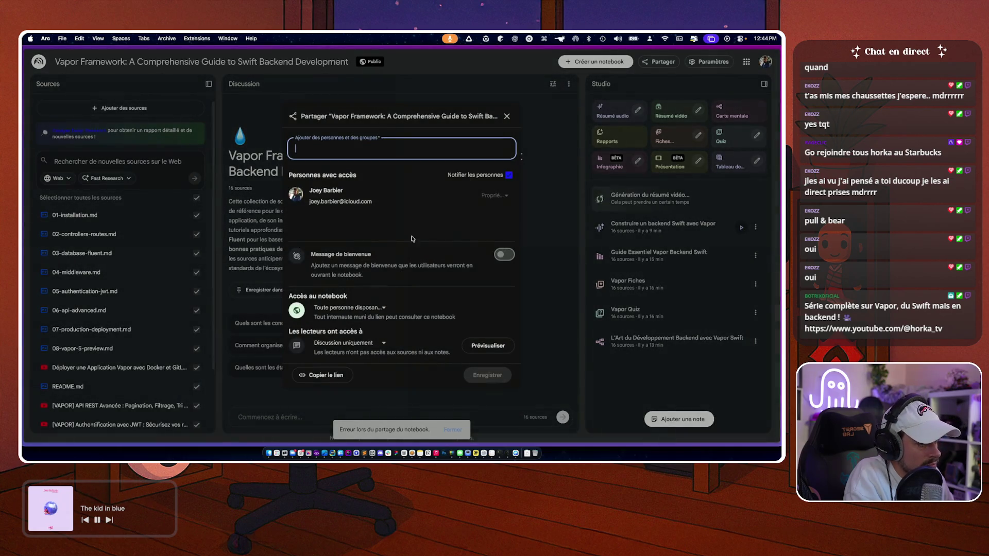
- Re-enable the welcome message, paste the text again and save once more
{"action": "left_click", "coordinate": [501, 254]}
{"action": "left_click", "coordinate": [406, 268]}
{"action": "key", "text": "super+v"}
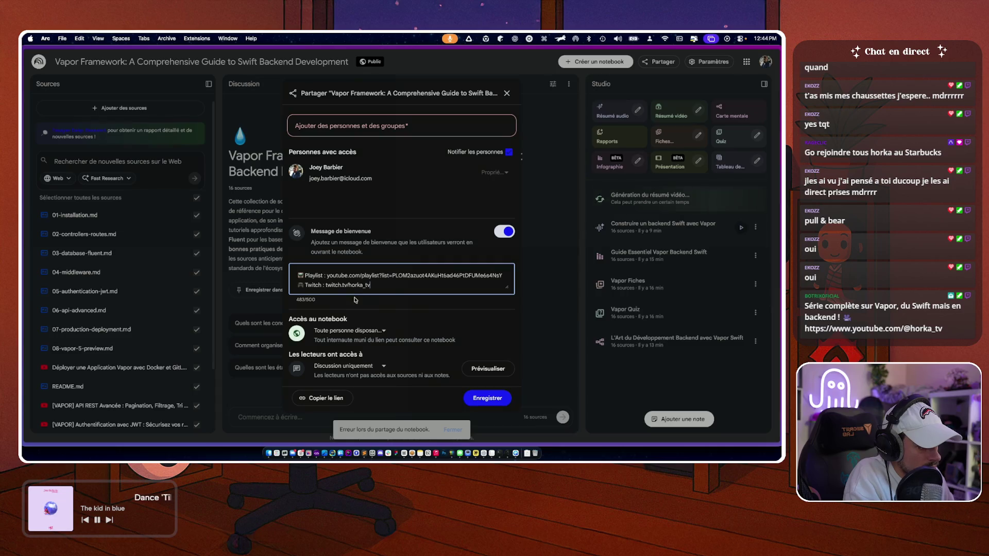
{"action": "scroll", "coordinate": [366, 279], "scroll_direction": "up", "scroll_amount": 5}
{"action": "scroll", "coordinate": [402, 279], "scroll_direction": "up", "scroll_amount": 5}
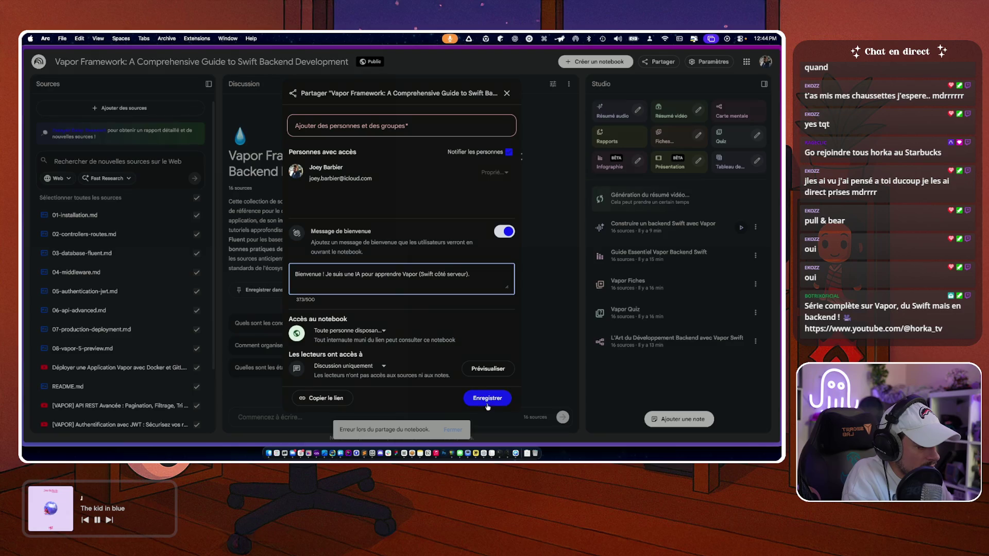
{"action": "left_click", "coordinate": [487, 401]}
- Reopen sharing, turn the welcome message on, then return to the Claude Code prompt
{"action": "left_click", "coordinate": [661, 61]}
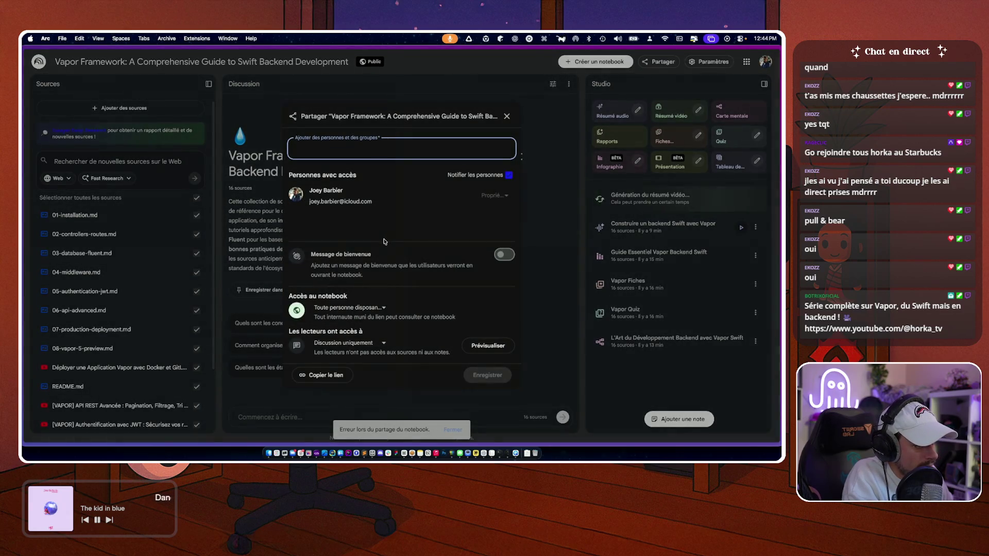
{"action": "left_click", "coordinate": [501, 253]}
{"action": "scroll", "coordinate": [410, 268], "scroll_direction": "down", "scroll_amount": 5}
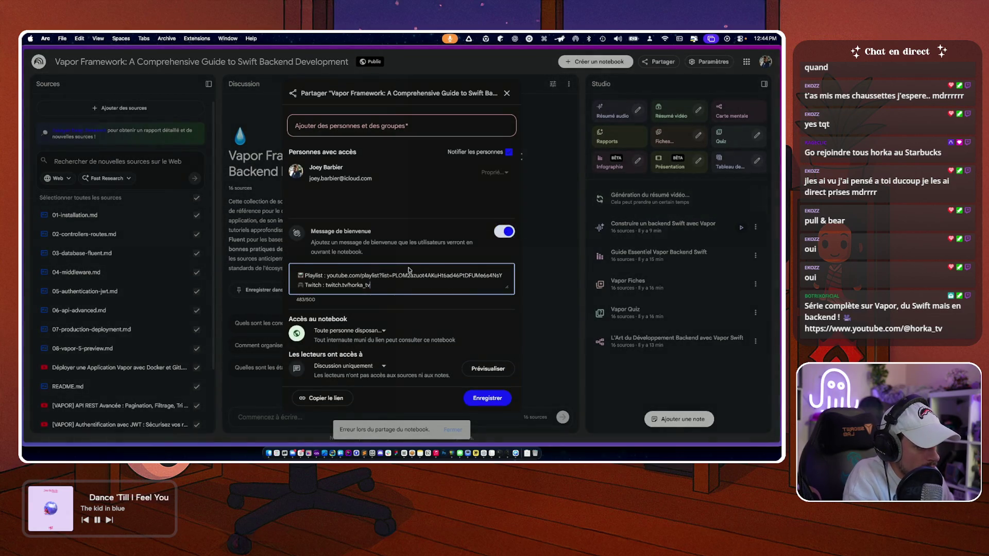
{"action": "scroll", "coordinate": [384, 281], "scroll_direction": "up", "scroll_amount": 5}
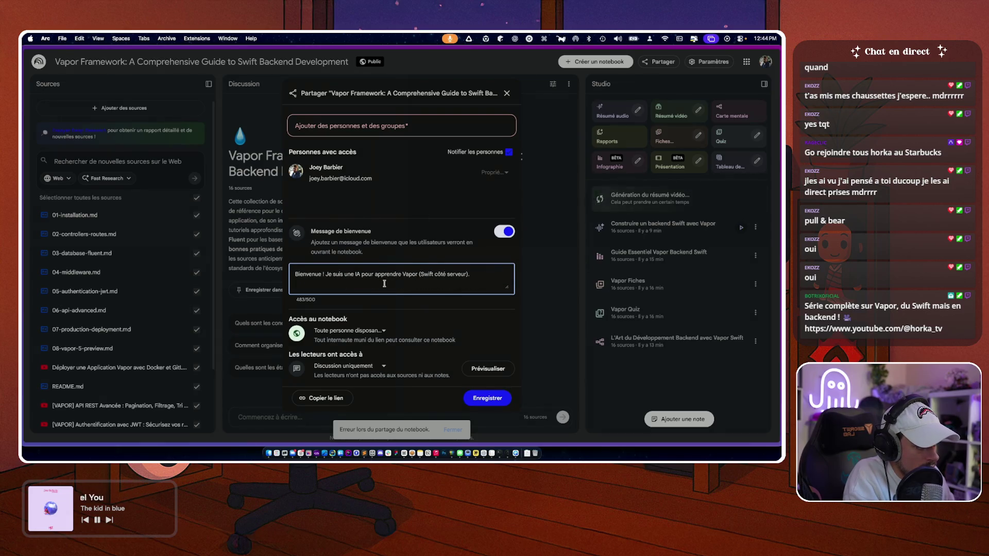
{"action": "key", "text": "super+Tab"}
{"action": "left_click", "coordinate": [159, 402]}
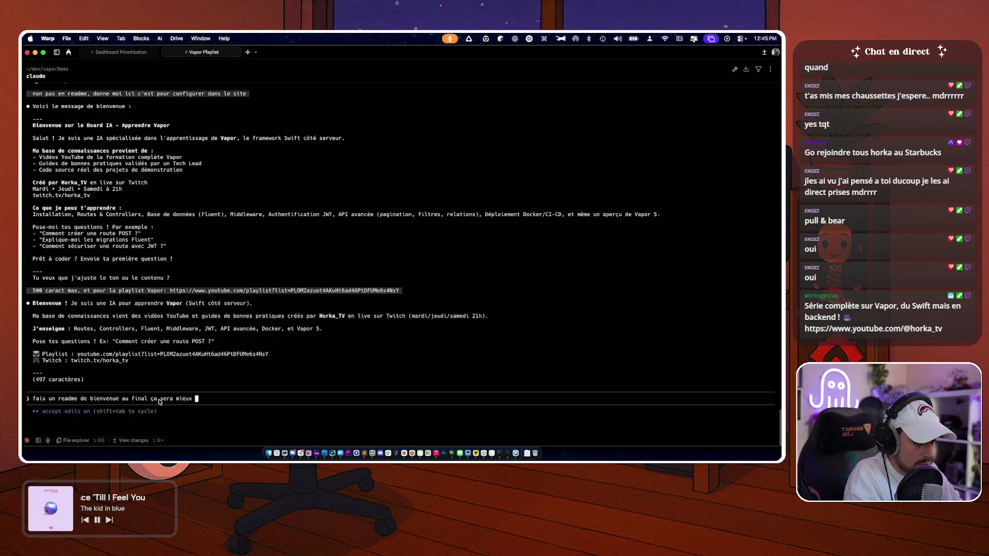
- Submit the welcome-README request to Claude Code and return to the NotebookLM share dialog
{"action": "key", "text": "Return"}
{"action": "key", "text": "super+Tab"}
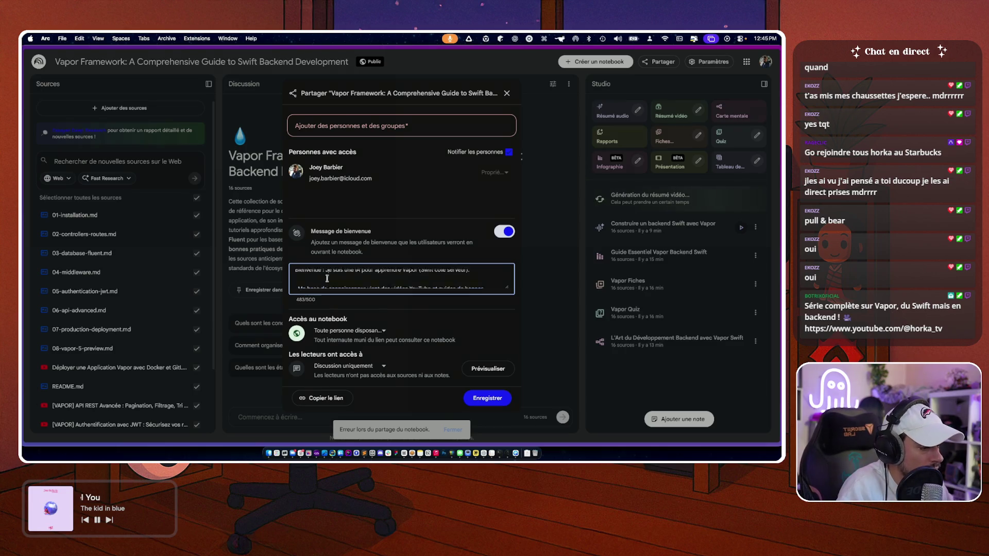
{"action": "key", "text": "super+Tab"}
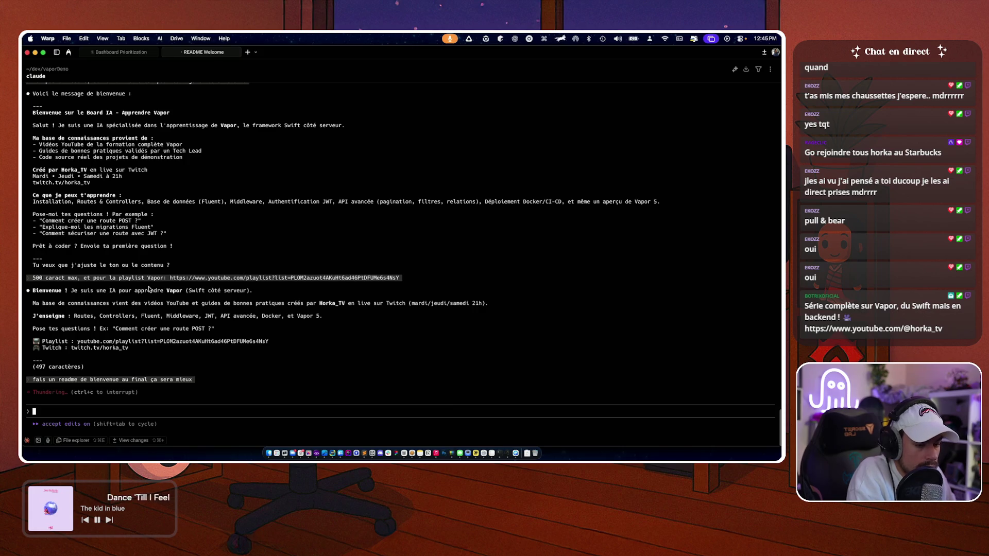
{"action": "key", "text": "super+Tab"}
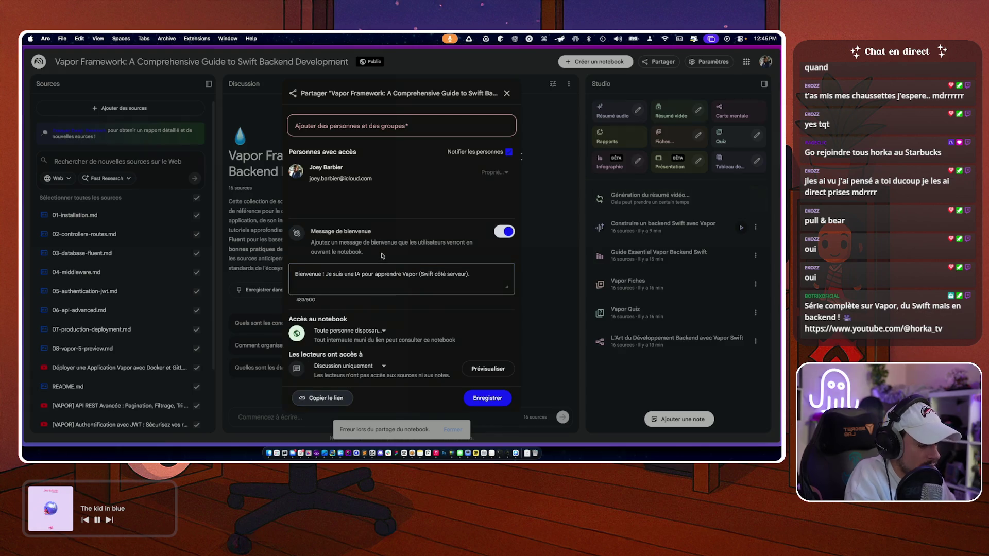
- Reload the notebook page, then close the sharing dialog and the settings menu
{"action": "key", "text": "super+l"}
{"action": "key", "text": "Return"}
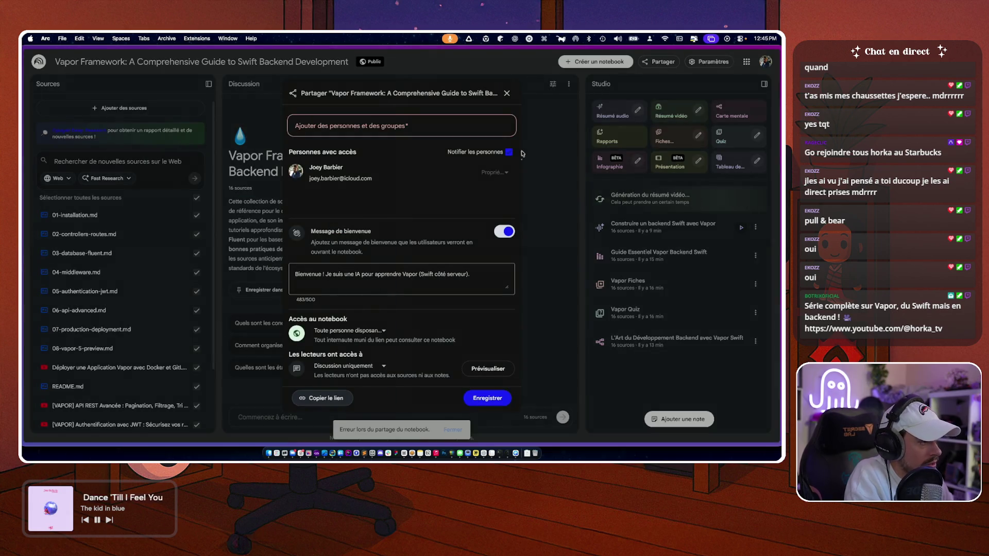
{"action": "left_click", "coordinate": [507, 93]}
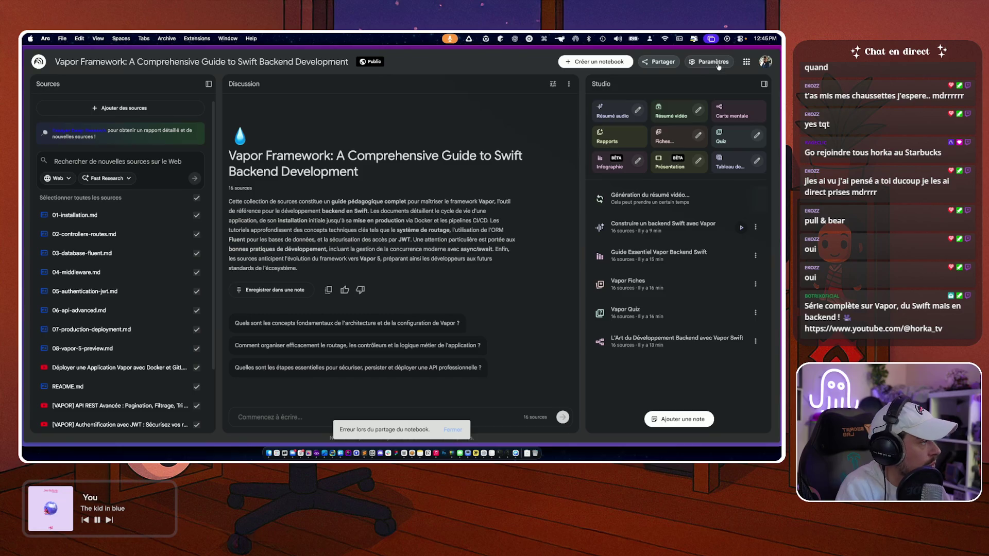
{"action": "left_click", "coordinate": [716, 62]}
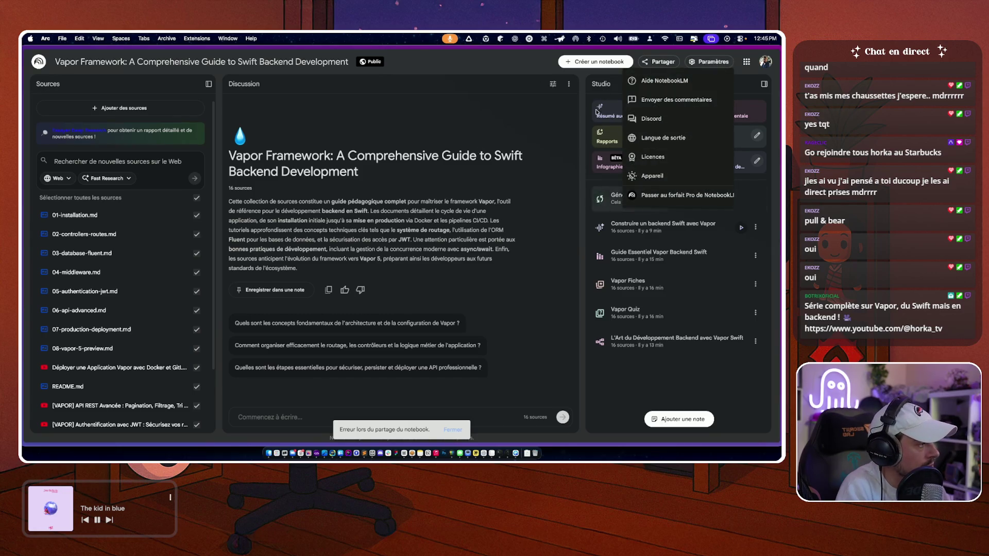
{"action": "left_click", "coordinate": [288, 250]}
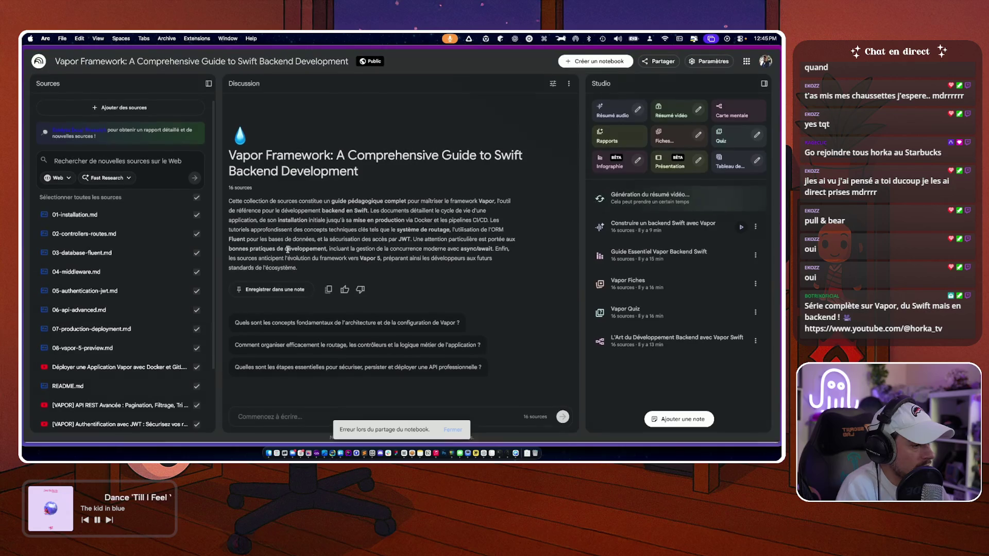
- Review Claude Code's WELCOME.md diff and summary in Warp, then return to the notebook
{"action": "key", "text": "super+Tab"}
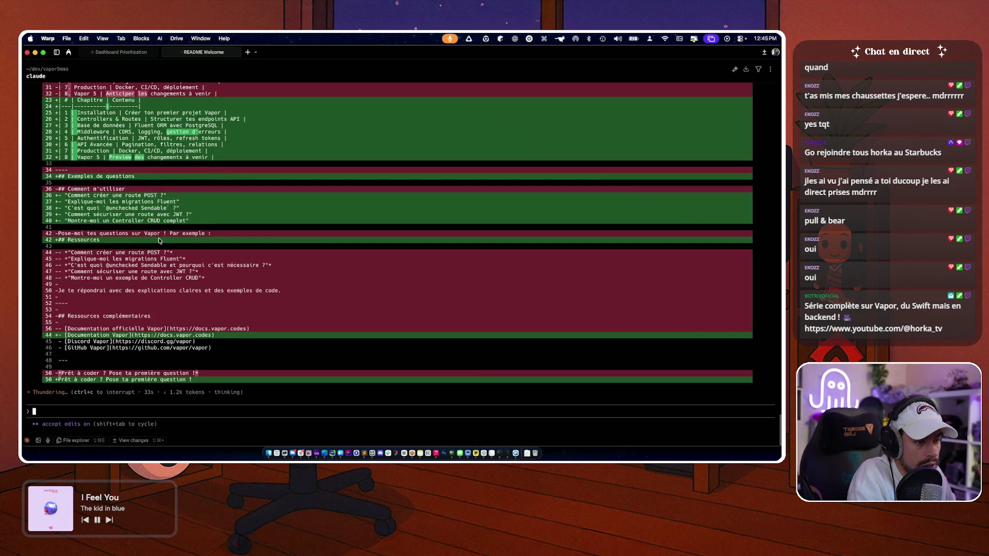
{"action": "scroll", "coordinate": [159, 240], "scroll_direction": "up", "scroll_amount": 15}
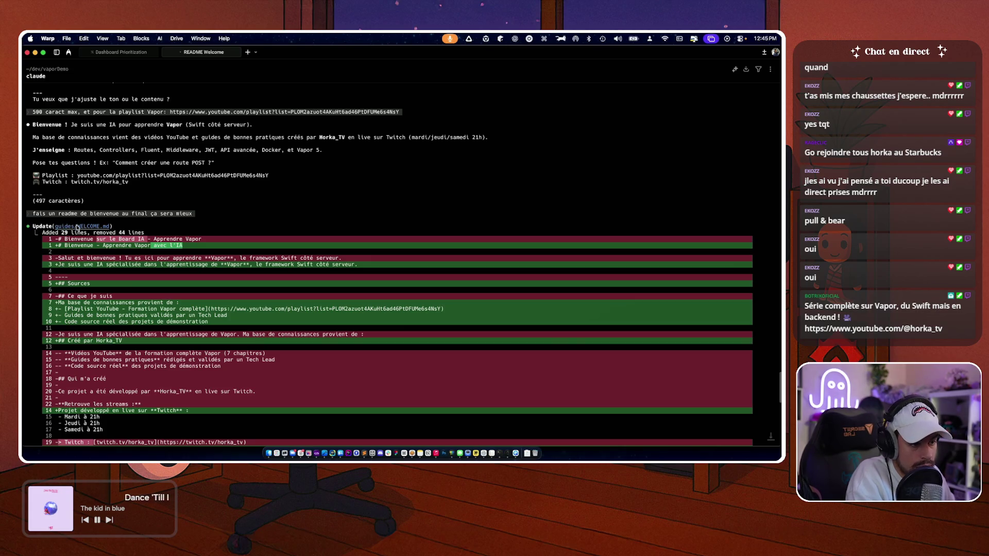
{"action": "scroll", "coordinate": [267, 199], "scroll_direction": "down", "scroll_amount": 3}
{"action": "scroll", "coordinate": [263, 162], "scroll_direction": "down", "scroll_amount": 2}
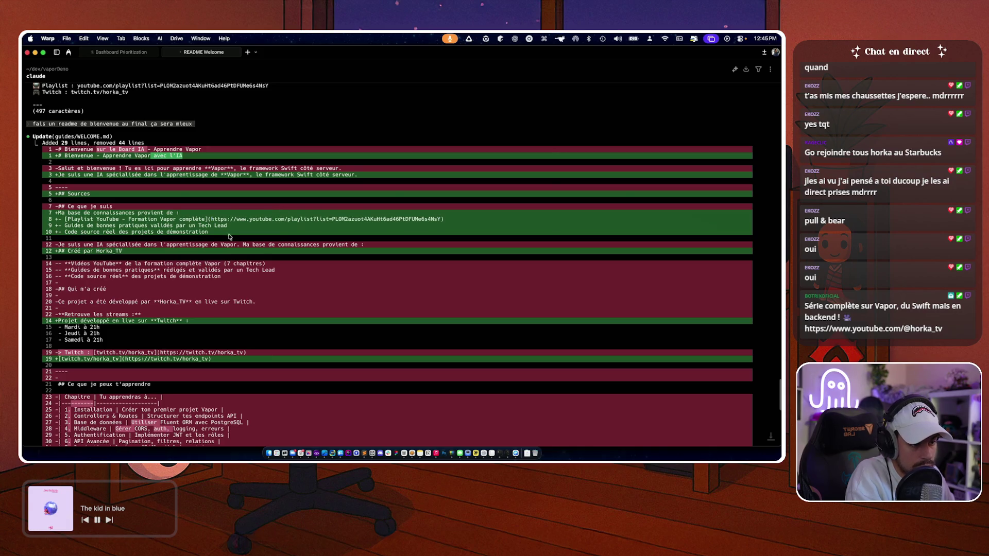
{"action": "scroll", "coordinate": [211, 236], "scroll_direction": "down", "scroll_amount": 5}
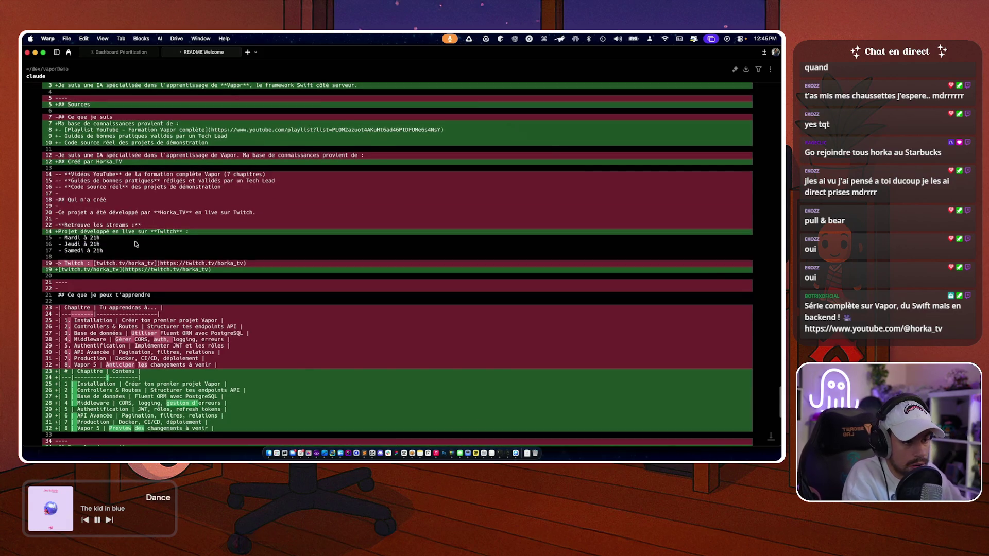
{"action": "scroll", "coordinate": [136, 244], "scroll_direction": "down", "scroll_amount": 15}
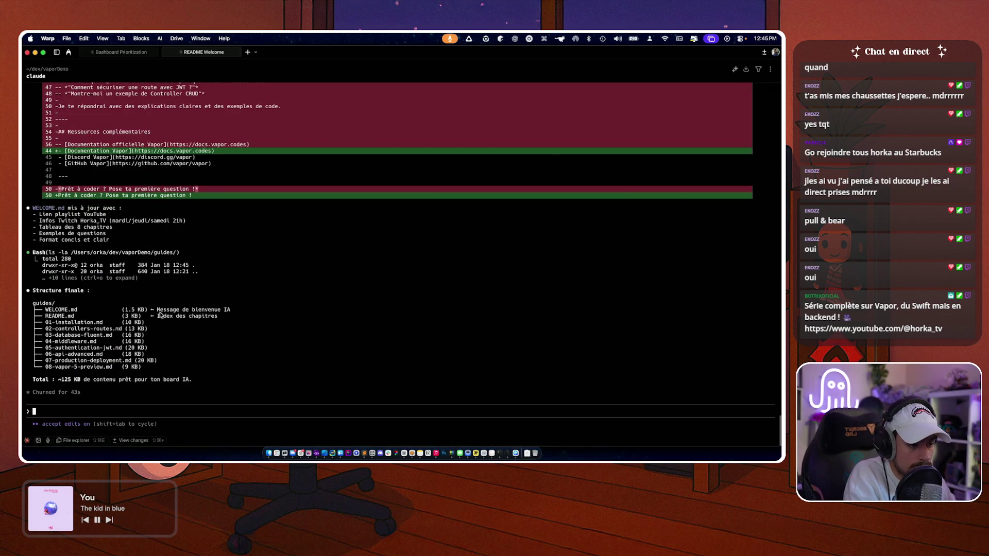
{"action": "scroll", "coordinate": [203, 235], "scroll_direction": "up", "scroll_amount": 15}
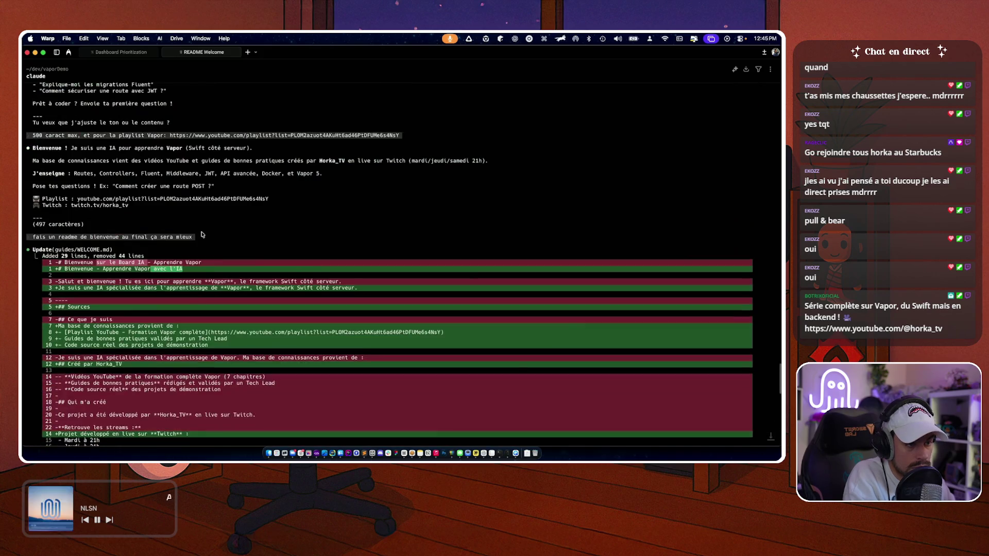
{"action": "key", "text": "super+Tab"}
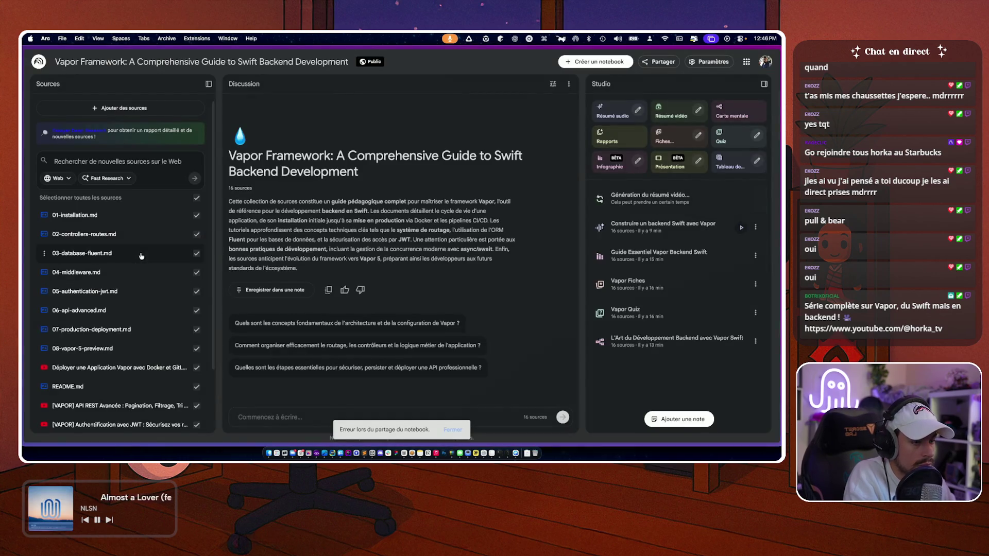
- Upload guides/WELCOME.md as the 17th source and reload to refresh the overview
{"action": "left_click", "coordinate": [118, 108]}
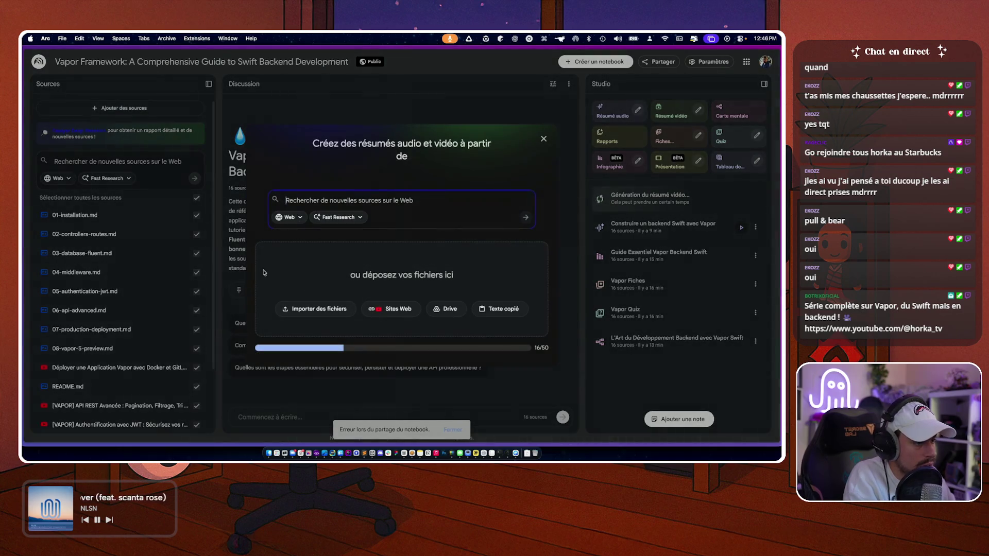
{"action": "left_click", "coordinate": [321, 310]}
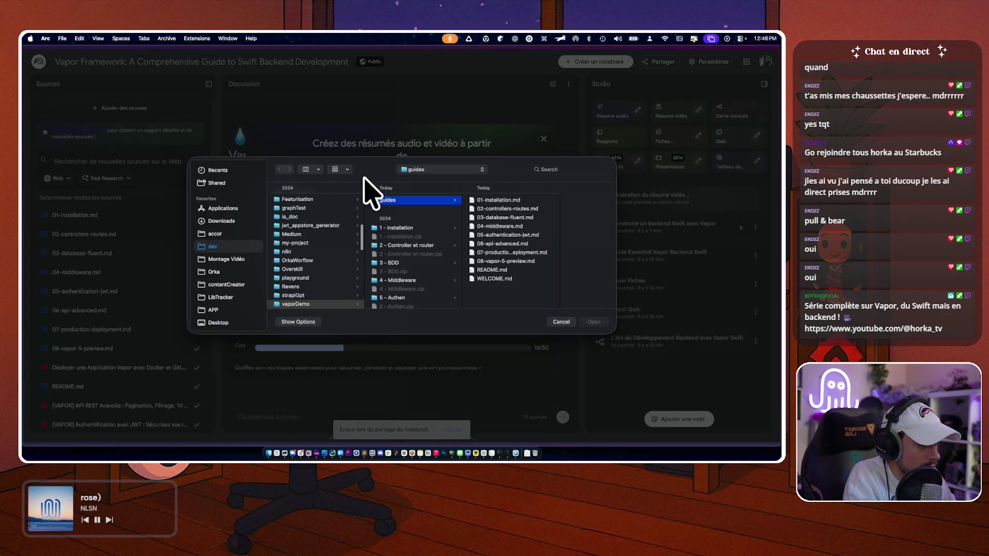
{"action": "double_click", "coordinate": [496, 280]}
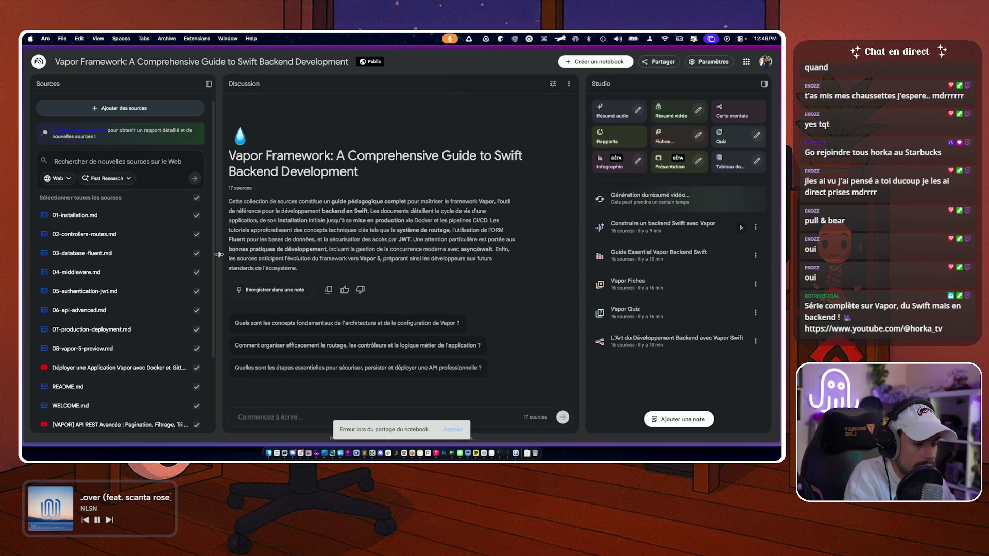
{"action": "scroll", "coordinate": [136, 331], "scroll_direction": "down", "scroll_amount": 4}
{"action": "left_click", "coordinate": [263, 422]}
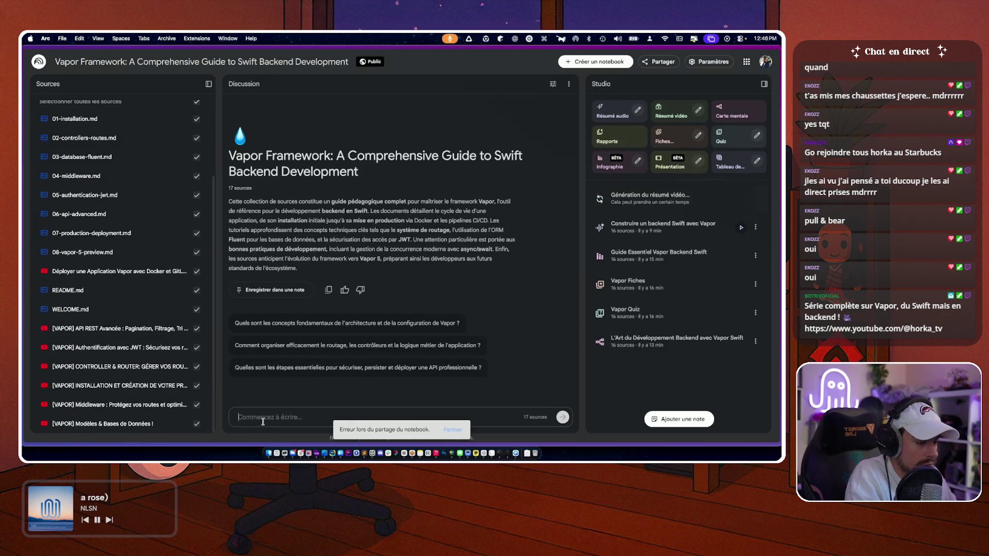
{"action": "key", "text": "super+r"}
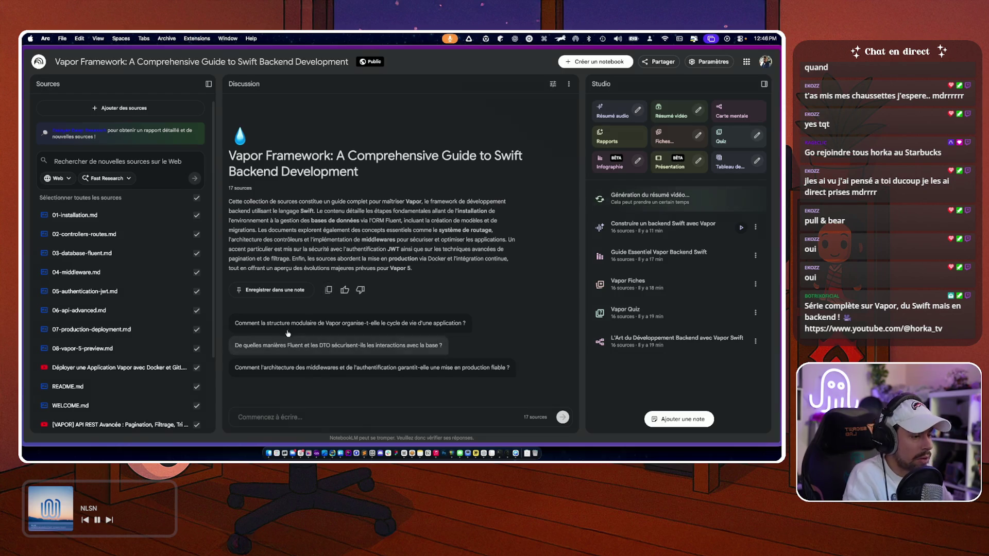
- Ask the chat 'qui a créer ce guide ?', then reopen the sharing settings
{"action": "left_click", "coordinate": [240, 417]}
{"action": "type", "text": "q"}
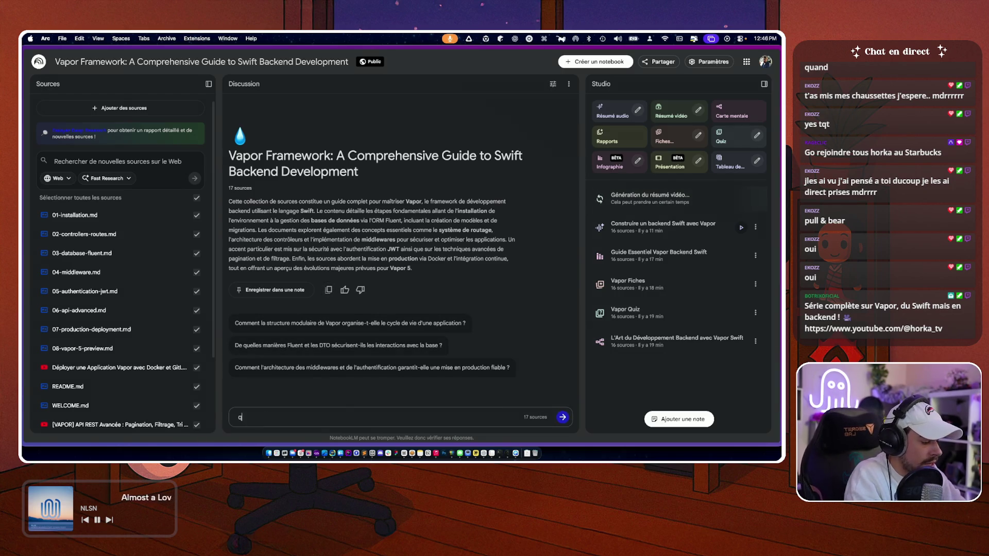
{"action": "type", "text": "ui a créer c"}
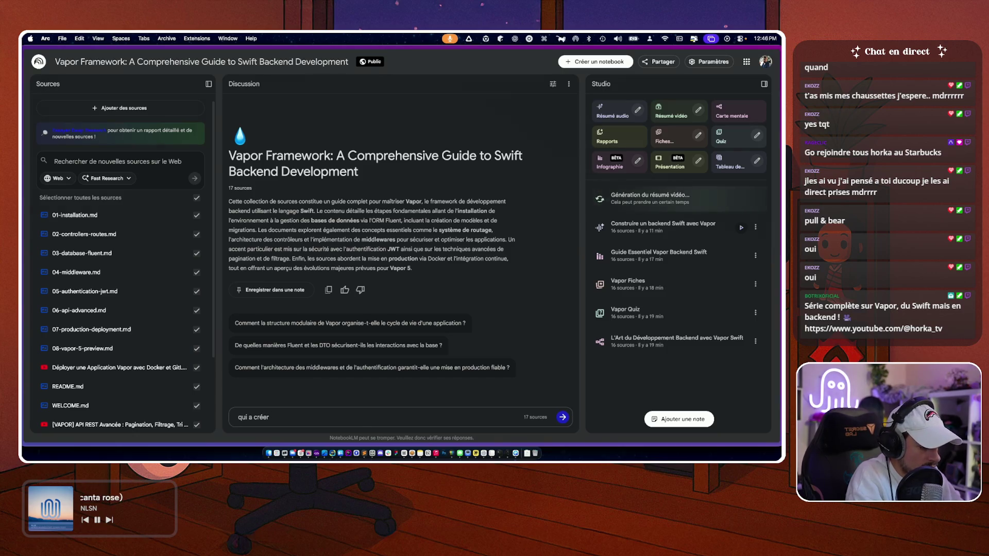
{"action": "type", "text": "e guide ?"}
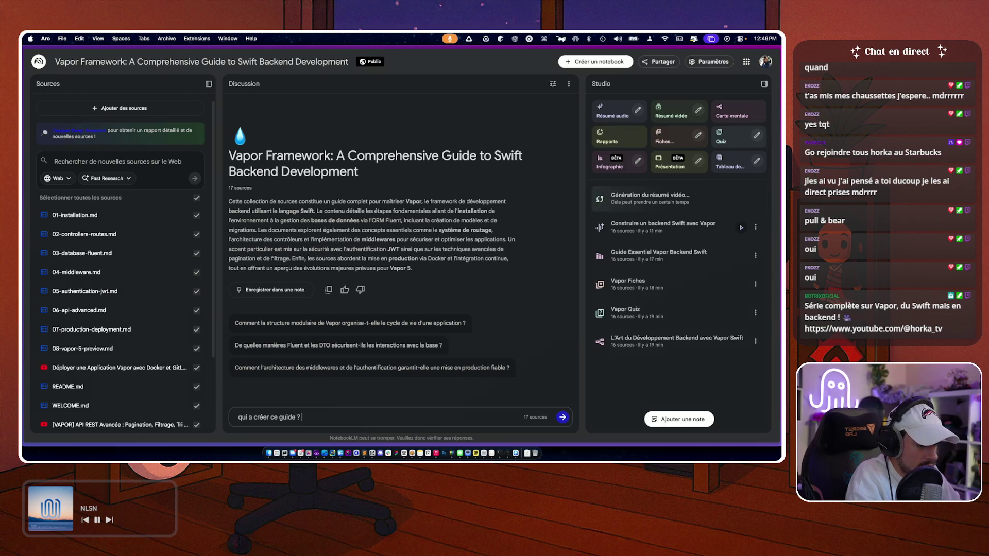
{"action": "key", "text": "Return"}
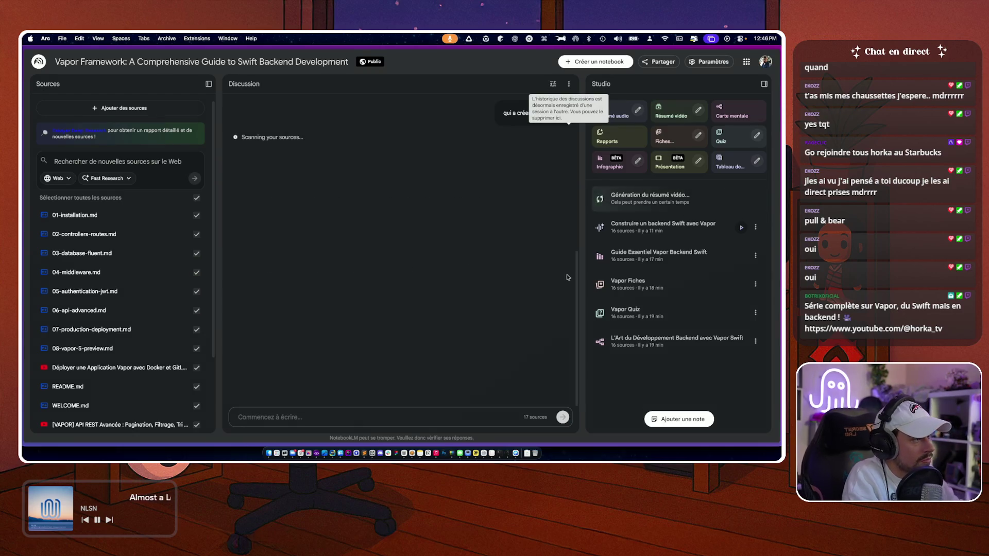
{"action": "mouse_move", "coordinate": [24, 93]}
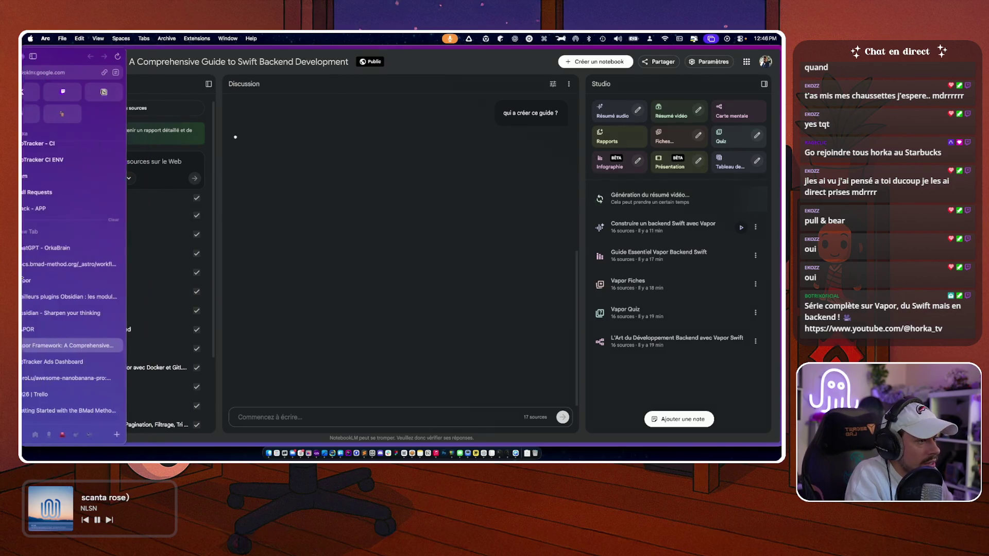
{"action": "left_click", "coordinate": [659, 61]}
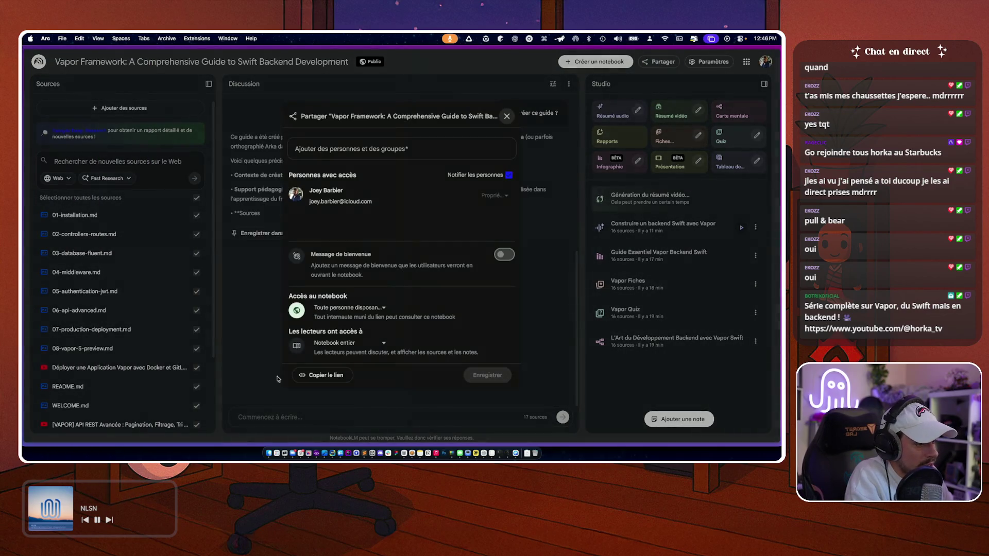
{"action": "left_click", "coordinate": [245, 394]}
{"action": "mouse_move", "coordinate": [23, 219]}
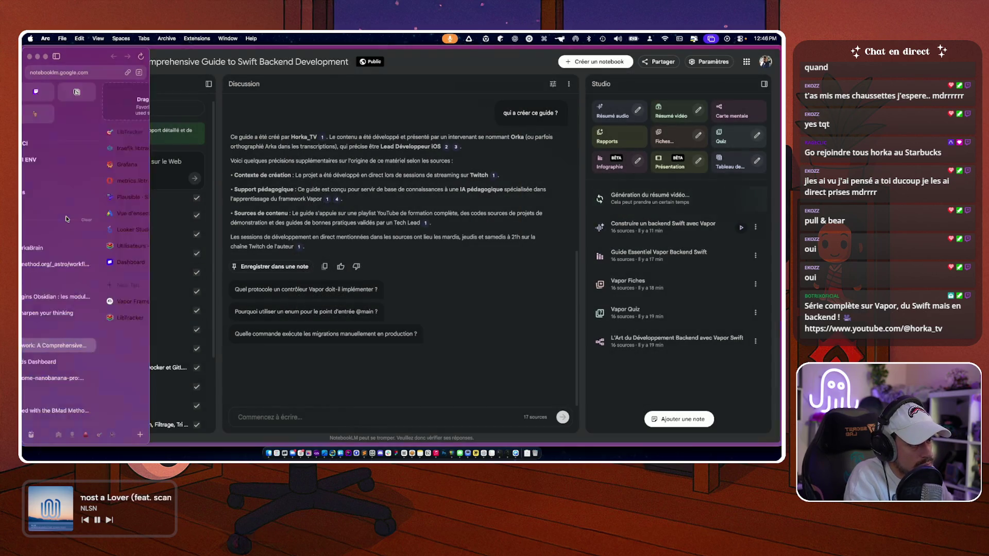
{"action": "scroll", "coordinate": [66, 219], "scroll_direction": "right", "scroll_amount": 5}
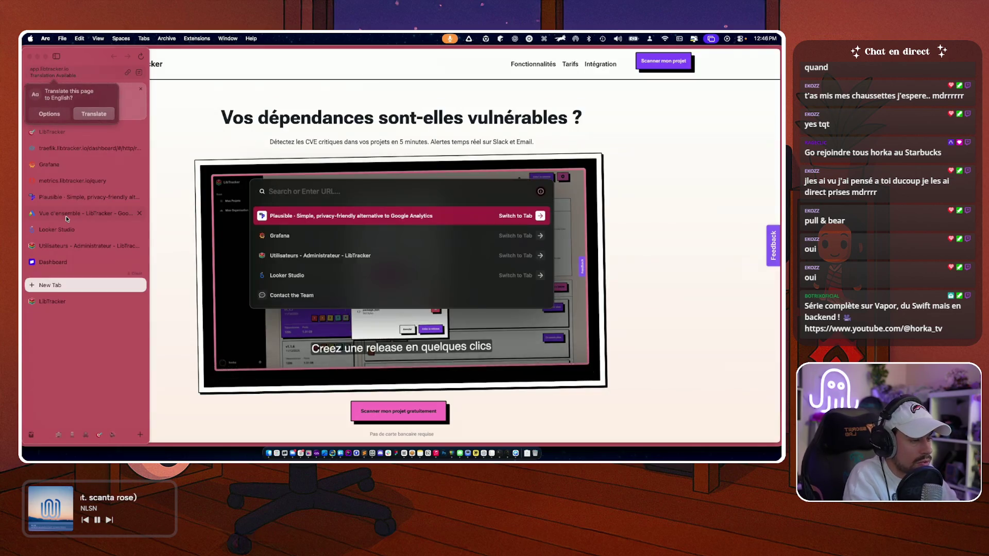
{"action": "scroll", "coordinate": [65, 219], "scroll_direction": "left", "scroll_amount": 5}
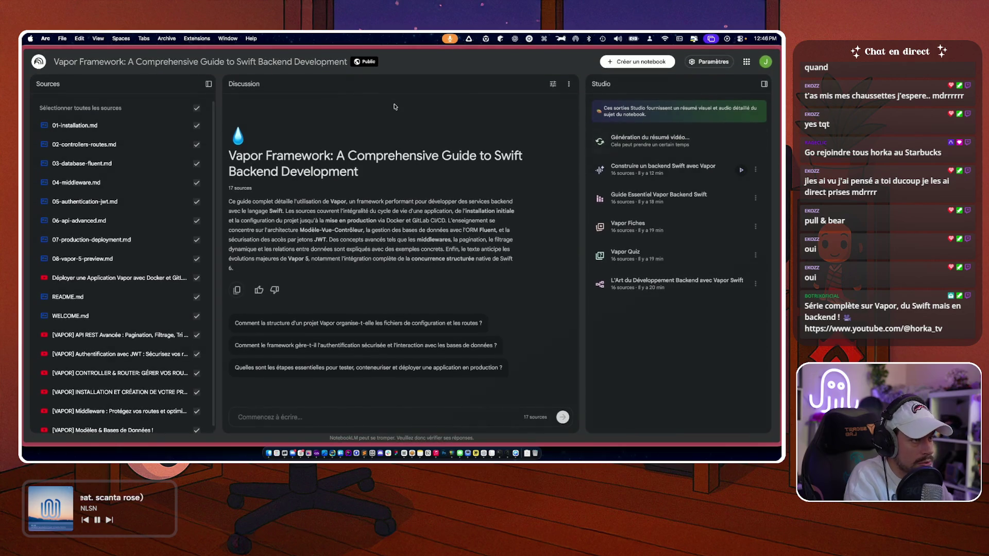
{"action": "key", "text": "ctrl+Tab"}
{"action": "mouse_move", "coordinate": [31, 298]}
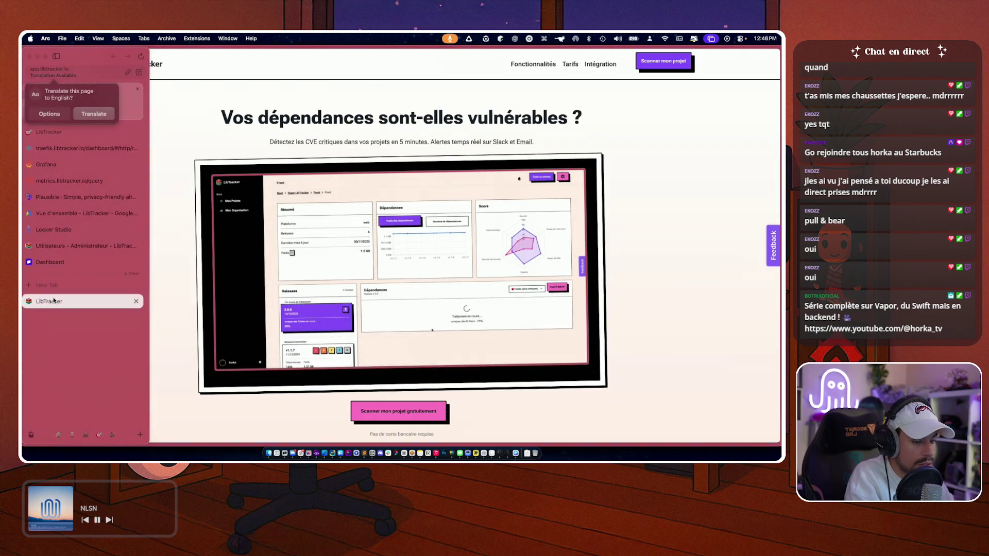
{"action": "key", "text": "ctrl+5"}
{"action": "key", "text": "super+t"}
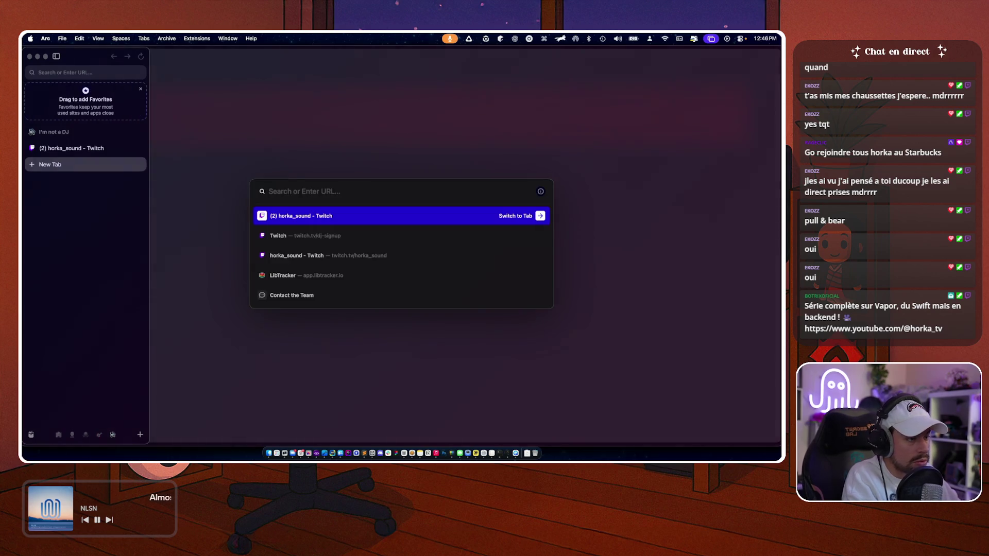
{"action": "left_click", "coordinate": [350, 159]}
{"action": "key", "text": "super+t"}
{"action": "key", "text": "Return"}
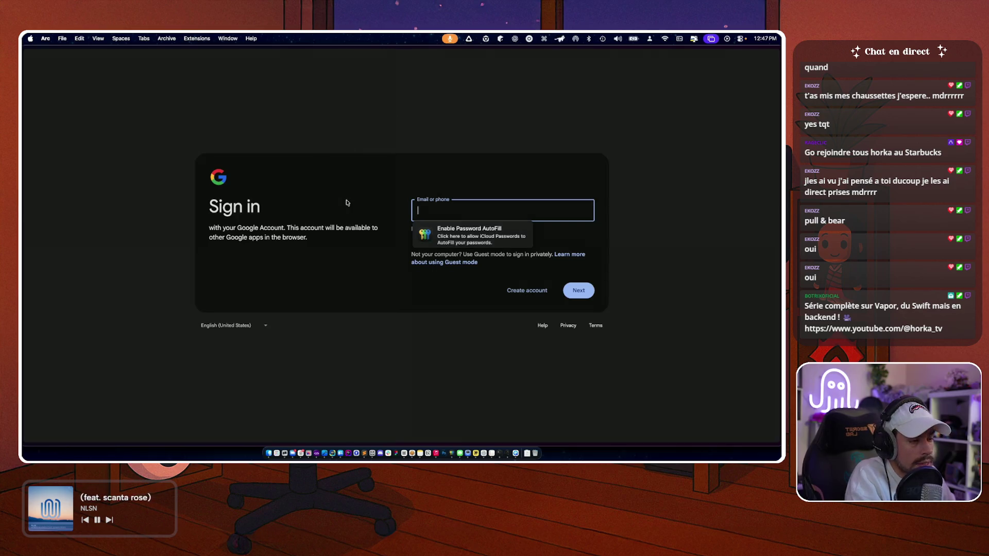
{"action": "key", "text": "super+w"}
{"action": "mouse_move", "coordinate": [22, 307]}
{"action": "scroll", "coordinate": [64, 305], "scroll_direction": "left", "scroll_amount": 5}
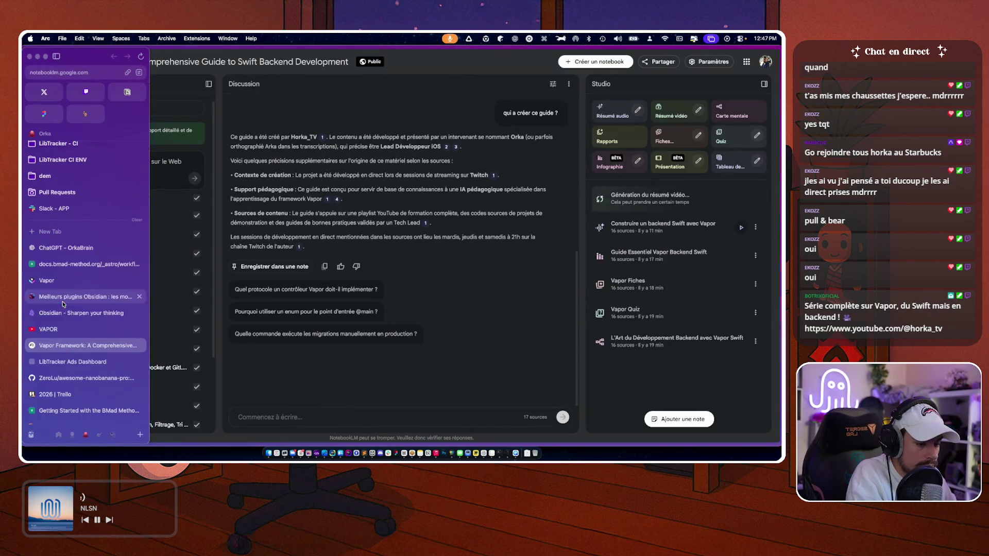
{"action": "scroll", "coordinate": [150, 358], "scroll_direction": "left", "scroll_amount": 5}
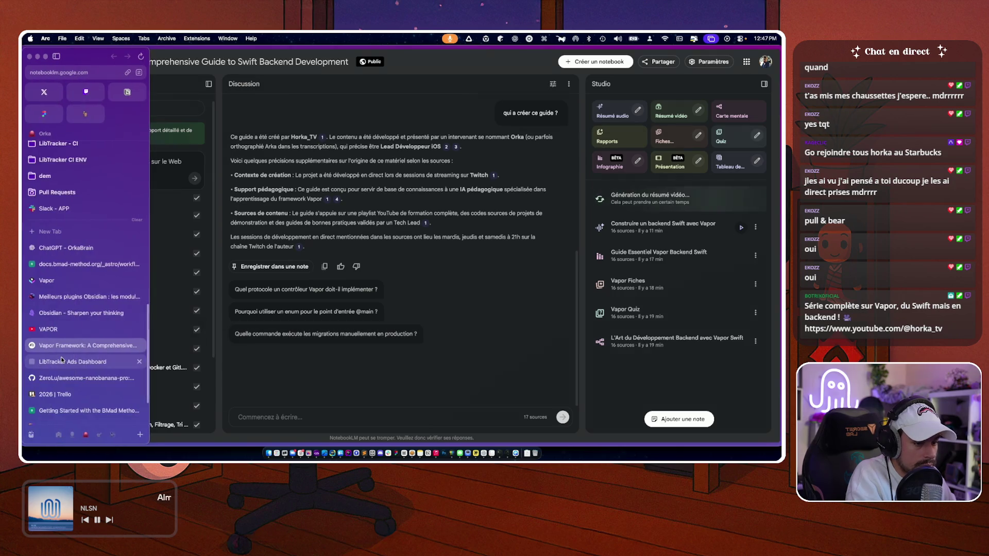
{"action": "key", "text": "super+t"}
{"action": "key", "text": "Return"}
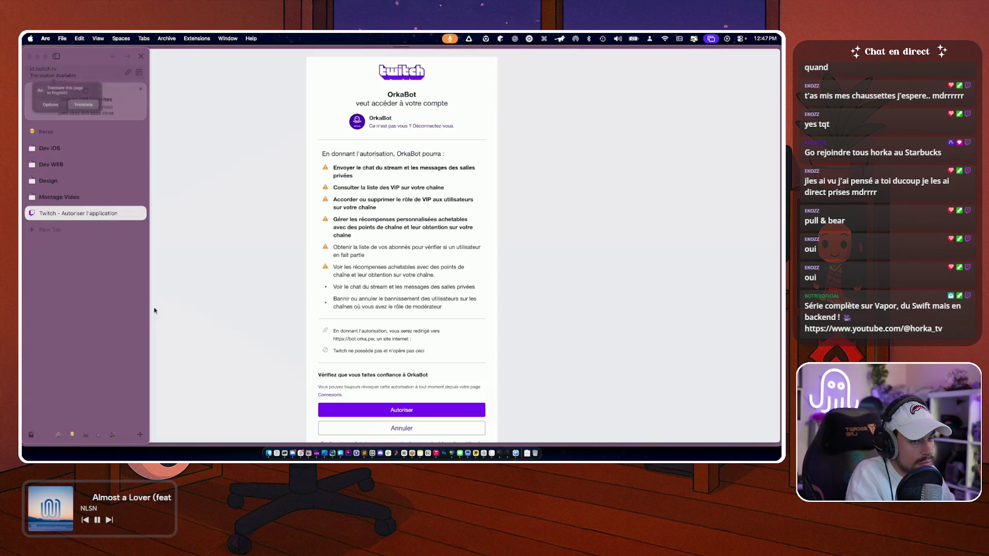
{"action": "key", "text": "super+t"}
{"action": "type", "text": "https://notebooklm.google.com/notebook/c5cfe558-55bb-4c24-98dc-44fda0217944"}
{"action": "key", "text": "Return"}
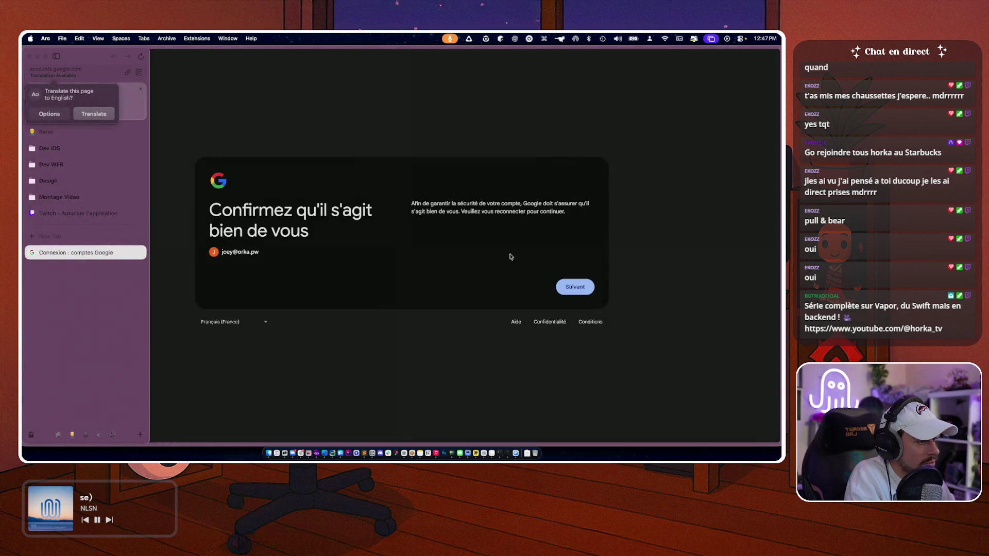
{"action": "scroll", "coordinate": [65, 332], "scroll_direction": "right", "scroll_amount": 5}
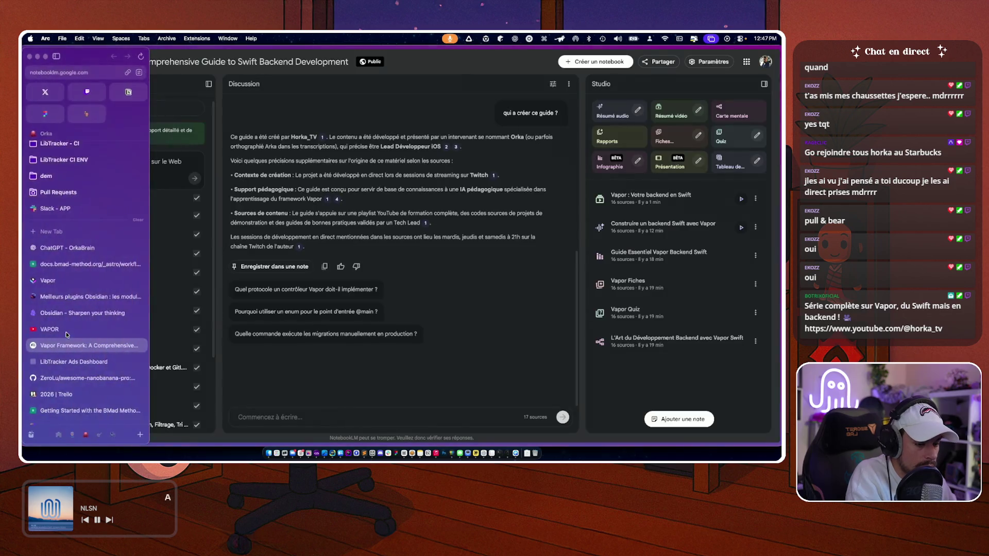
{"action": "scroll", "coordinate": [311, 197], "scroll_direction": "up", "scroll_amount": 5}
{"action": "scroll", "coordinate": [455, 284], "scroll_direction": "down", "scroll_amount": 5}
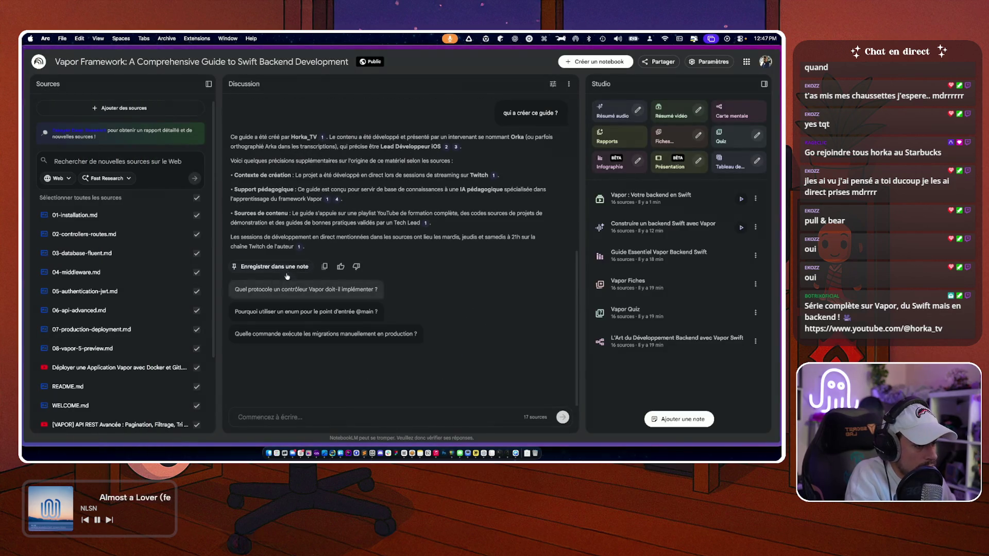
{"action": "scroll", "coordinate": [135, 280], "scroll_direction": "down", "scroll_amount": 4}
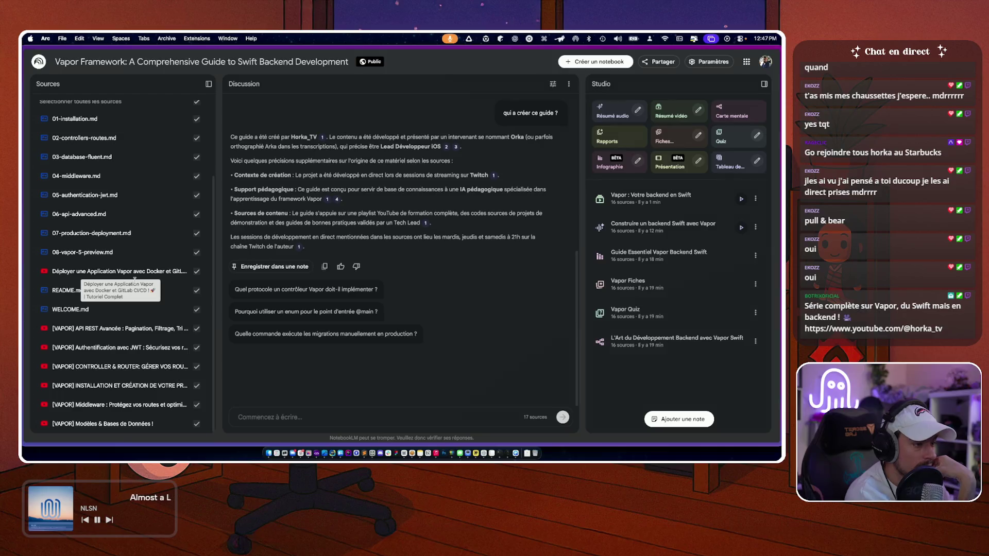
{"action": "left_click", "coordinate": [131, 269]}
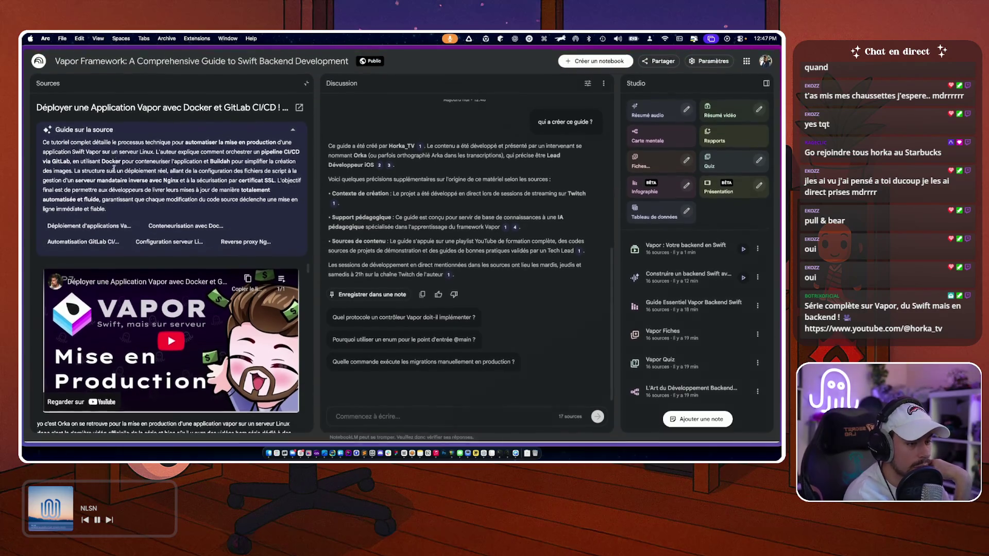
{"action": "scroll", "coordinate": [145, 348], "scroll_direction": "down", "scroll_amount": 10}
{"action": "left_click_drag", "start_coordinate": [150, 328], "coordinate": [170, 361]}
{"action": "triple_click", "coordinate": [170, 352]}
{"action": "left_click", "coordinate": [169, 318]}
{"action": "scroll", "coordinate": [169, 318], "scroll_direction": "up", "scroll_amount": 10}
{"action": "scroll", "coordinate": [169, 318], "scroll_direction": "up", "scroll_amount": 2}
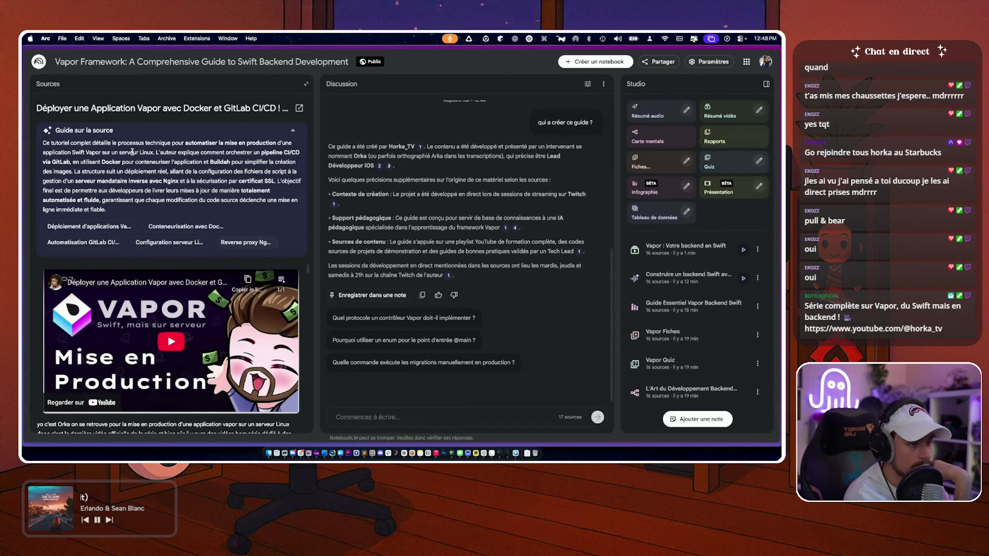
{"action": "left_click", "coordinate": [306, 83]}
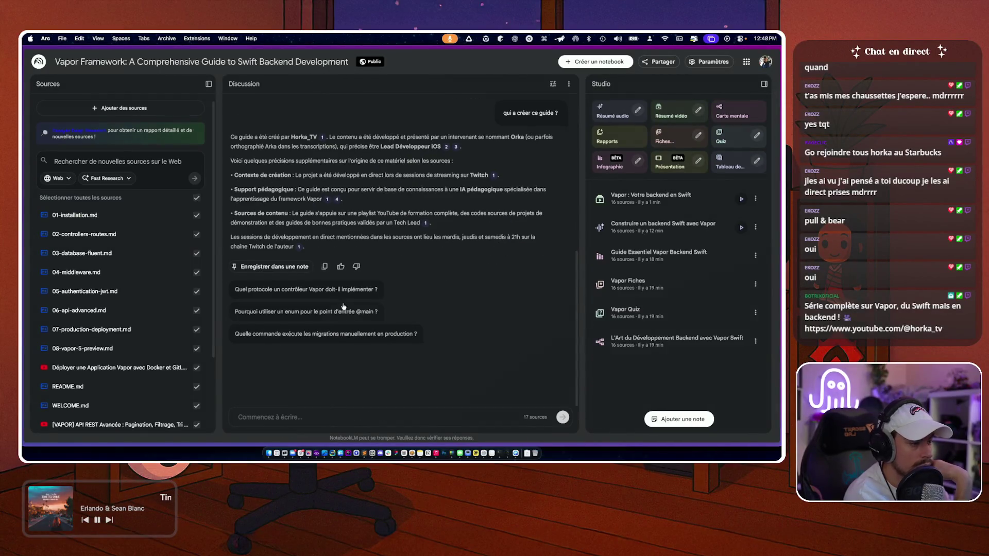
{"action": "scroll", "coordinate": [327, 177], "scroll_direction": "up", "scroll_amount": 5}
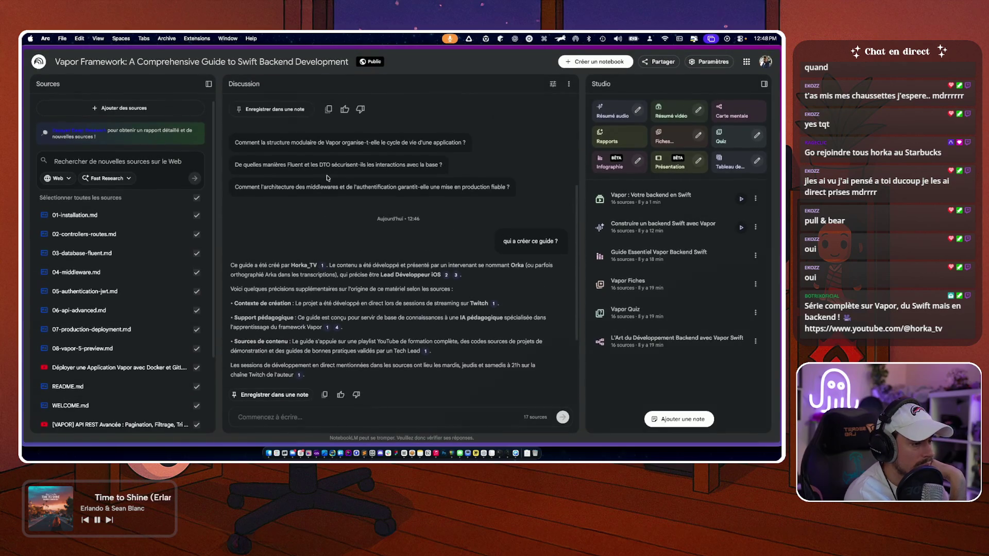
{"action": "scroll", "coordinate": [326, 177], "scroll_direction": "up", "scroll_amount": 6}
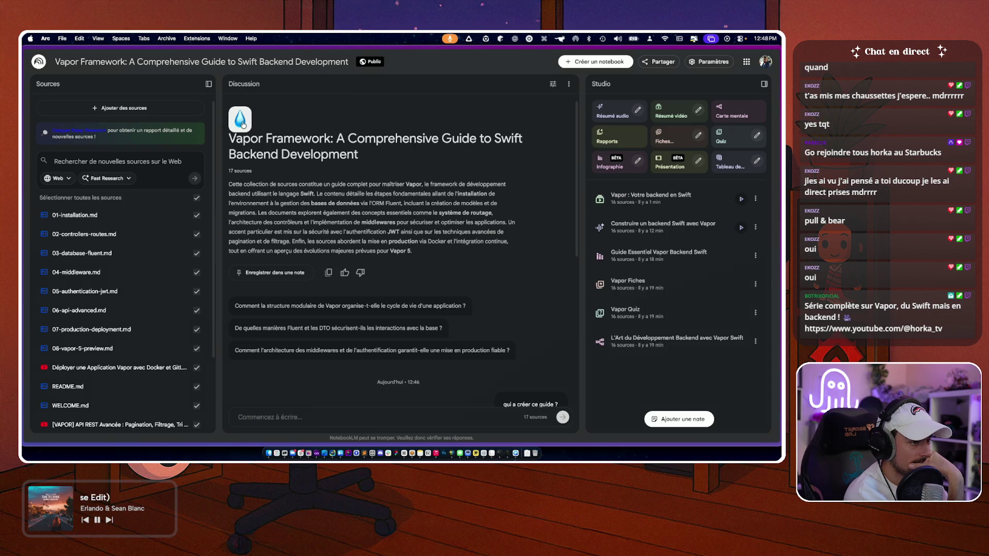
{"action": "left_click", "coordinate": [243, 125]}
{"action": "left_click", "coordinate": [274, 150]}
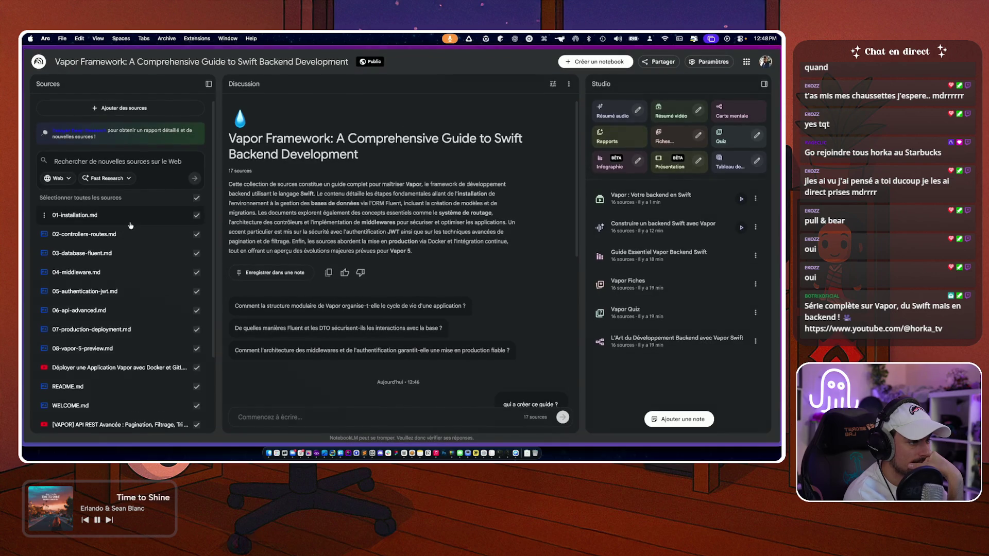
{"action": "left_click", "coordinate": [77, 215]}
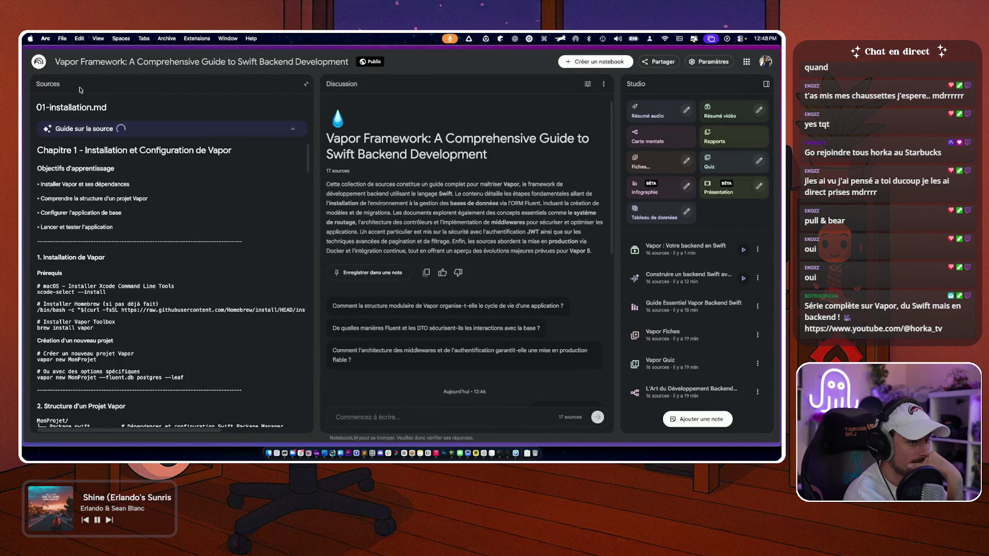
{"action": "left_click", "coordinate": [307, 85]}
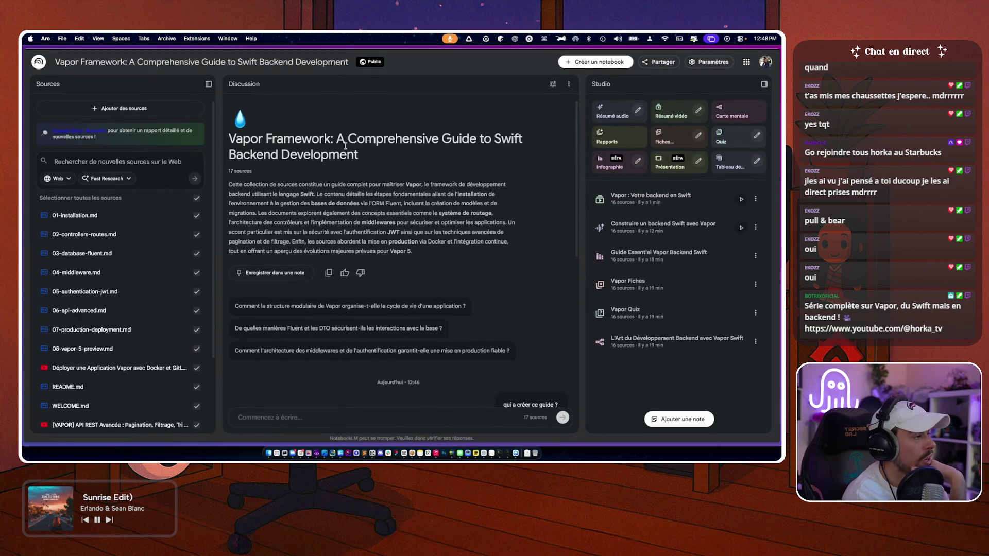
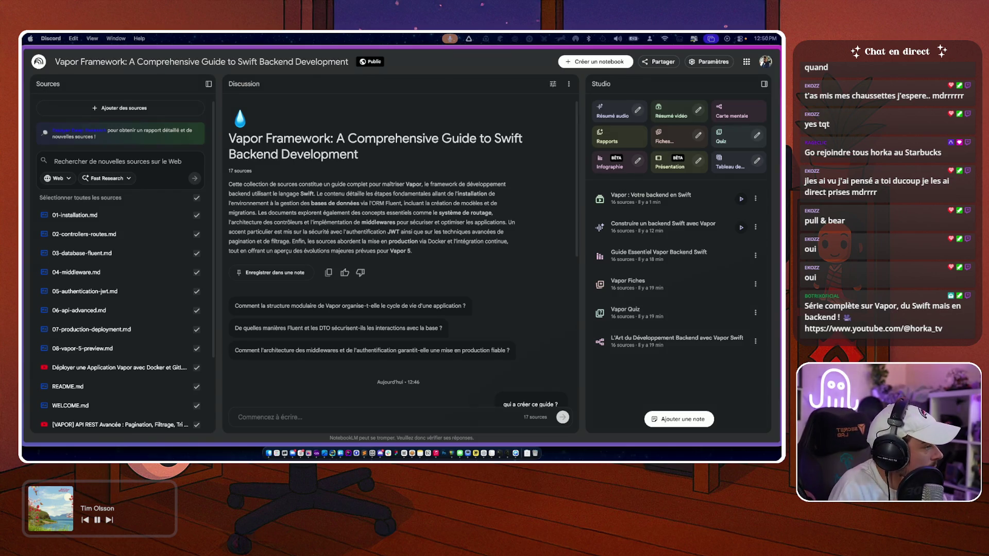
- Open the 'Vapor : Votre backend en Swift' video overview from the Studio panel
{"action": "left_click", "coordinate": [742, 200]}
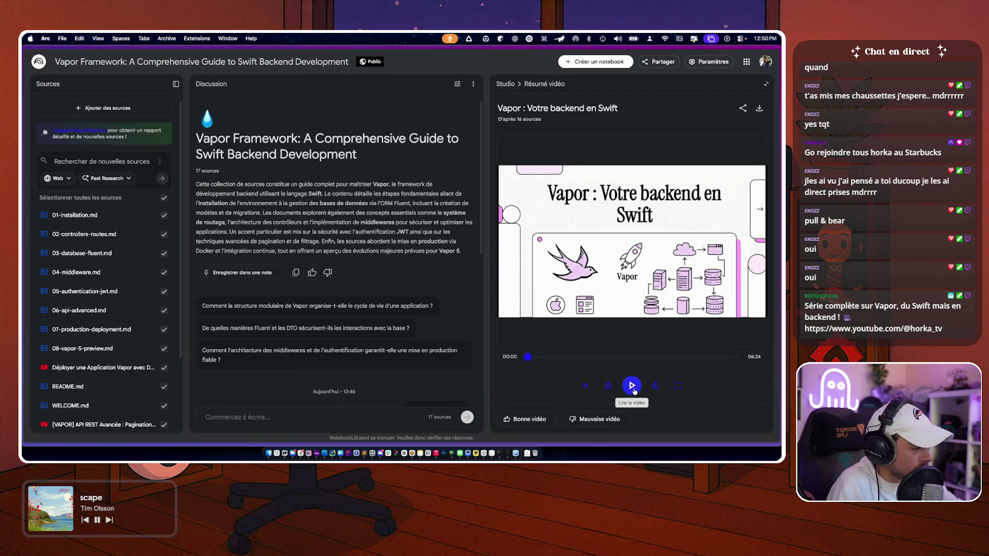
- Play the video overview with the computer's sound muted and the video panel dragged wider
{"action": "left_click", "coordinate": [633, 386]}
{"action": "key", "text": "XF86AudioRaiseVolume"}
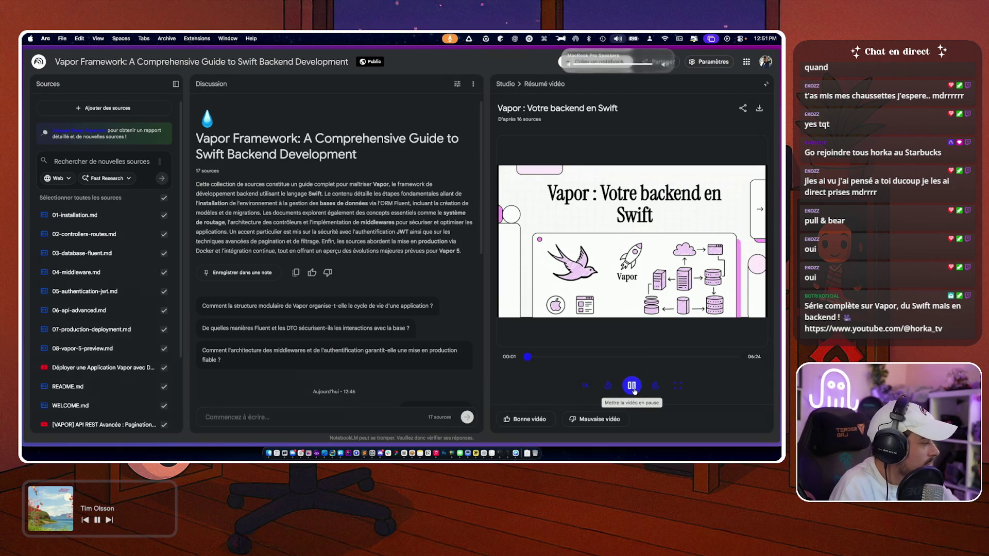
{"action": "key", "text": "XF86AudioMute"}
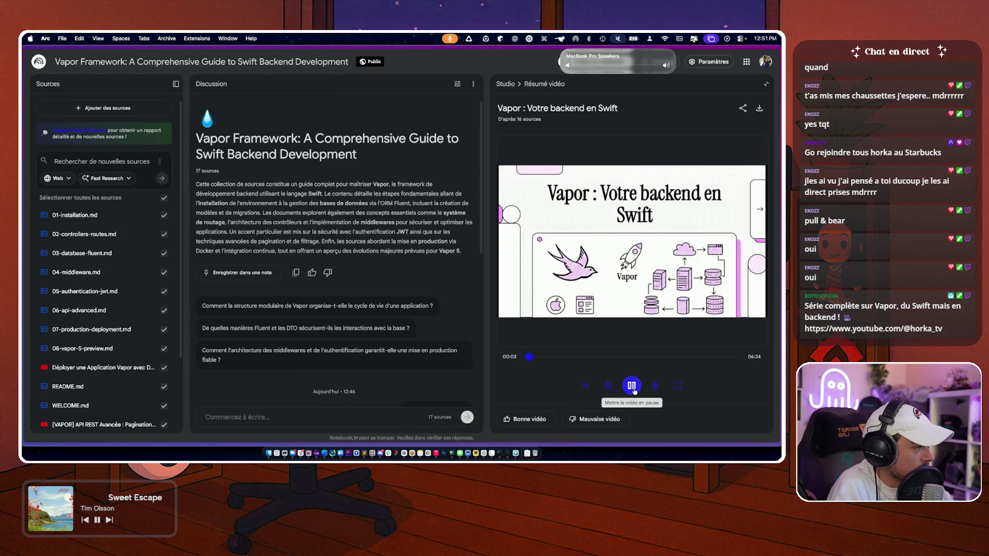
{"action": "left_click_drag", "start_coordinate": [486, 253], "coordinate": [368, 277]}
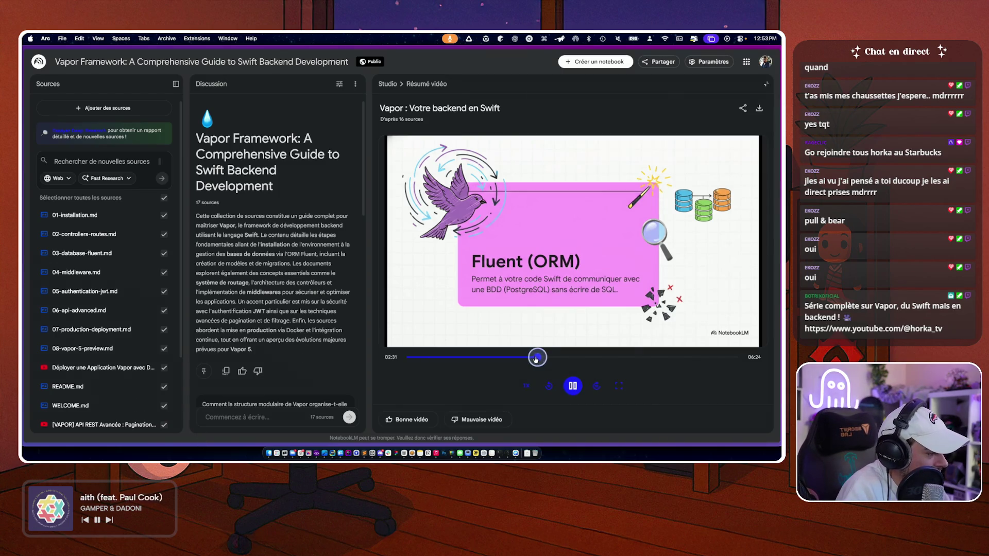
- Scrub the video to near its 06:24 end, pause it, and return to the Studio items
{"action": "mouse_move", "coordinate": [536, 358]}
{"action": "left_mouse_down"}
{"action": "mouse_move", "coordinate": [527, 359]}
{"action": "mouse_move", "coordinate": [726, 359]}
{"action": "left_mouse_up"}
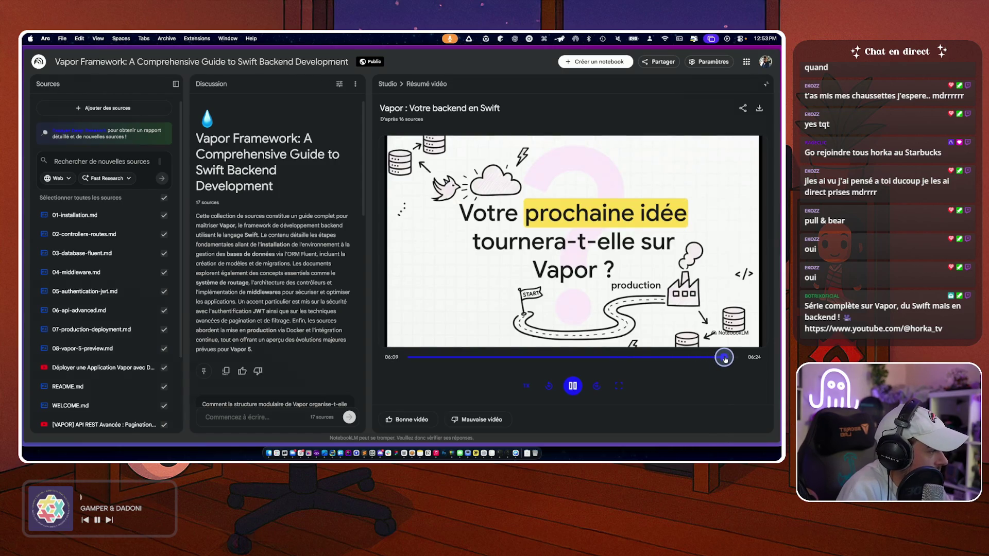
{"action": "left_click", "coordinate": [574, 386]}
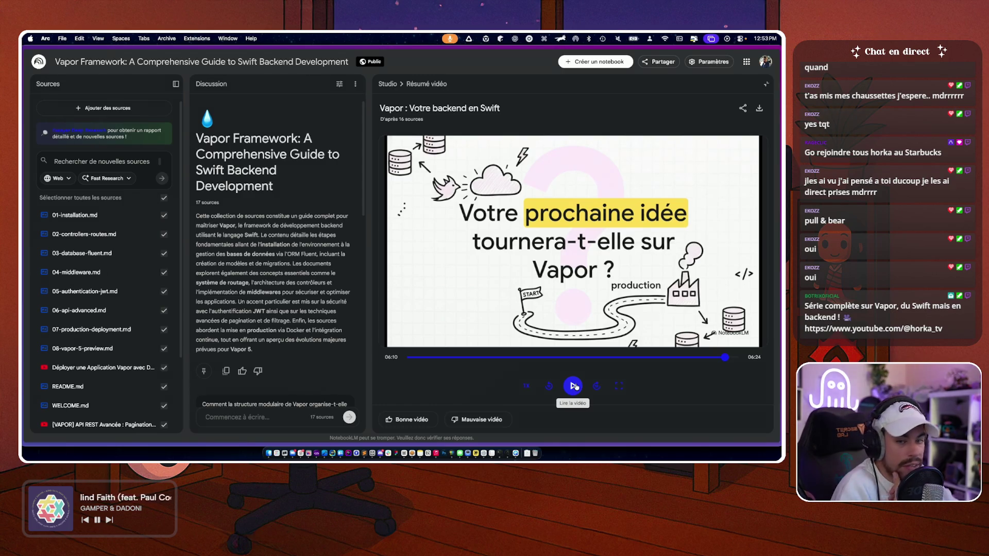
{"action": "left_click", "coordinate": [392, 84]}
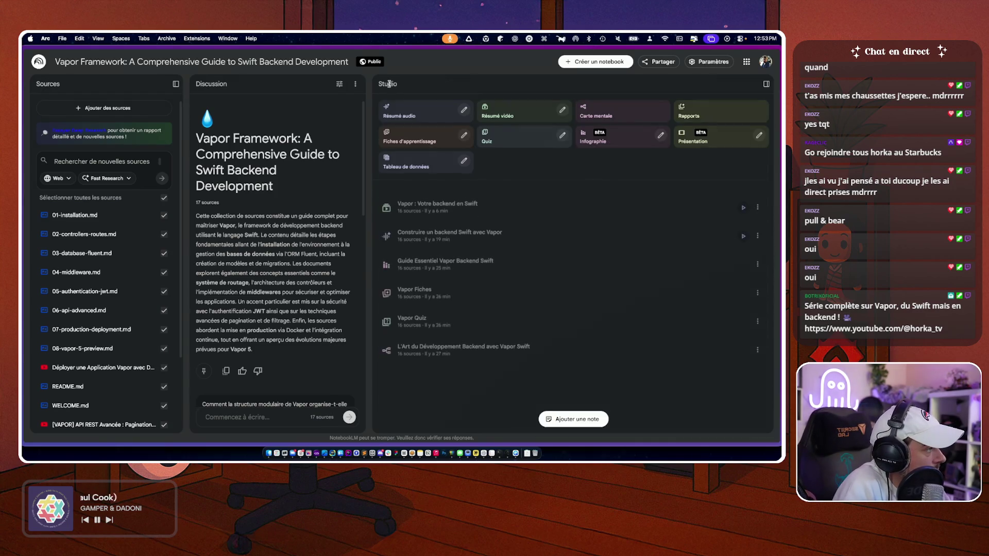
- Delete the old video overview and audio overview from Studio, confirming each deletion
{"action": "left_click", "coordinate": [758, 199]}
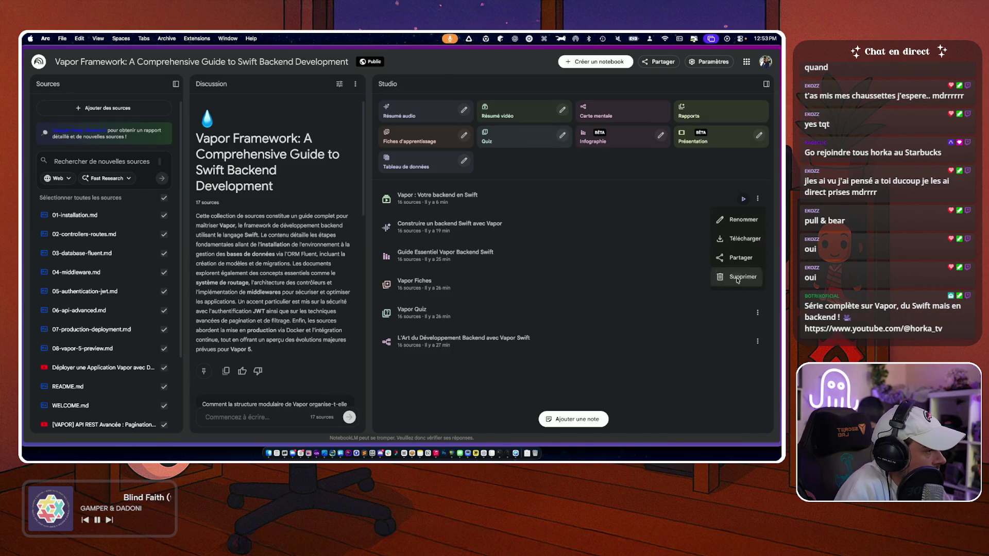
{"action": "left_click", "coordinate": [738, 279]}
{"action": "left_click", "coordinate": [417, 254]}
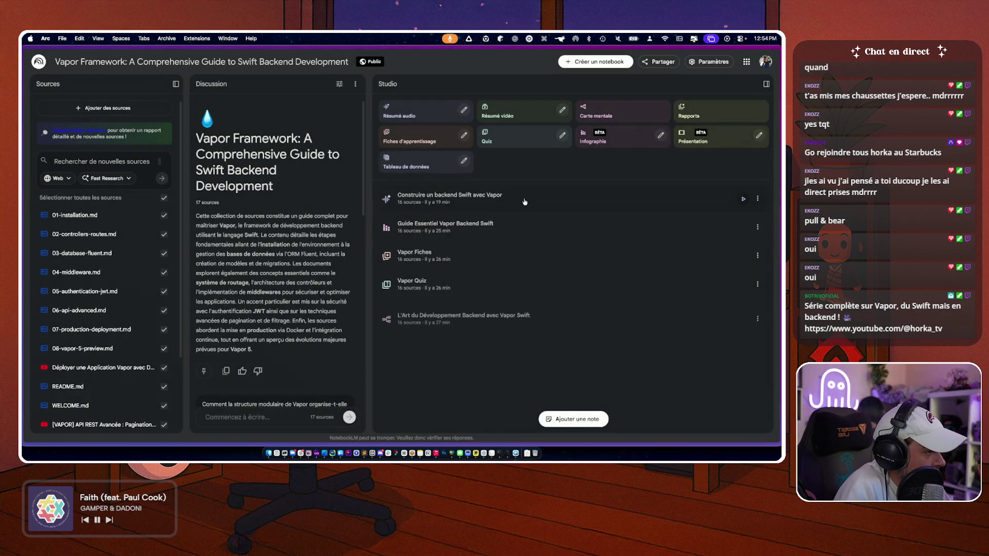
{"action": "left_click", "coordinate": [757, 198]}
{"action": "left_click", "coordinate": [743, 268]}
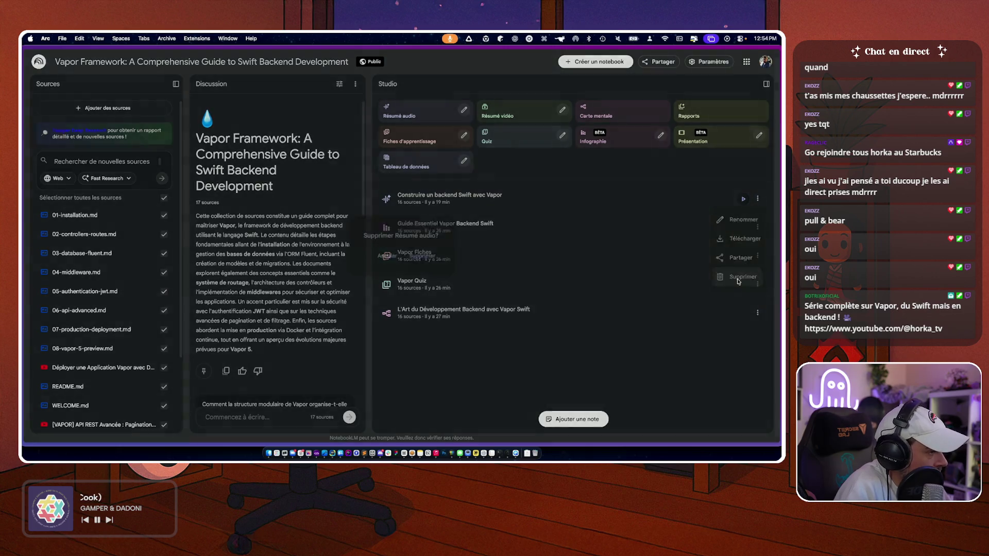
{"action": "left_click", "coordinate": [424, 256]}
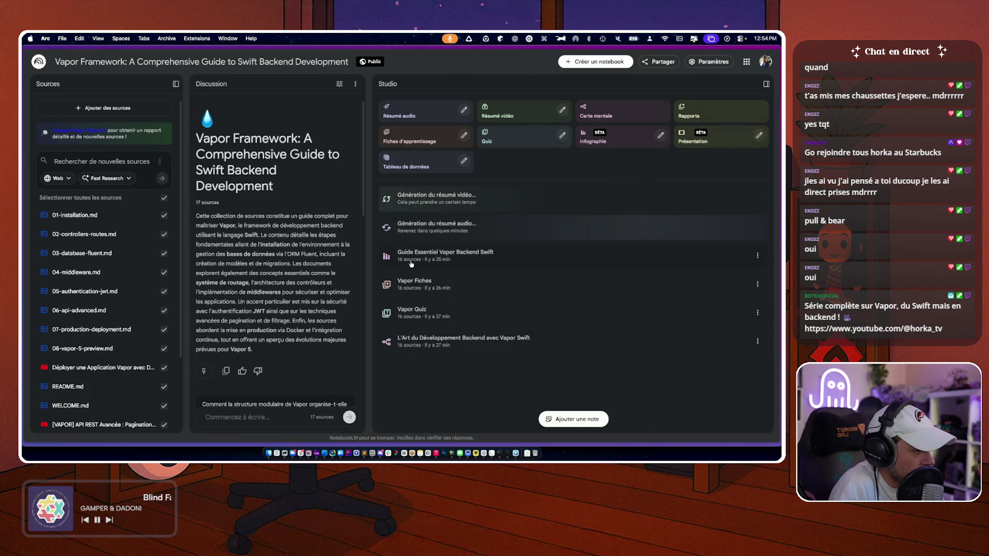
- Start generating a new presentation from the notebook's sources
{"action": "left_click", "coordinate": [721, 138]}
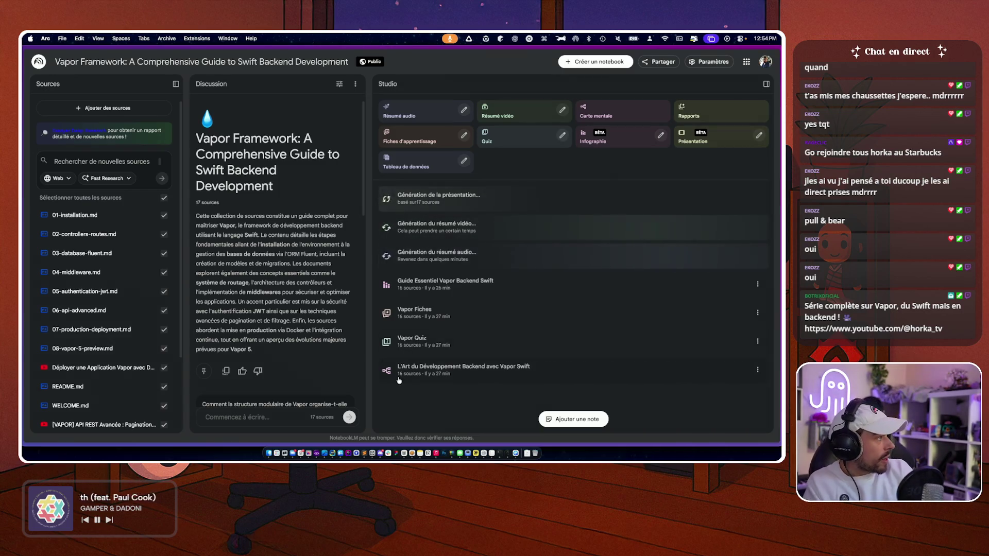
{"action": "key", "text": "ctrl+Up"}
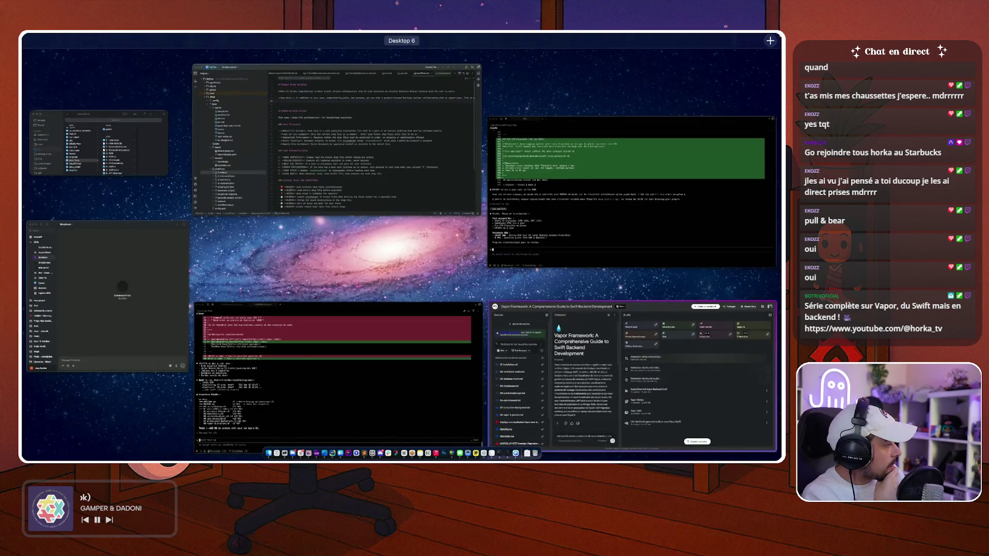
{"action": "key", "text": "ctrl+Up"}
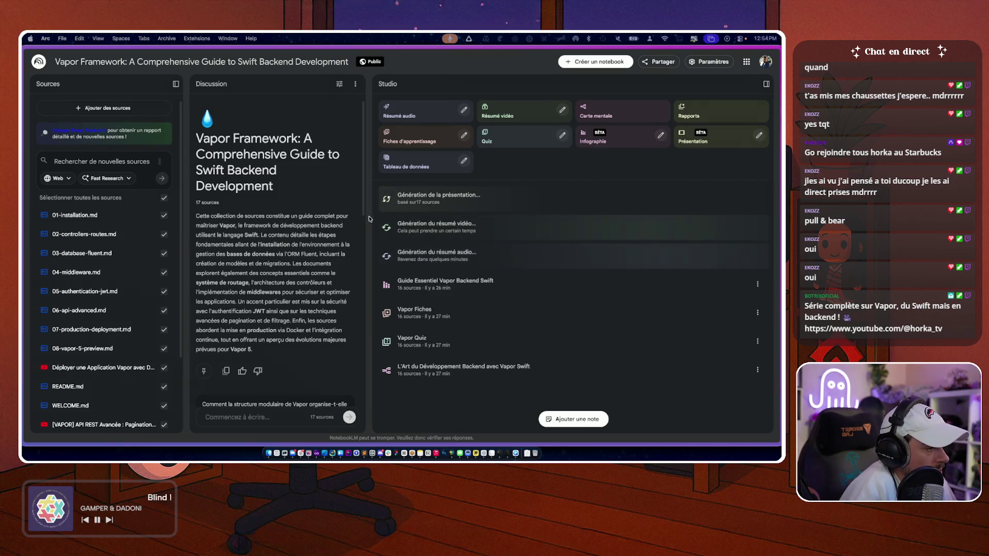
- Widen the Discussion panel, reload the notebook to the guide-creator answer, and start a new mind map
{"action": "left_click_drag", "start_coordinate": [366, 196], "coordinate": [565, 195]}
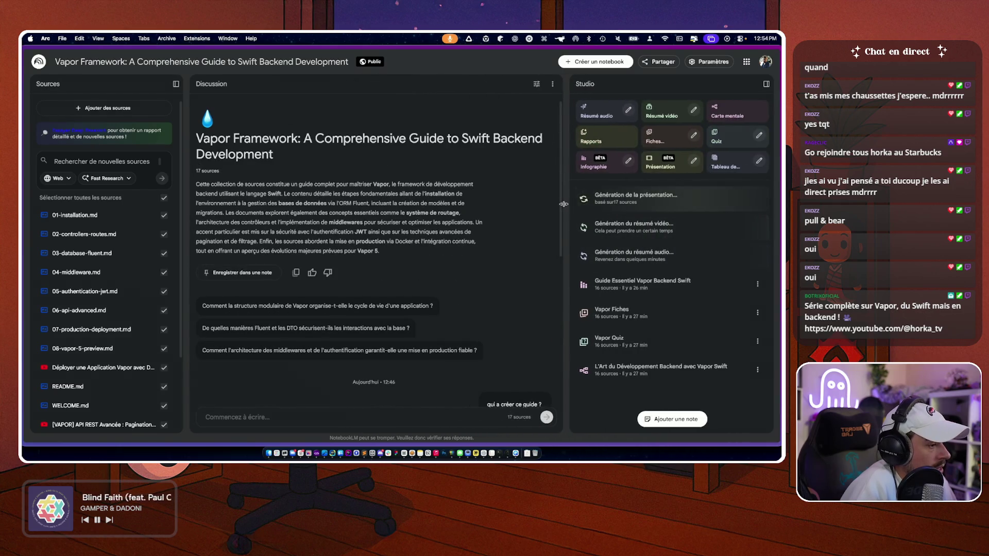
{"action": "scroll", "coordinate": [222, 294], "scroll_direction": "down", "scroll_amount": 5}
{"action": "scroll", "coordinate": [222, 294], "scroll_direction": "down", "scroll_amount": 3}
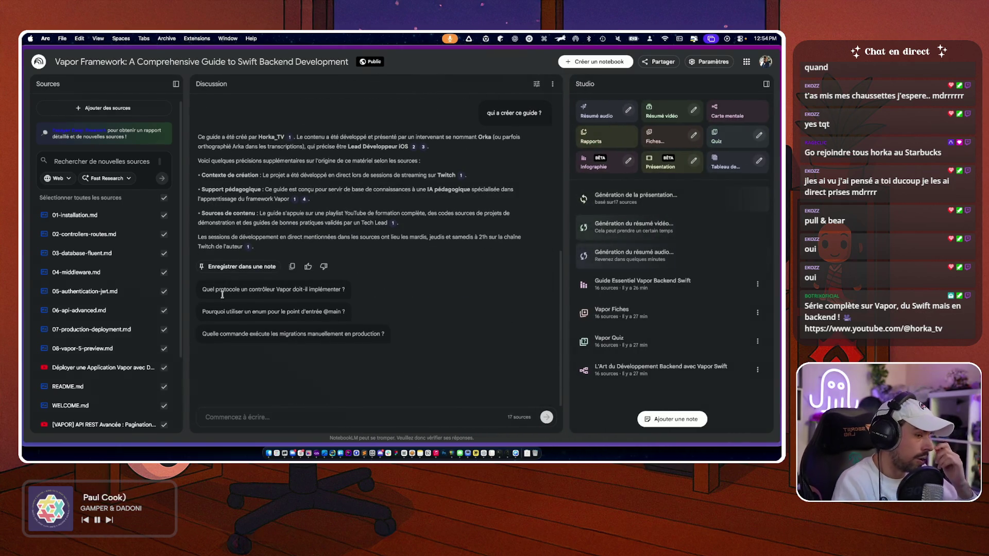
{"action": "key", "text": "super+r"}
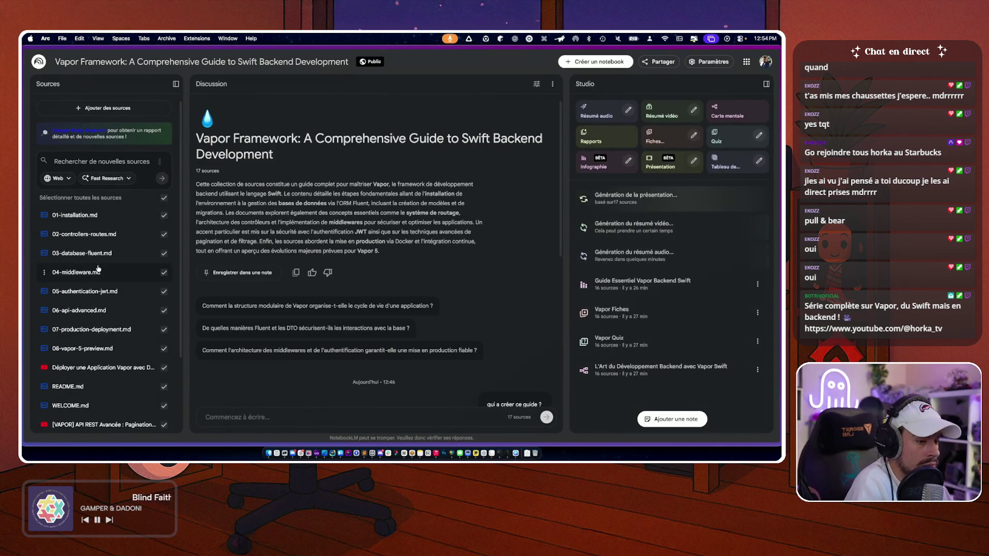
{"action": "scroll", "coordinate": [98, 268], "scroll_direction": "down", "scroll_amount": 3}
{"action": "scroll", "coordinate": [97, 268], "scroll_direction": "up", "scroll_amount": 3}
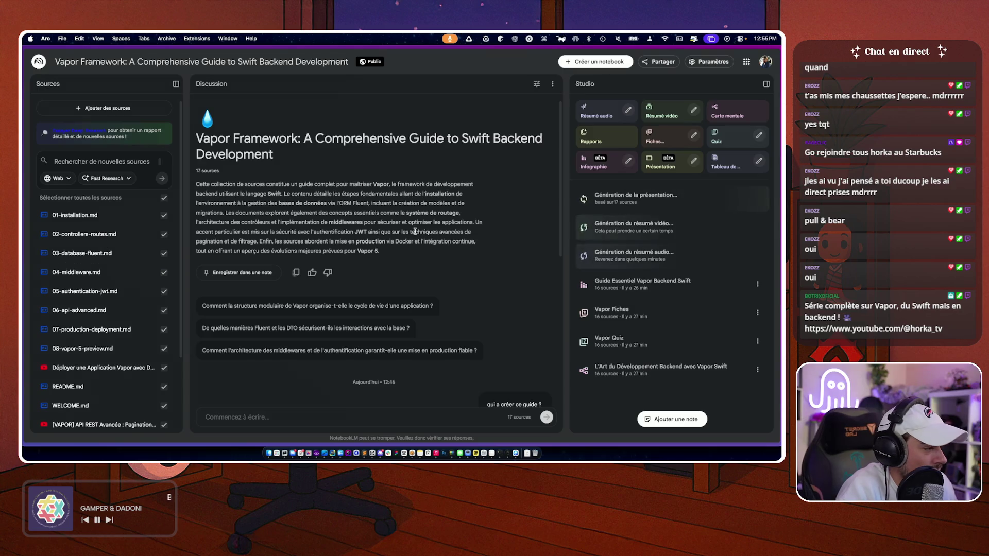
{"action": "scroll", "coordinate": [415, 232], "scroll_direction": "down", "scroll_amount": 10}
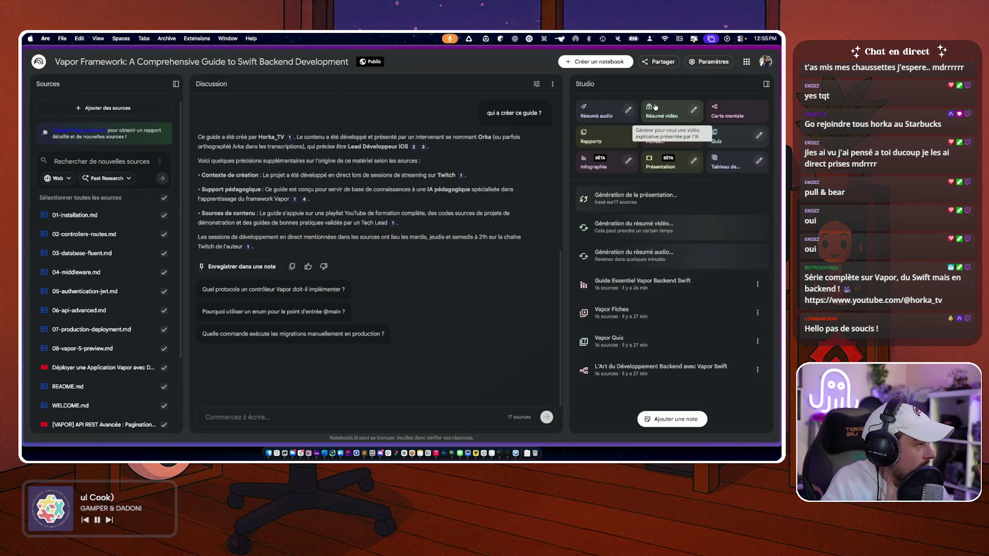
{"action": "left_click", "coordinate": [721, 115]}
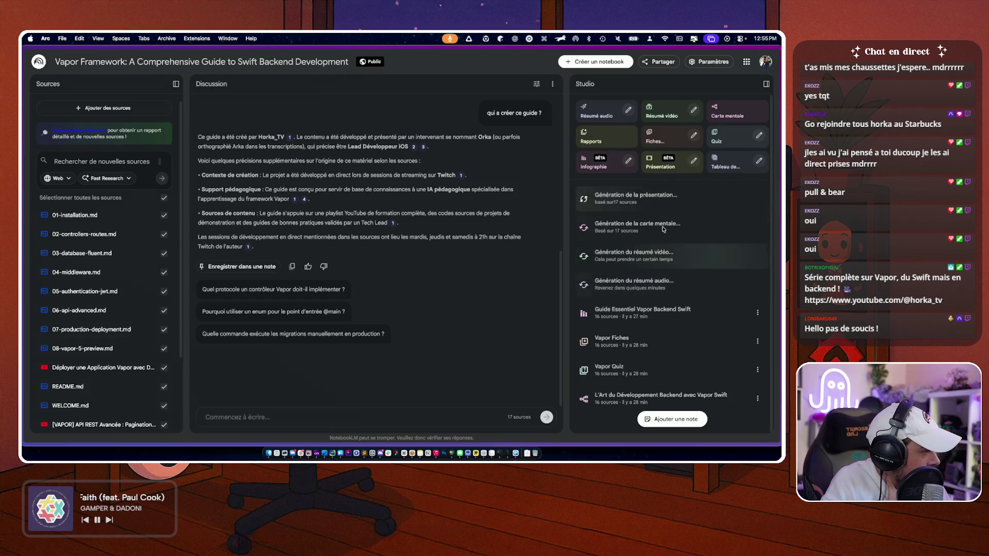
- View the old 'L'Art du Développement Backend avec Vapor Swift' mind map, then close it
{"action": "right_click", "coordinate": [596, 229]}
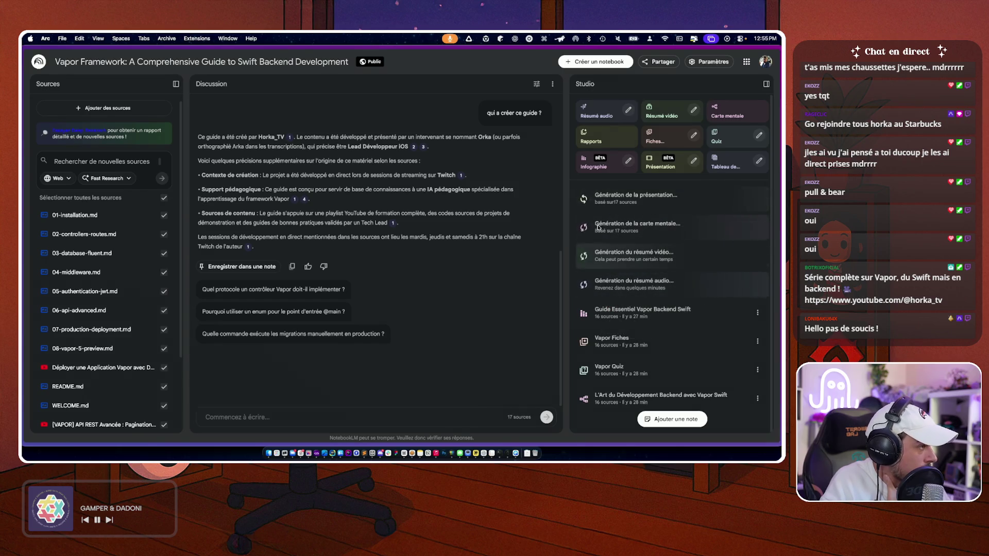
{"action": "left_click", "coordinate": [644, 398]}
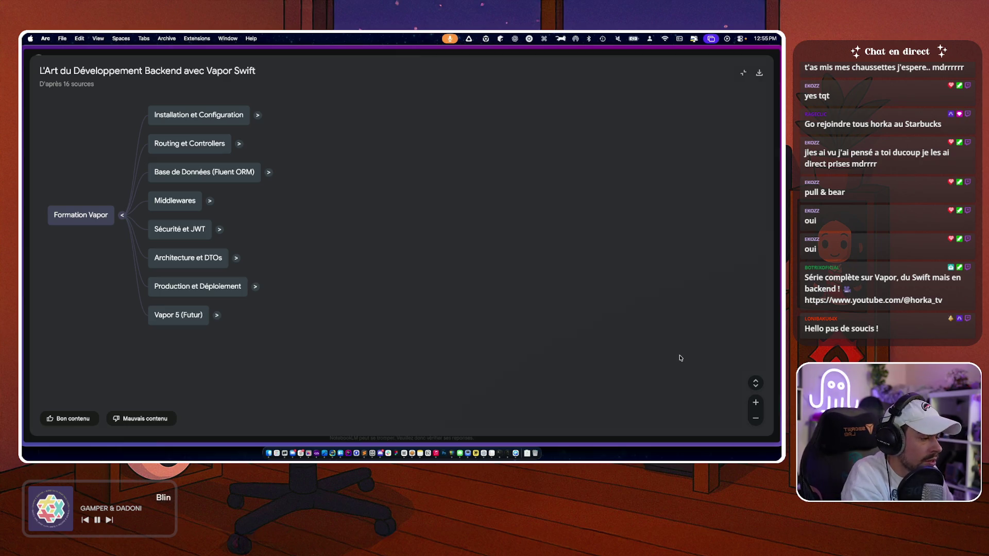
{"action": "left_click", "coordinate": [744, 73]}
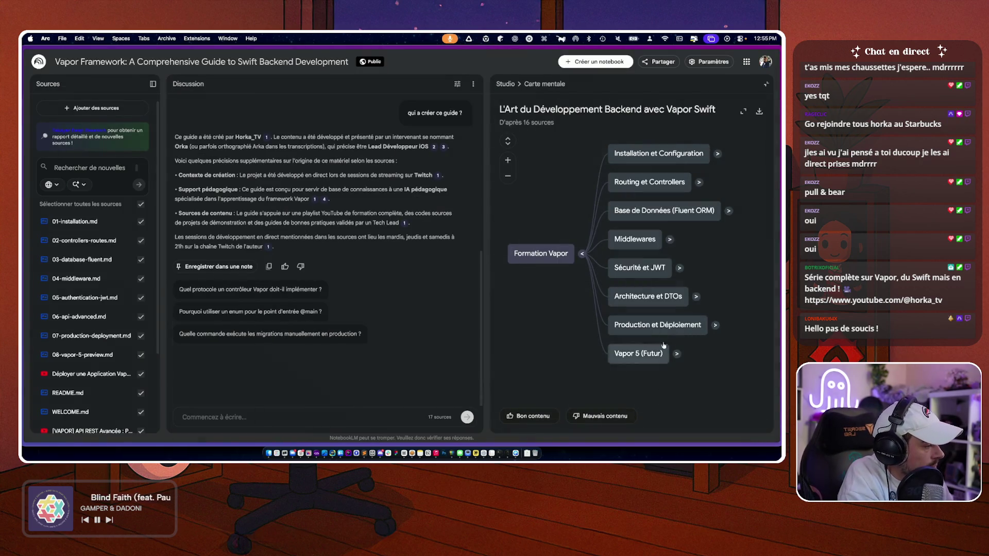
{"action": "left_click", "coordinate": [505, 85]}
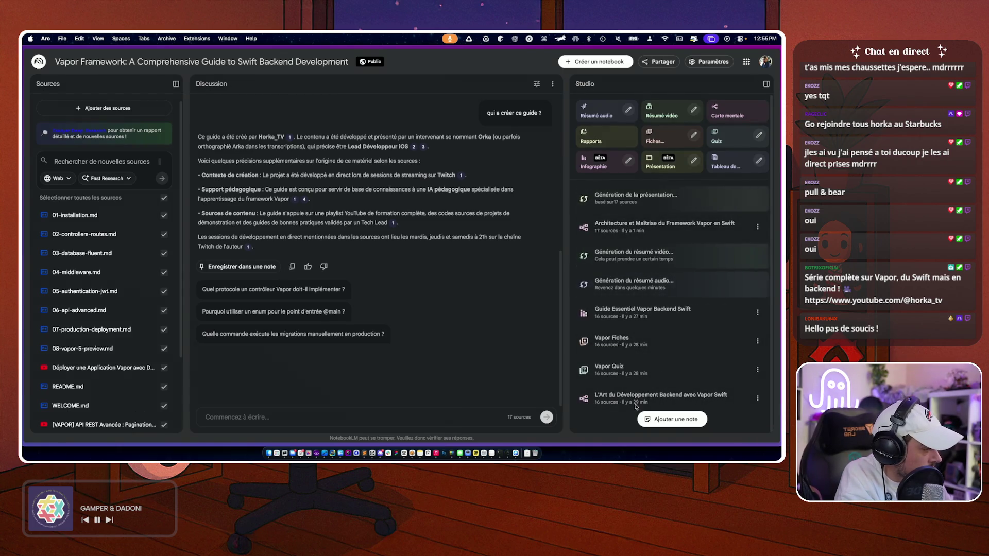
- Delete the older mind map from Studio and confirm the deletion
{"action": "left_click", "coordinate": [757, 398]}
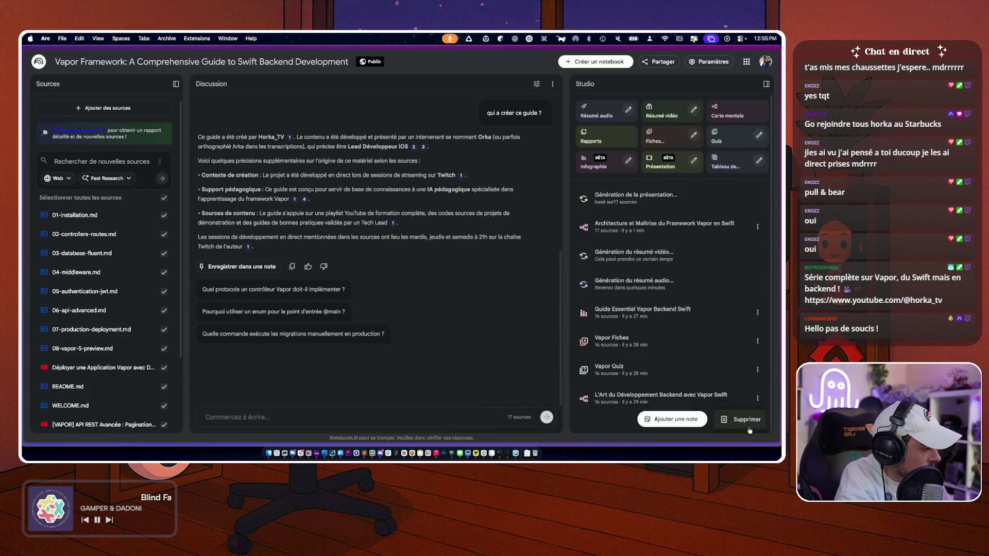
{"action": "left_click", "coordinate": [750, 427]}
{"action": "left_click", "coordinate": [423, 256]}
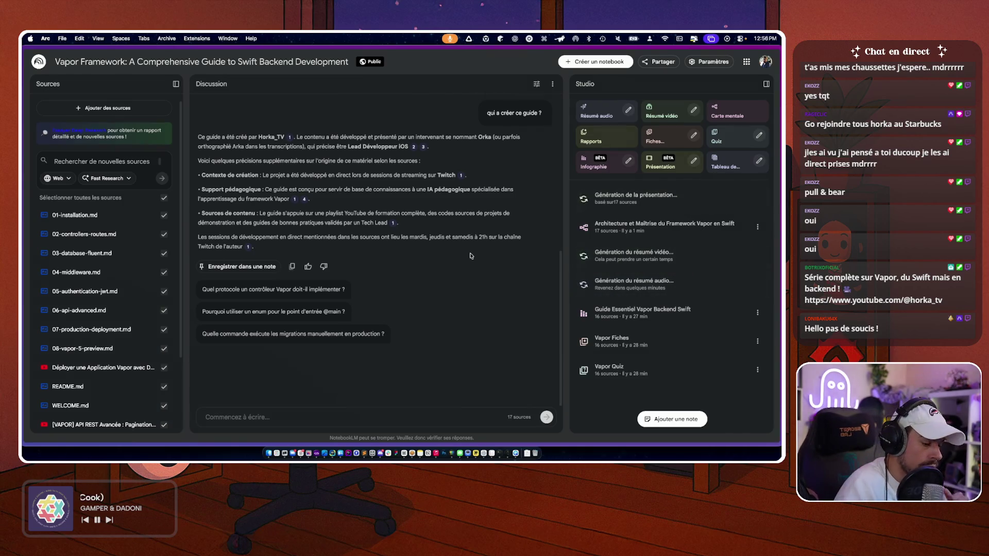
- Open GitHub in a new tab and bring up the account menu
{"action": "key", "text": "super+t"}
{"action": "type", "text": "github"}
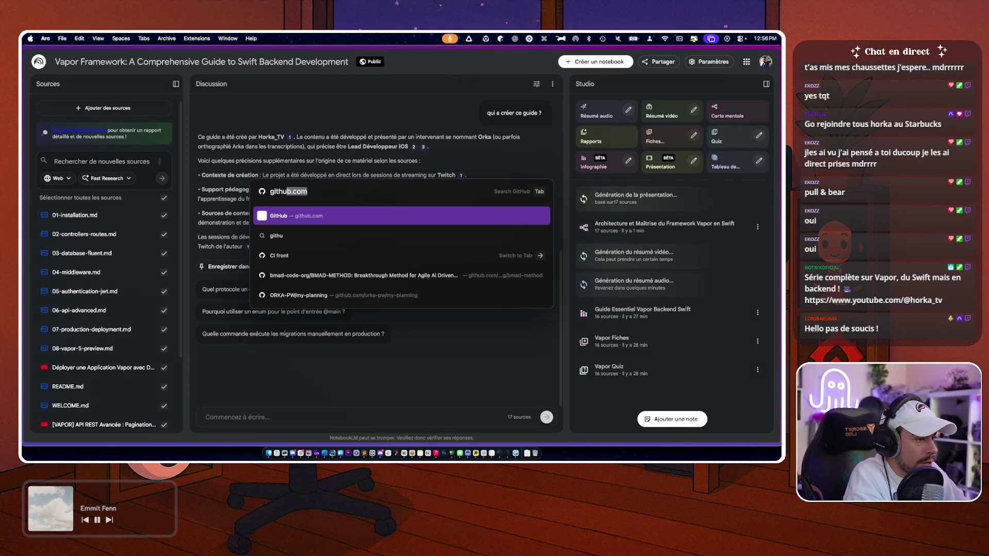
{"action": "key", "text": "Return"}
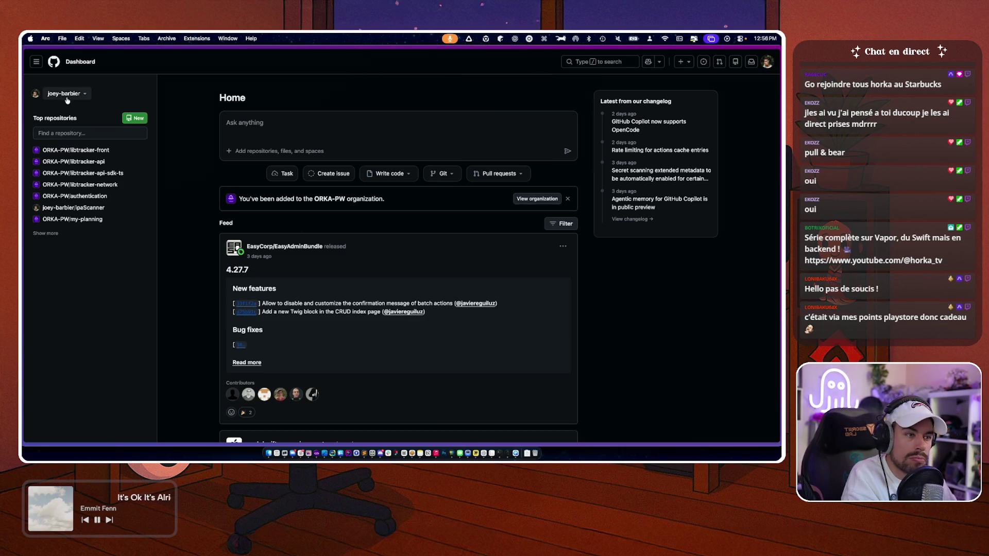
{"action": "left_click", "coordinate": [768, 63]}
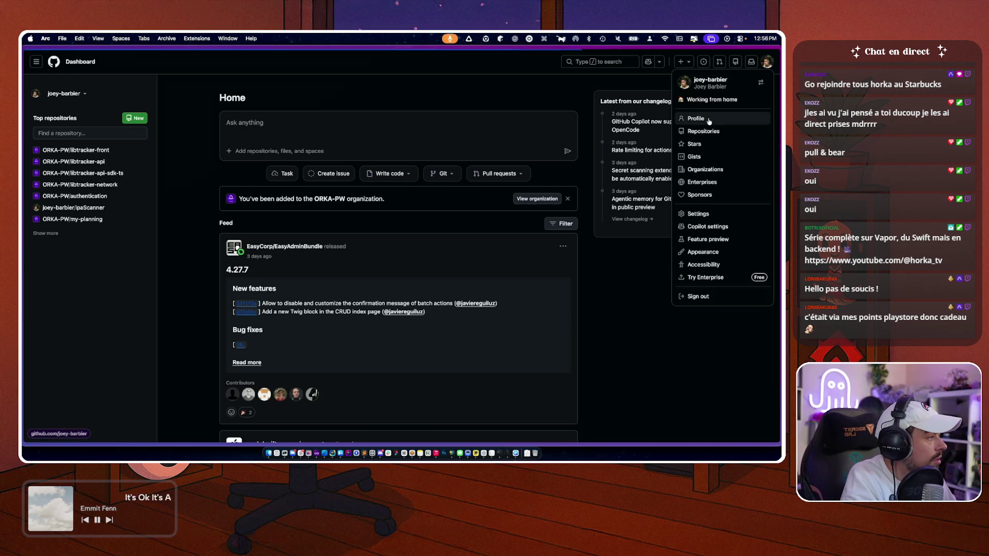
- Scroll through the GitHub profile's repositories list
{"action": "scroll", "coordinate": [109, 278], "scroll_direction": "down", "scroll_amount": 4}
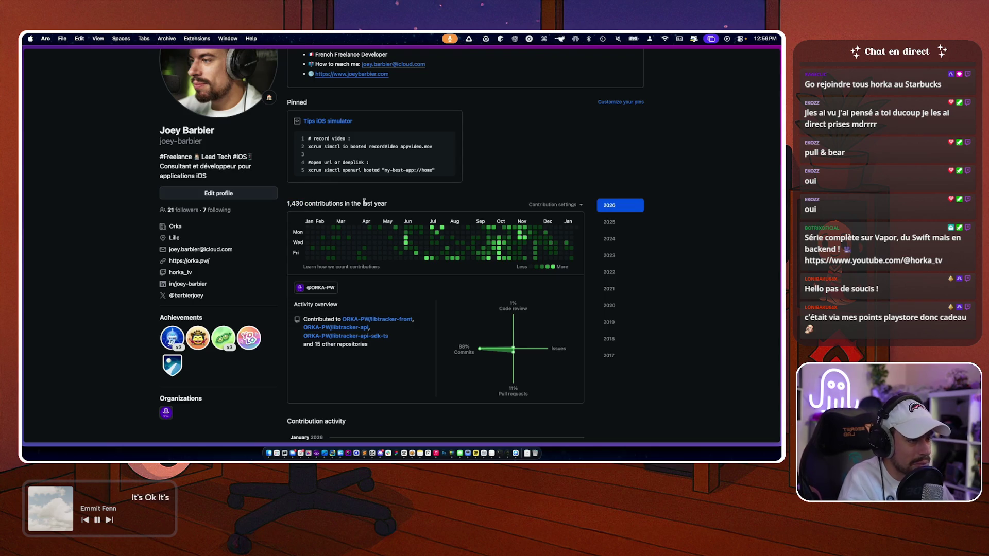
{"action": "scroll", "coordinate": [126, 227], "scroll_direction": "down", "scroll_amount": 10}
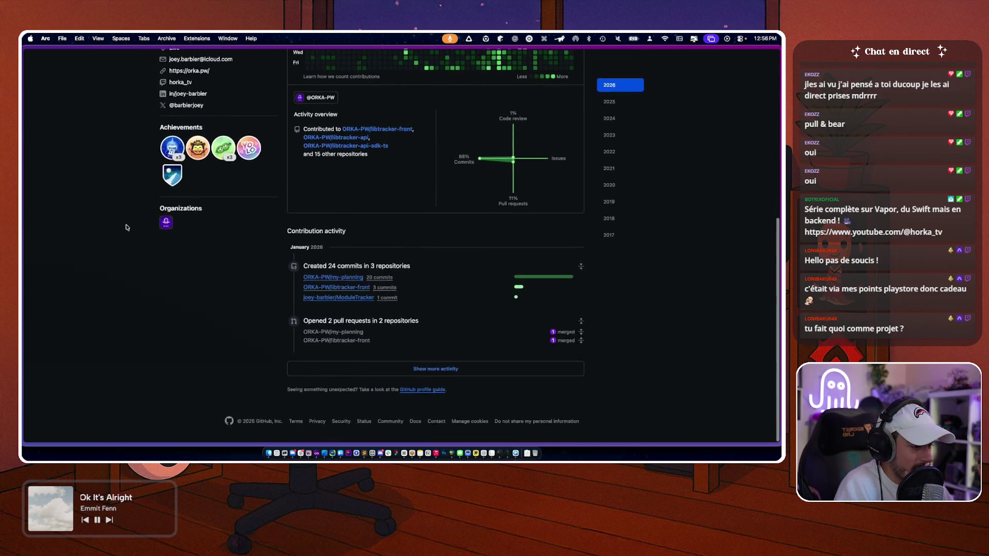
{"action": "scroll", "coordinate": [348, 124], "scroll_direction": "up", "scroll_amount": 15}
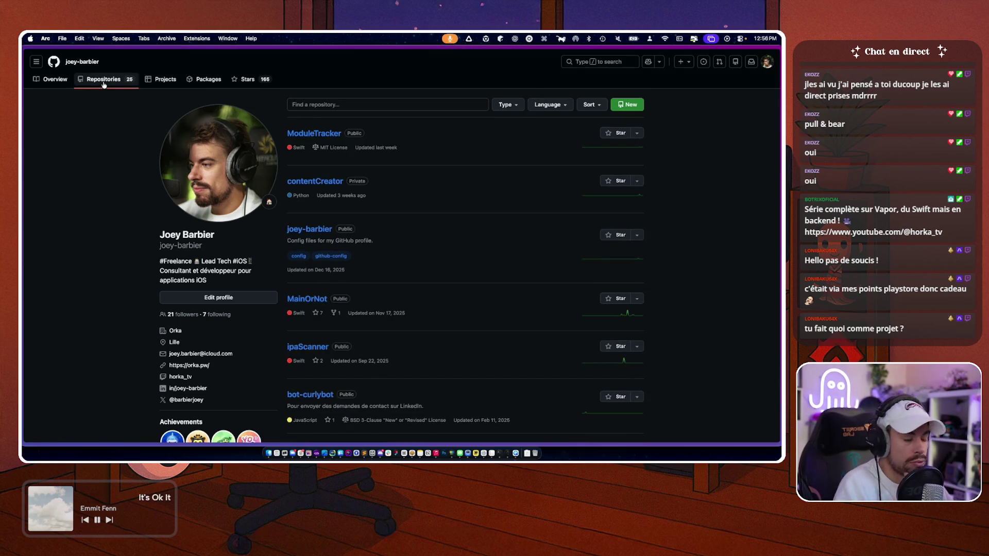
{"action": "scroll", "coordinate": [82, 258], "scroll_direction": "down", "scroll_amount": 4}
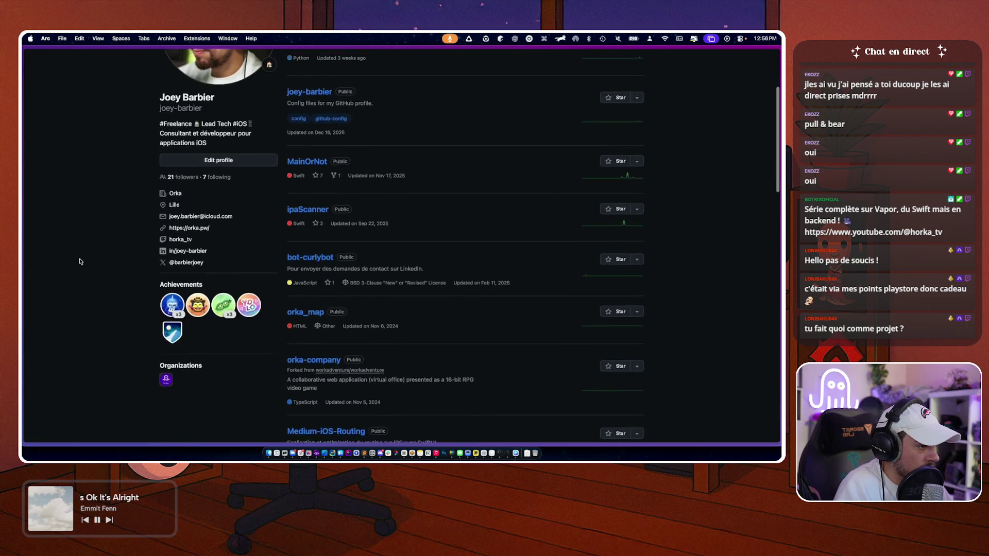
{"action": "scroll", "coordinate": [81, 259], "scroll_direction": "up", "scroll_amount": 5}
- Switch to the Vapor Framework notebook tab, then to the YouTube VAPOR playlist tab
{"action": "mouse_move", "coordinate": [23, 258]}
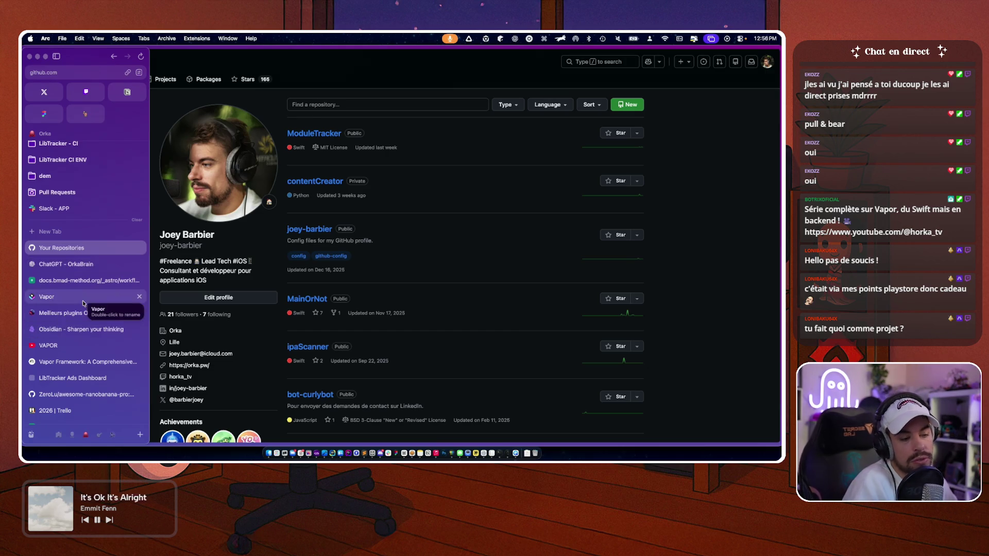
{"action": "left_click", "coordinate": [69, 362]}
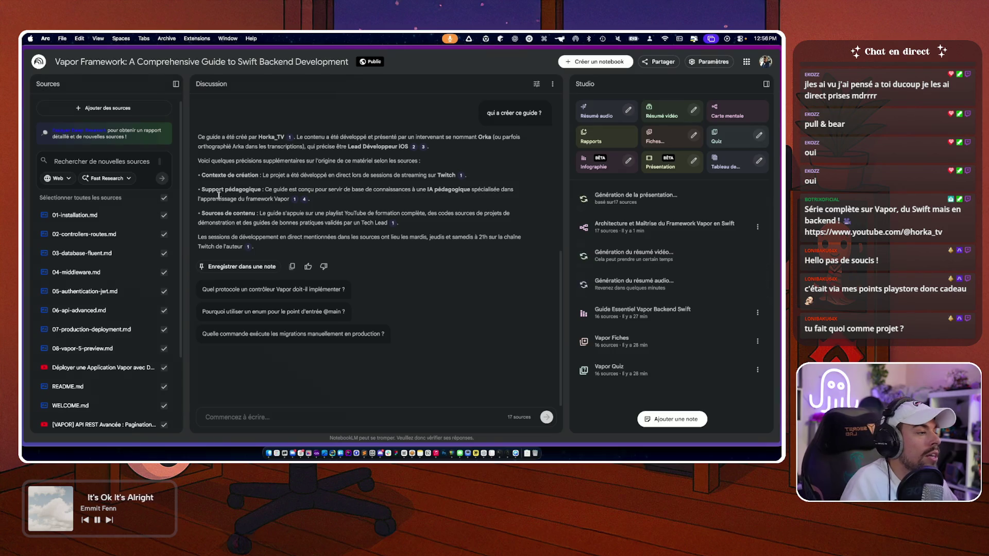
{"action": "mouse_move", "coordinate": [24, 371]}
{"action": "left_click", "coordinate": [49, 345]}
{"action": "scroll", "coordinate": [515, 234], "scroll_direction": "down", "scroll_amount": 2}
{"action": "scroll", "coordinate": [339, 247], "scroll_direction": "up", "scroll_amount": 2}
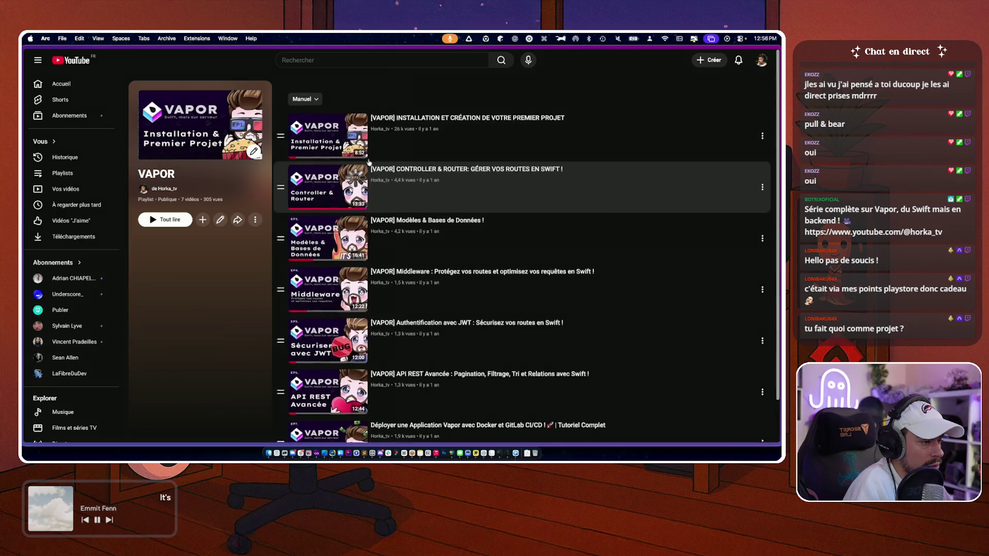
{"action": "scroll", "coordinate": [338, 249], "scroll_direction": "down", "scroll_amount": 2}
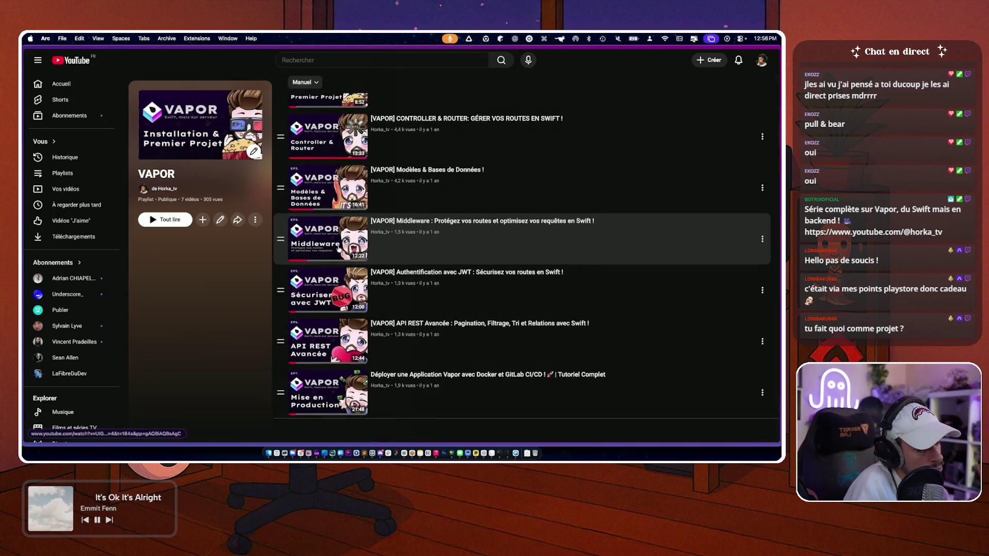
{"action": "mouse_move", "coordinate": [50, 331]}
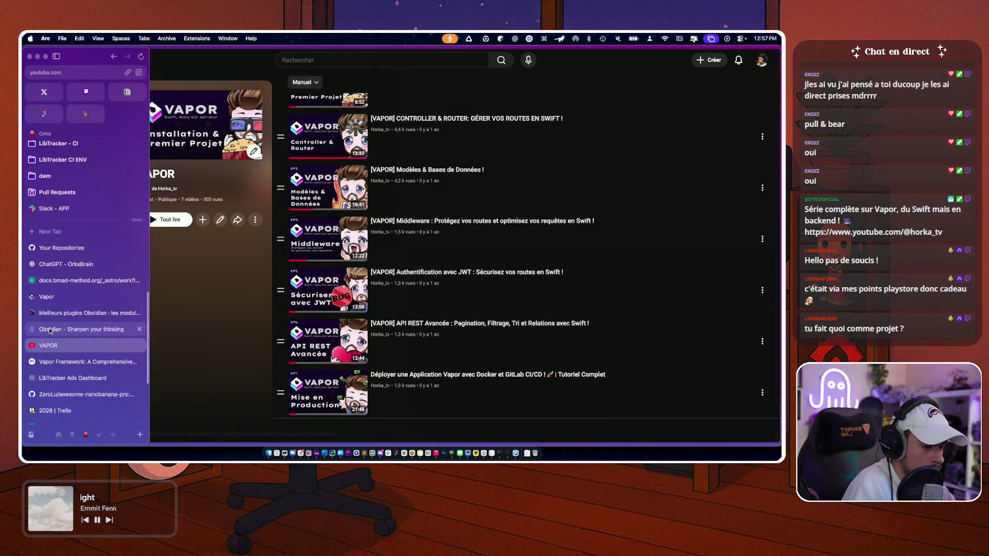
{"action": "left_click", "coordinate": [62, 362]}
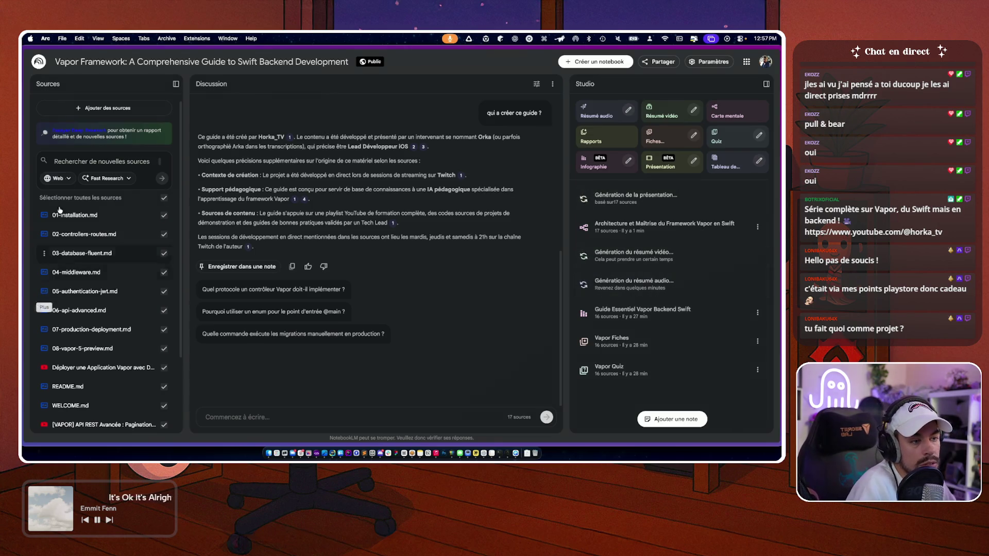
- Collapse the Sources list so the guide-creator answer gets more width
{"action": "left_click", "coordinate": [175, 84]}
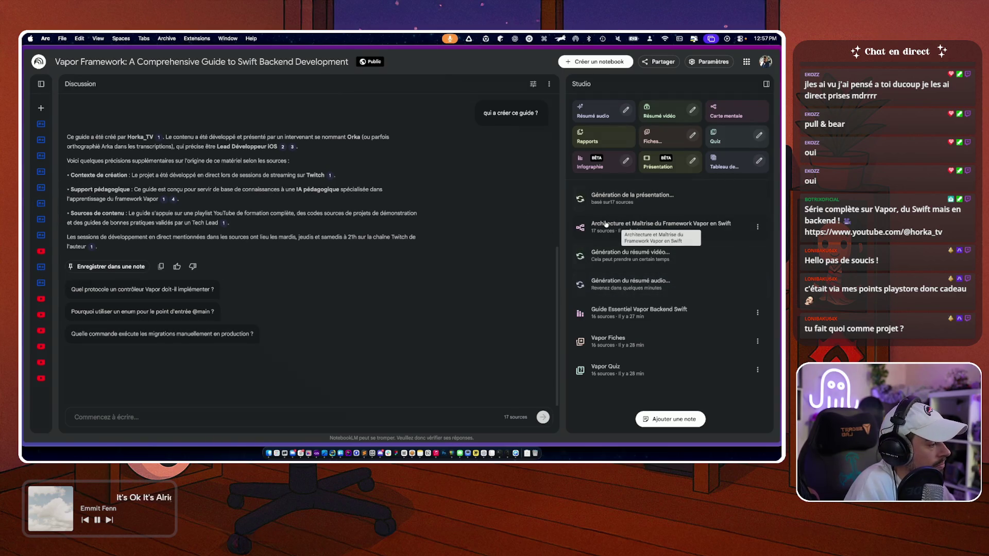
{"action": "mouse_move", "coordinate": [24, 334]}
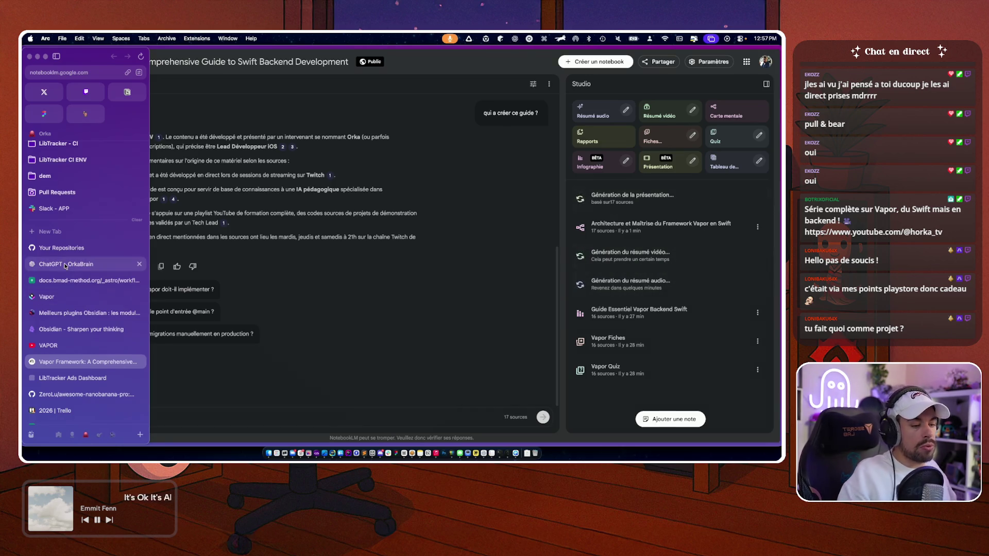
- Open app.libtracker.io in a new tab via the 'ap' address suggestion
{"action": "scroll", "coordinate": [65, 387], "scroll_direction": "down", "scroll_amount": 3}
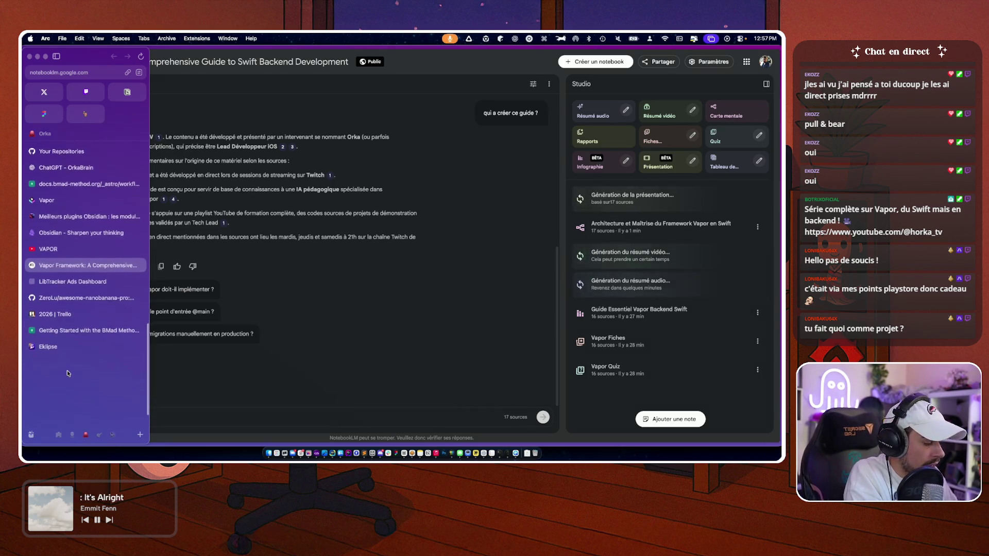
{"action": "key", "text": "super+t"}
{"action": "type", "text": "app.libtracker.io"}
{"action": "key", "text": "Return"}
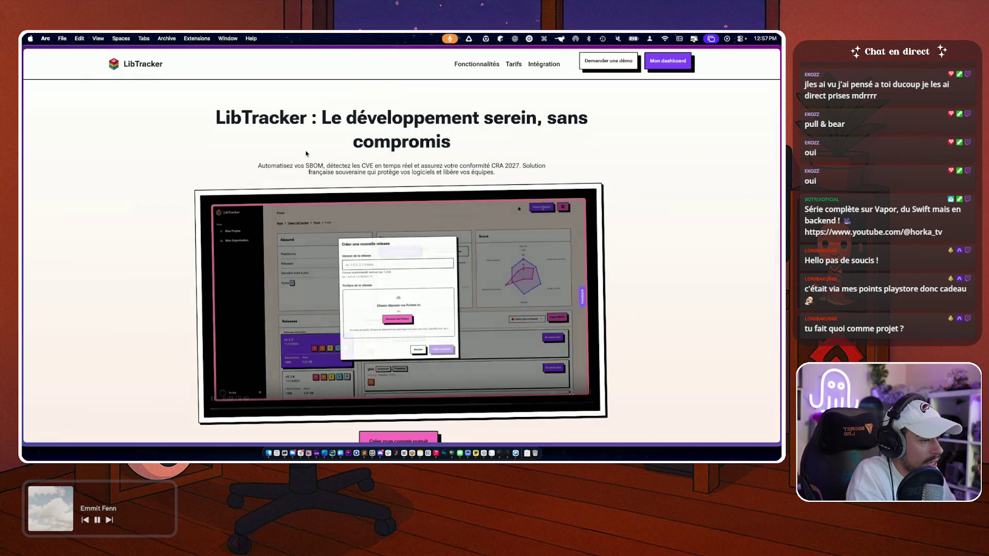
- Scroll the LibTracker homepage while its demo video plays the webhook alert setup
{"action": "scroll", "coordinate": [159, 251], "scroll_direction": "down", "scroll_amount": 2}
{"action": "scroll", "coordinate": [159, 252], "scroll_direction": "down", "scroll_amount": 2}
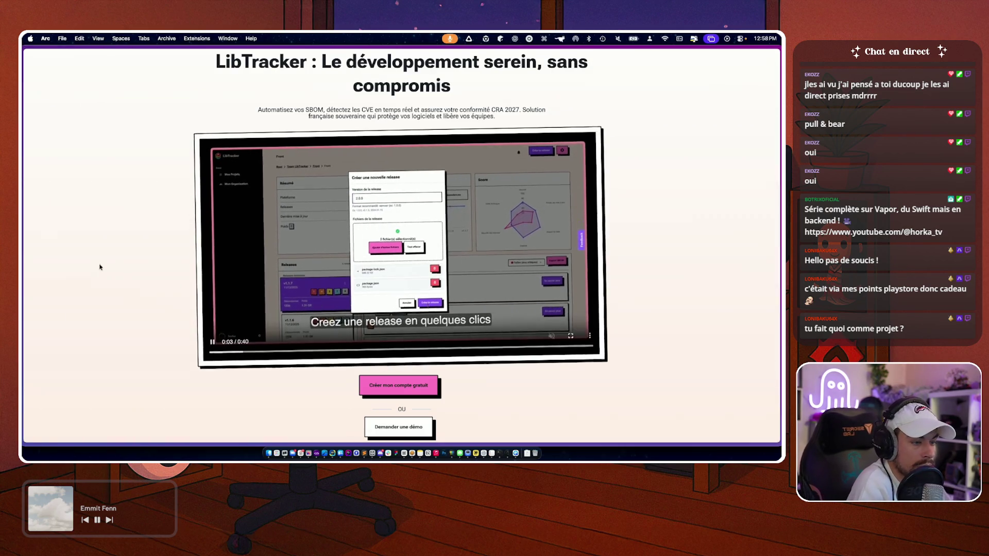
{"action": "scroll", "coordinate": [92, 276], "scroll_direction": "down", "scroll_amount": 1}
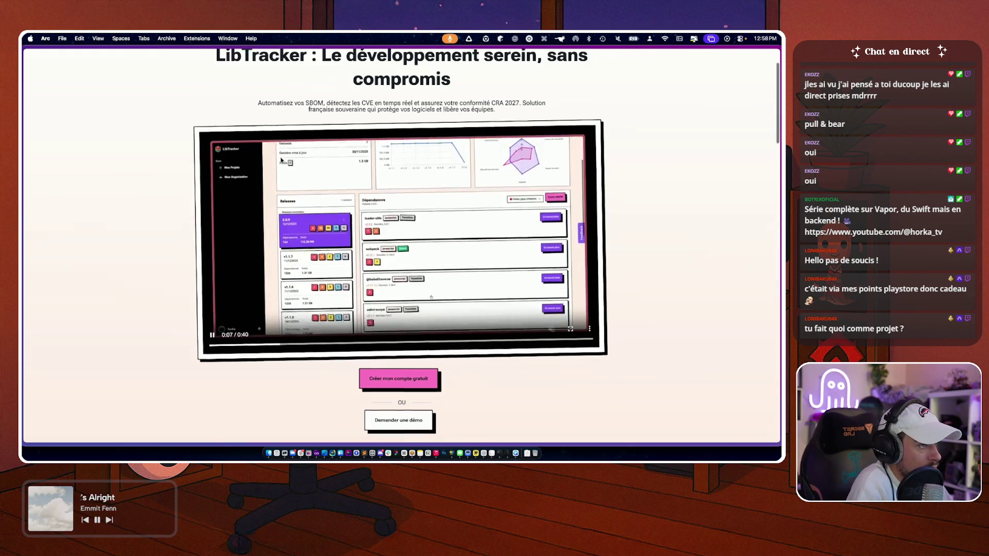
{"action": "scroll", "coordinate": [128, 251], "scroll_direction": "up", "scroll_amount": 1}
{"action": "scroll", "coordinate": [128, 253], "scroll_direction": "down", "scroll_amount": 3}
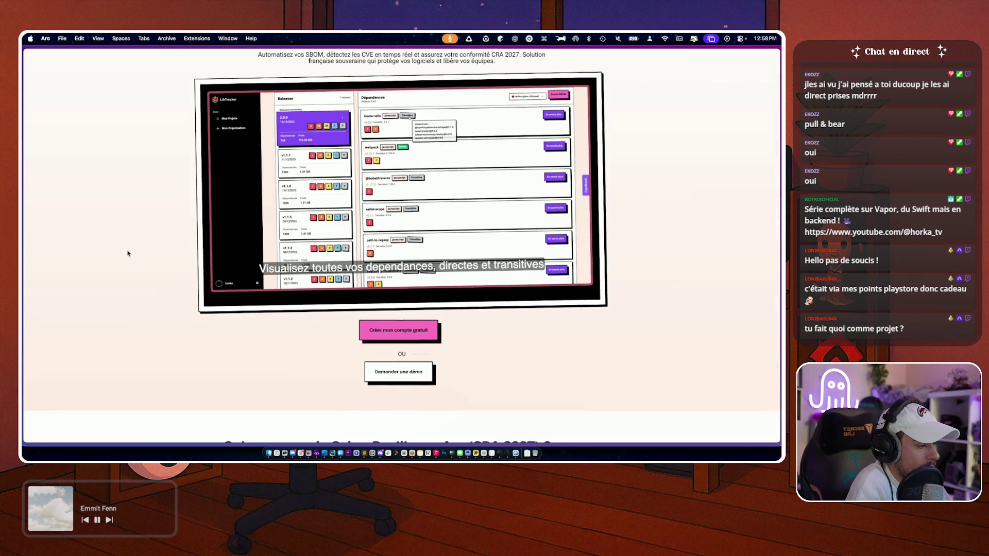
{"action": "scroll", "coordinate": [129, 253], "scroll_direction": "up", "scroll_amount": 2}
{"action": "scroll", "coordinate": [128, 253], "scroll_direction": "up", "scroll_amount": 1}
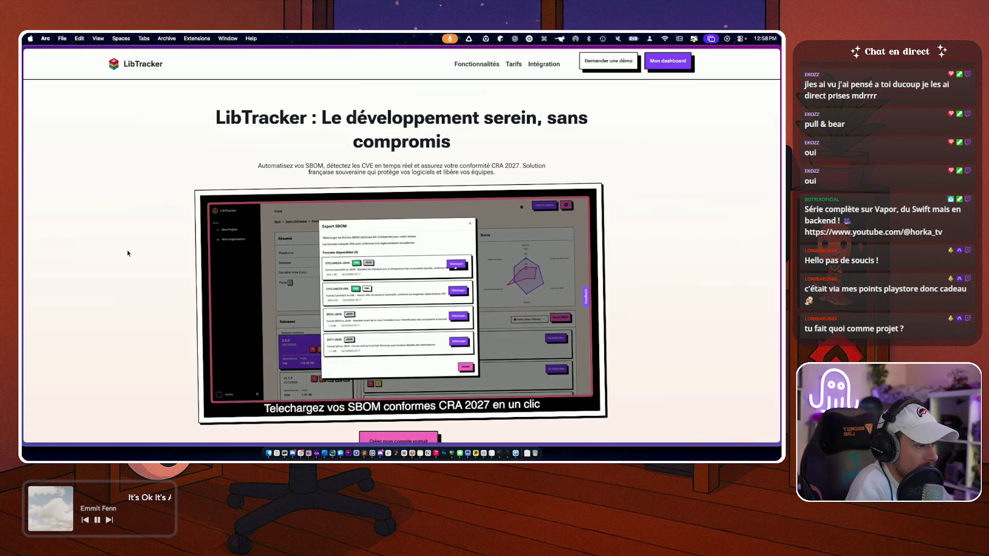
{"action": "mouse_move", "coordinate": [22, 253]}
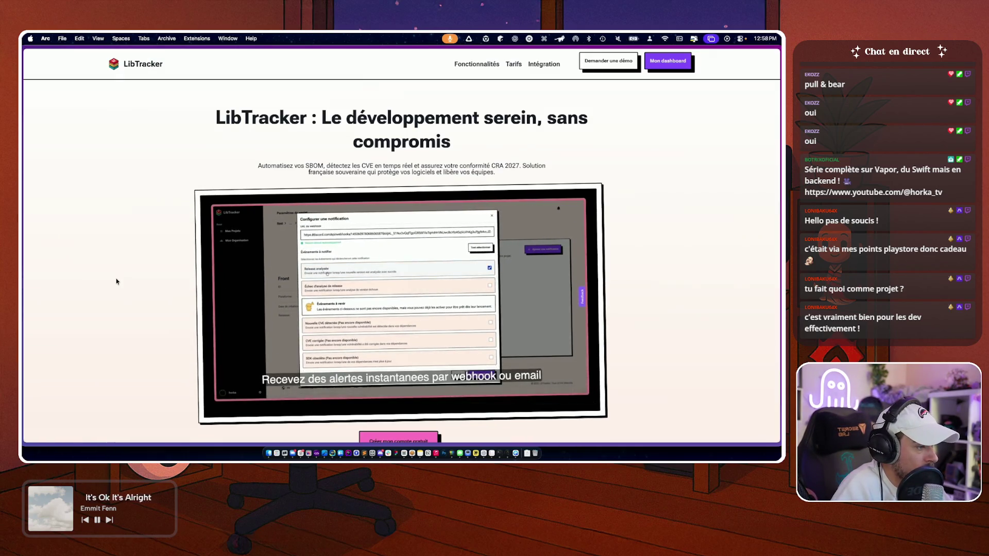
{"action": "scroll", "coordinate": [116, 281], "scroll_direction": "down", "scroll_amount": 2}
{"action": "scroll", "coordinate": [116, 281], "scroll_direction": "up", "scroll_amount": 1}
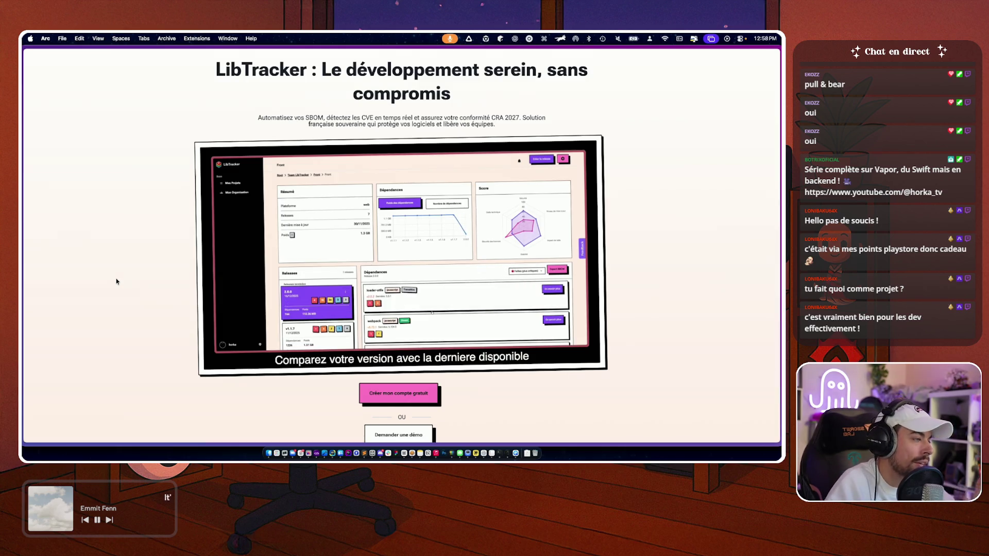
{"action": "scroll", "coordinate": [117, 281], "scroll_direction": "up", "scroll_amount": 3}
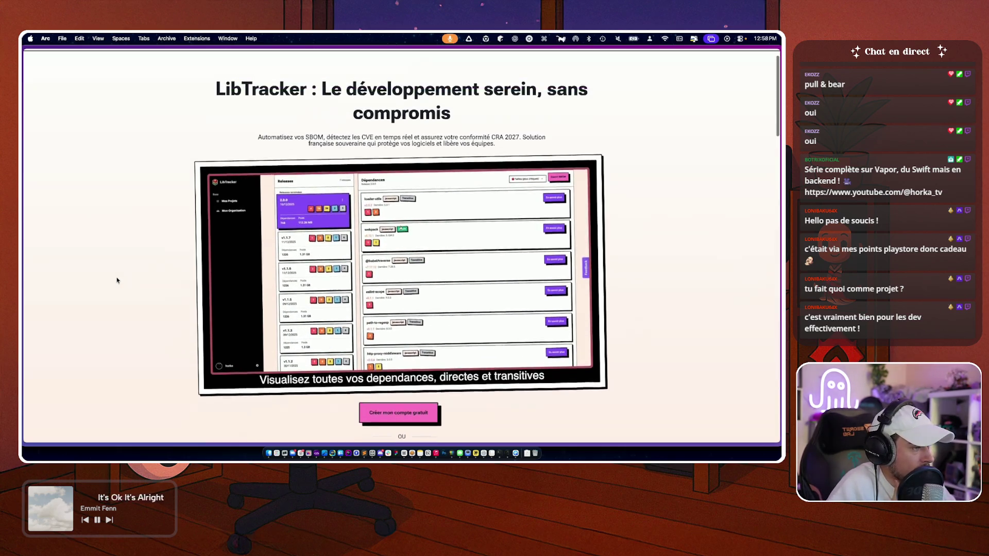
{"action": "mouse_move", "coordinate": [292, 298]}
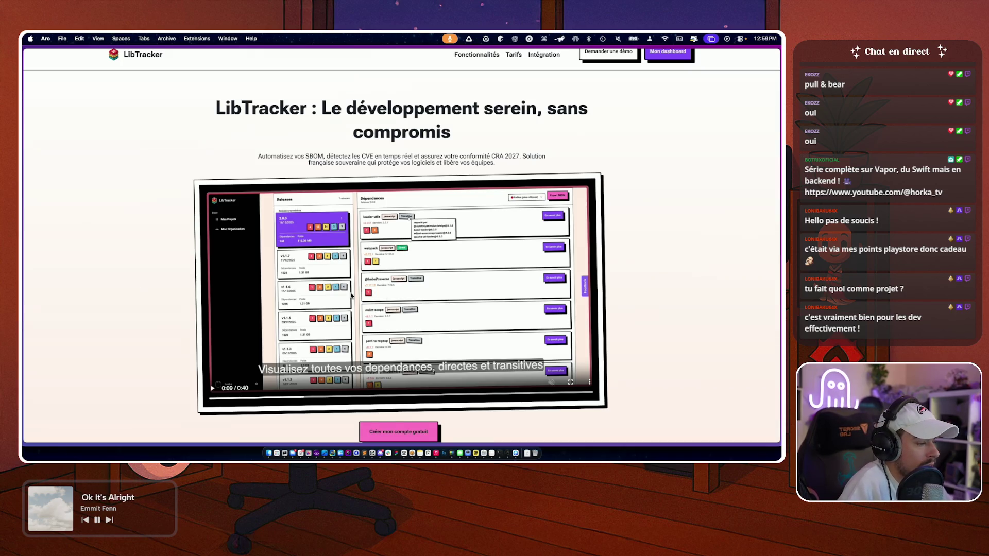
{"action": "scroll", "coordinate": [161, 254], "scroll_direction": "up", "scroll_amount": 2}
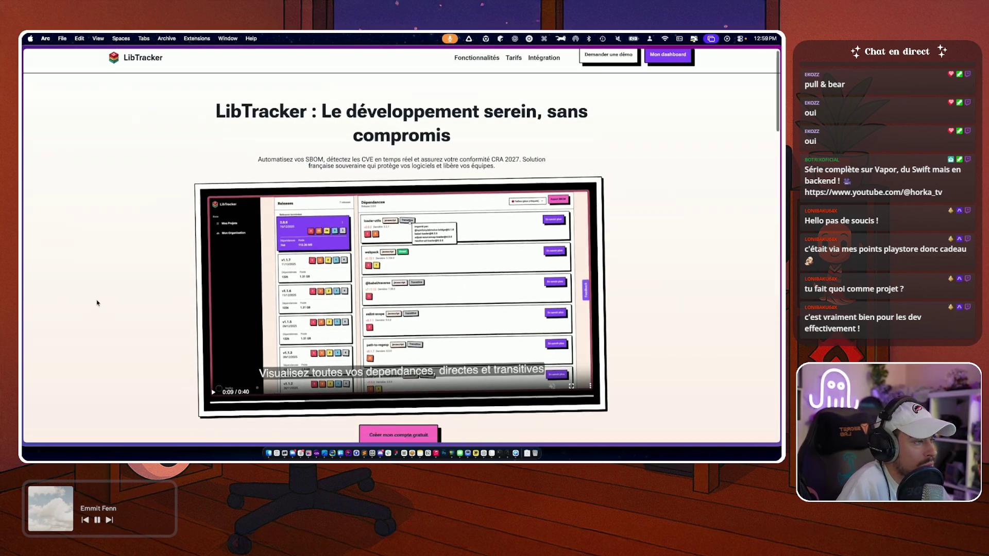
{"action": "scroll", "coordinate": [97, 303], "scroll_direction": "down", "scroll_amount": 15}
{"action": "scroll", "coordinate": [97, 303], "scroll_direction": "down", "scroll_amount": 15}
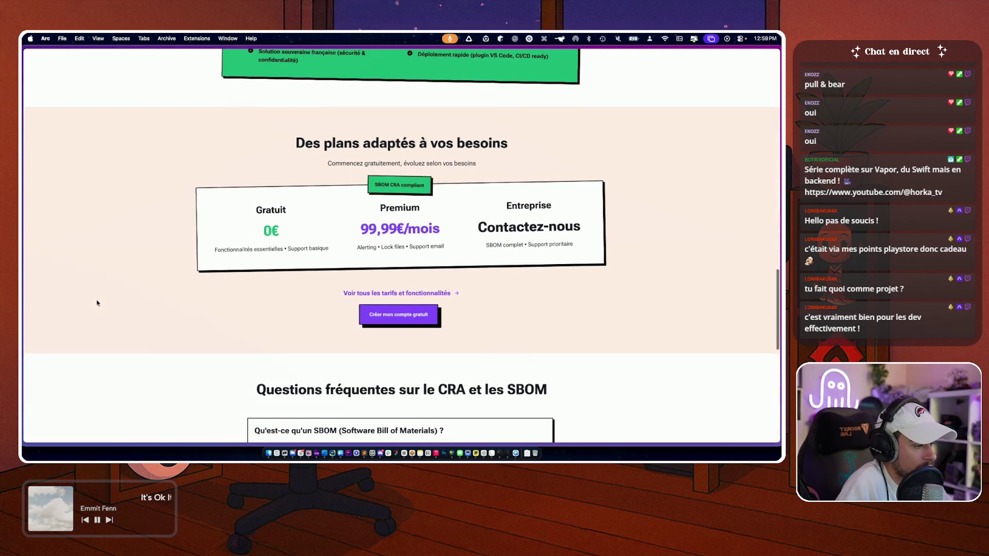
{"action": "scroll", "coordinate": [97, 296], "scroll_direction": "up", "scroll_amount": 2}
{"action": "scroll", "coordinate": [97, 297], "scroll_direction": "up", "scroll_amount": 20}
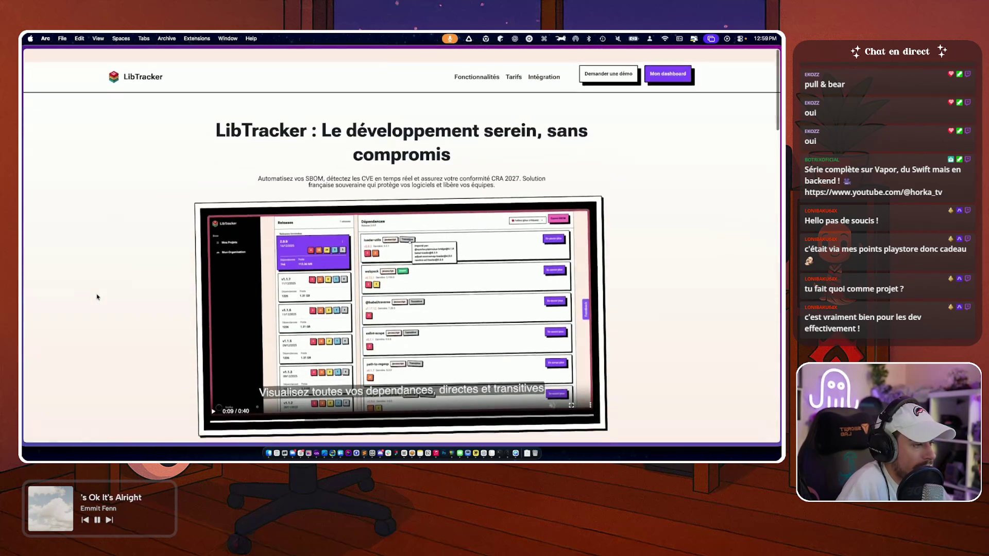
{"action": "mouse_move", "coordinate": [23, 317]}
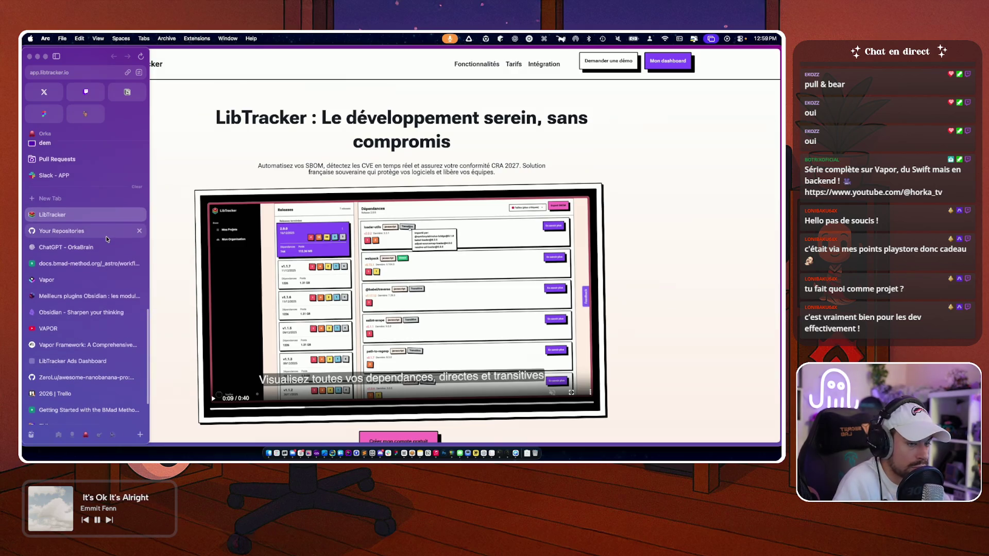
- Close the Vapor and ChatGPT - OrkaBrain tabs, then open the vaporDemo folder in Finder
{"action": "left_click", "coordinate": [132, 238]}
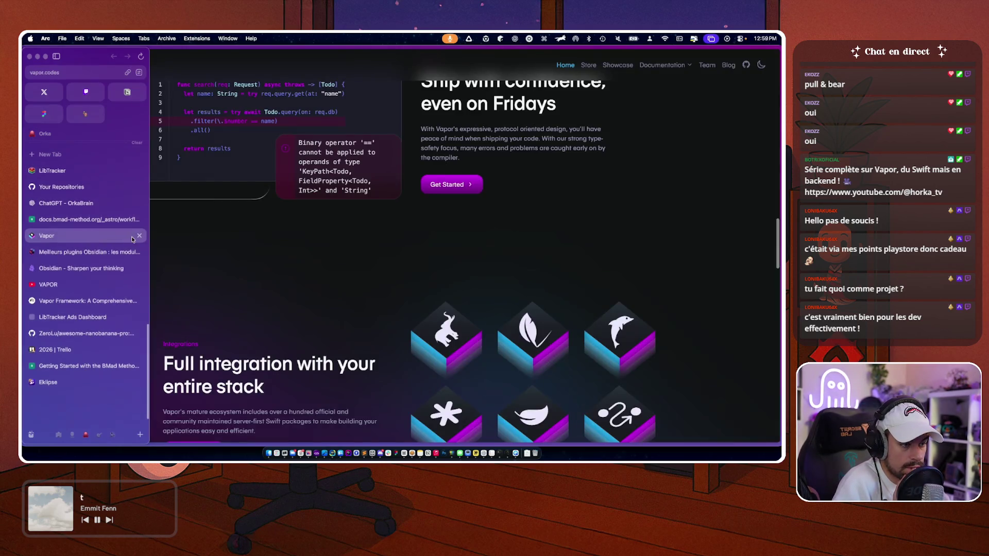
{"action": "left_click", "coordinate": [138, 236]}
{"action": "left_click", "coordinate": [92, 224]}
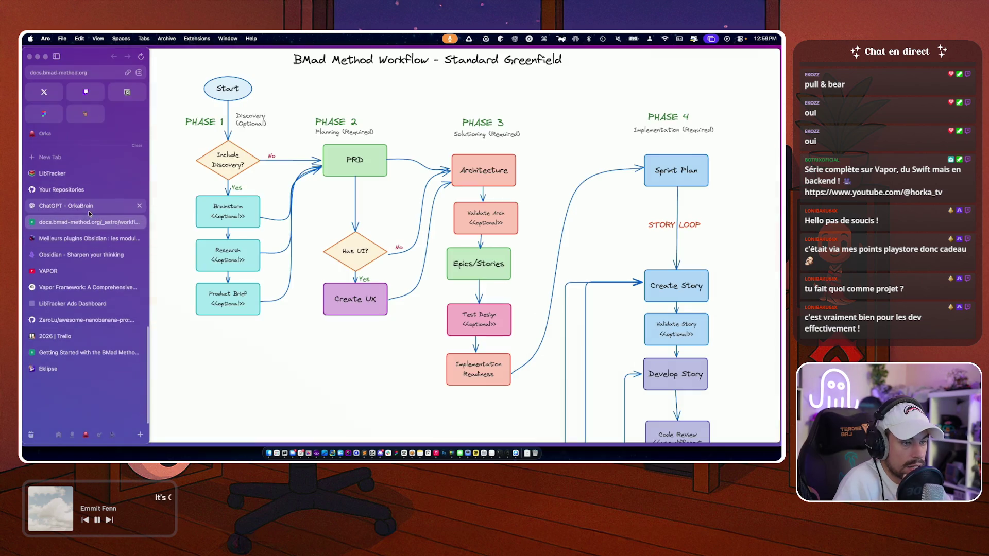
{"action": "left_click", "coordinate": [89, 209]}
{"action": "left_click", "coordinate": [140, 206]}
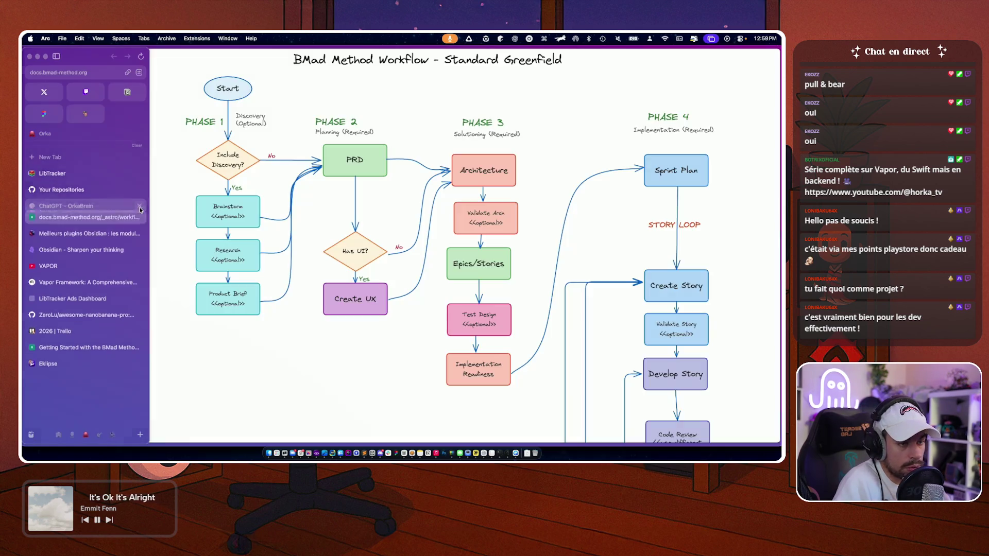
{"action": "left_click", "coordinate": [84, 205]}
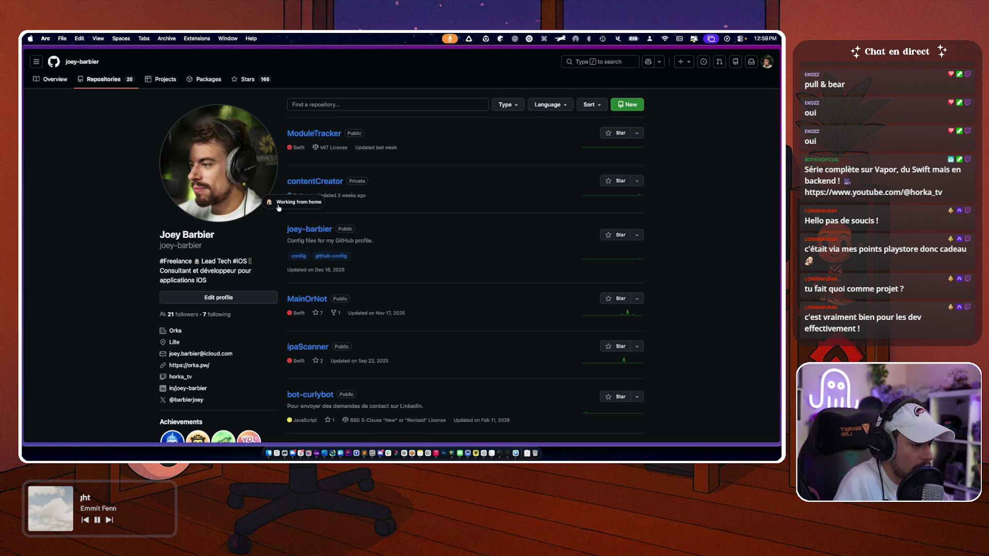
{"action": "scroll", "coordinate": [278, 208], "scroll_direction": "down", "scroll_amount": 5}
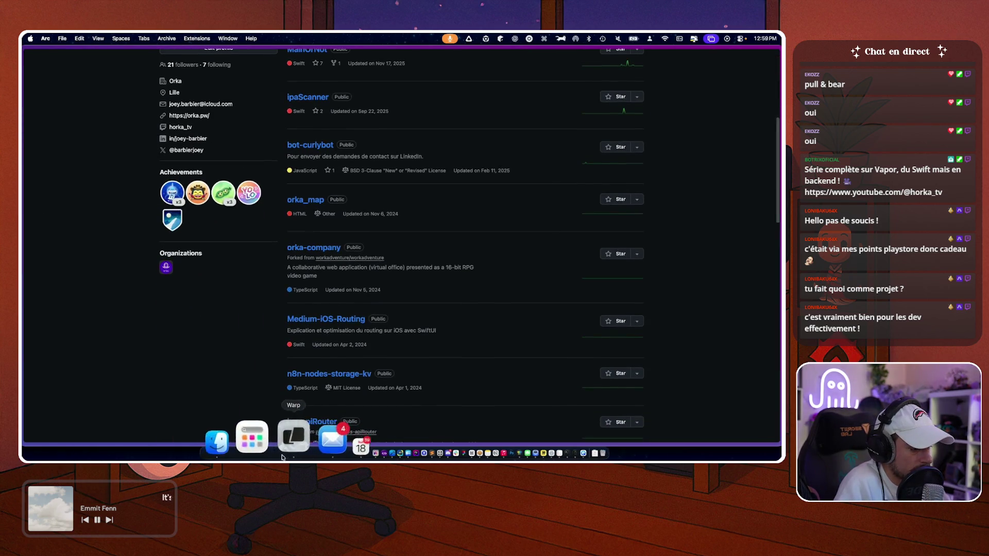
{"action": "left_click", "coordinate": [217, 443]}
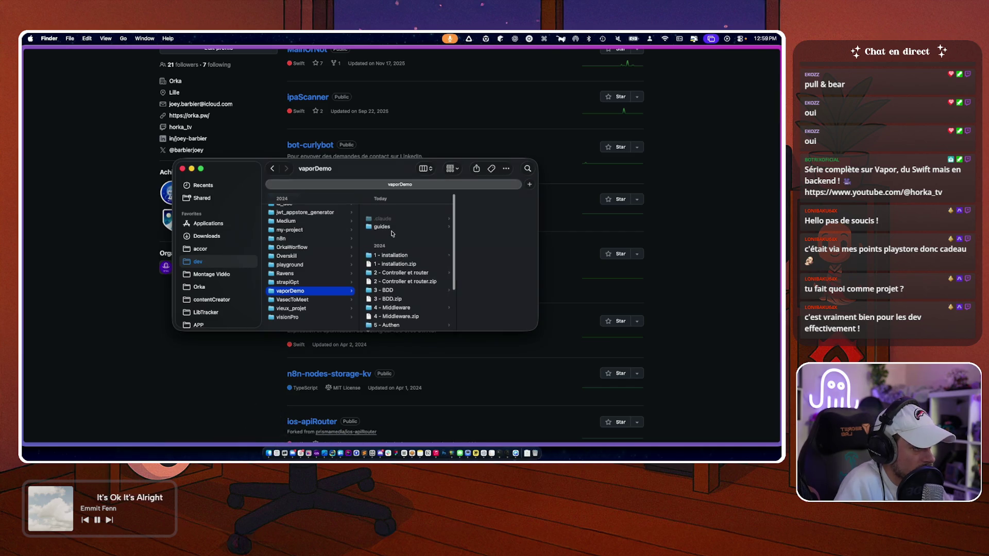
- Browse into the test-ci project and preview its .gitlab-ci.yml file
{"action": "left_click", "coordinate": [383, 227]}
{"action": "scroll", "coordinate": [383, 227], "scroll_direction": "down", "scroll_amount": 2}
{"action": "left_click", "coordinate": [365, 324]}
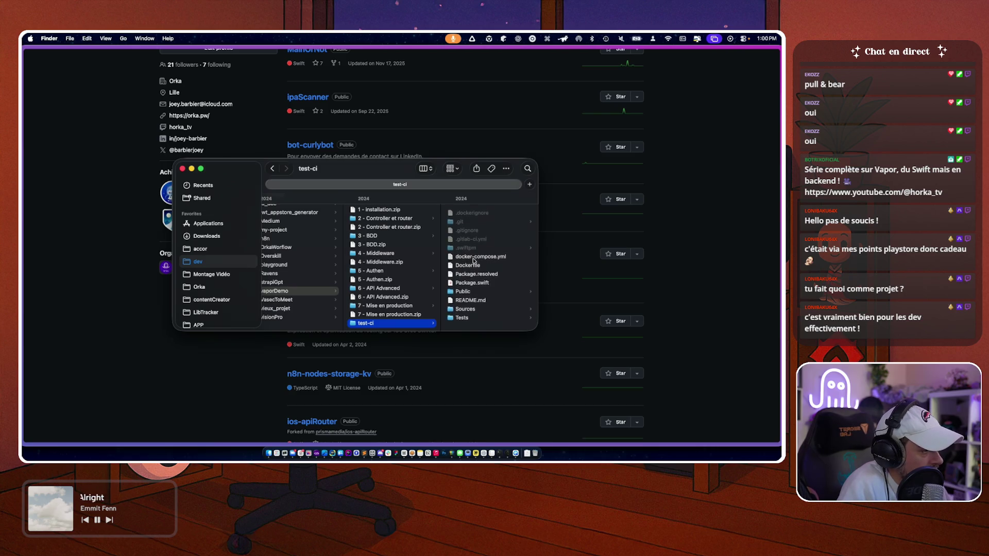
{"action": "left_click", "coordinate": [467, 237]}
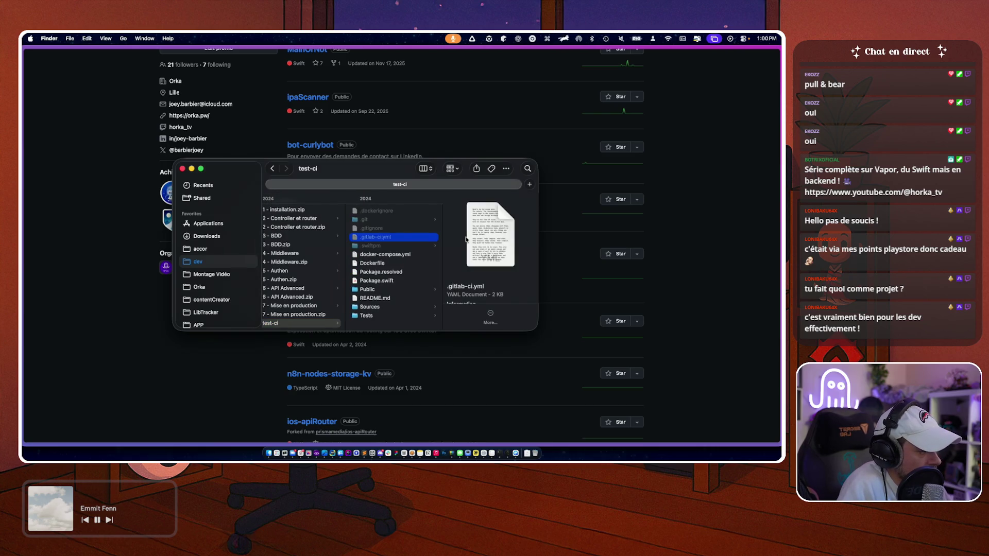
- Go back to the vaporDemo folder with its numbered lesson folders and zips
{"action": "scroll", "coordinate": [365, 289], "scroll_direction": "left", "scroll_amount": 5}
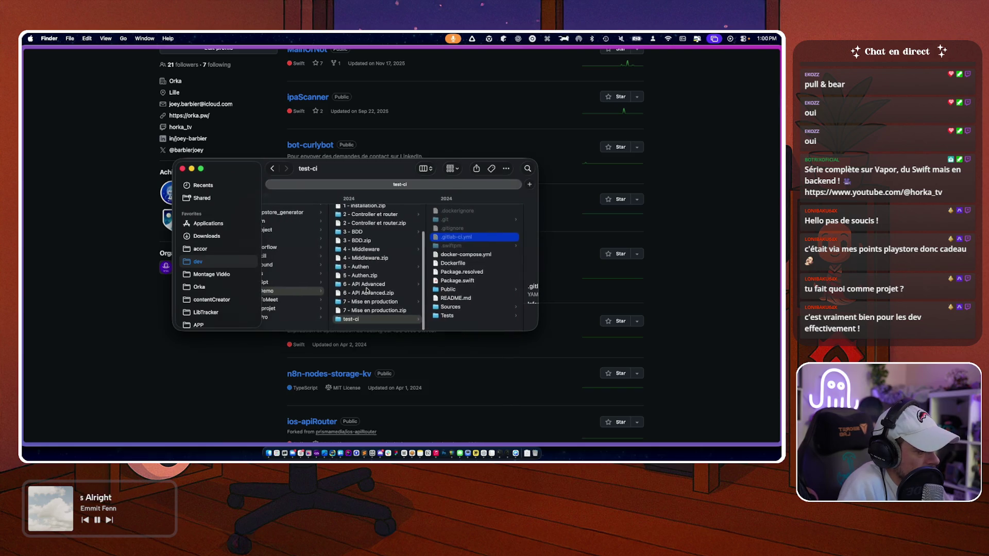
{"action": "scroll", "coordinate": [365, 289], "scroll_direction": "right", "scroll_amount": 2}
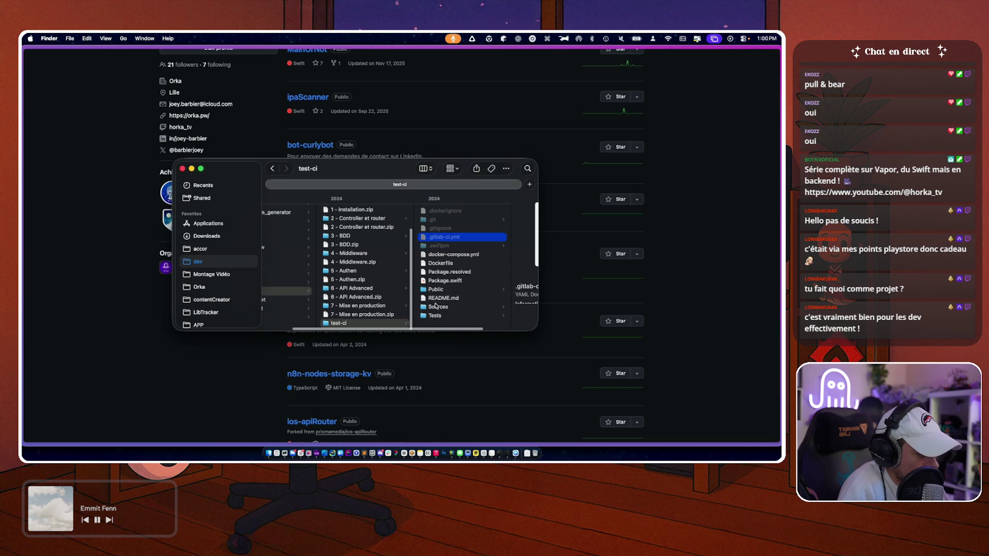
{"action": "scroll", "coordinate": [361, 291], "scroll_direction": "left", "scroll_amount": 3}
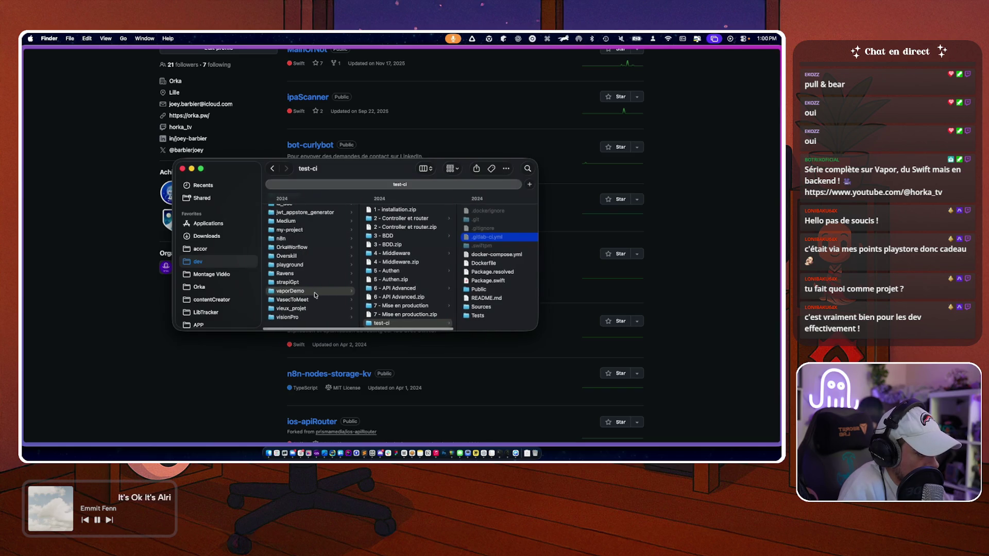
{"action": "left_click", "coordinate": [329, 293]}
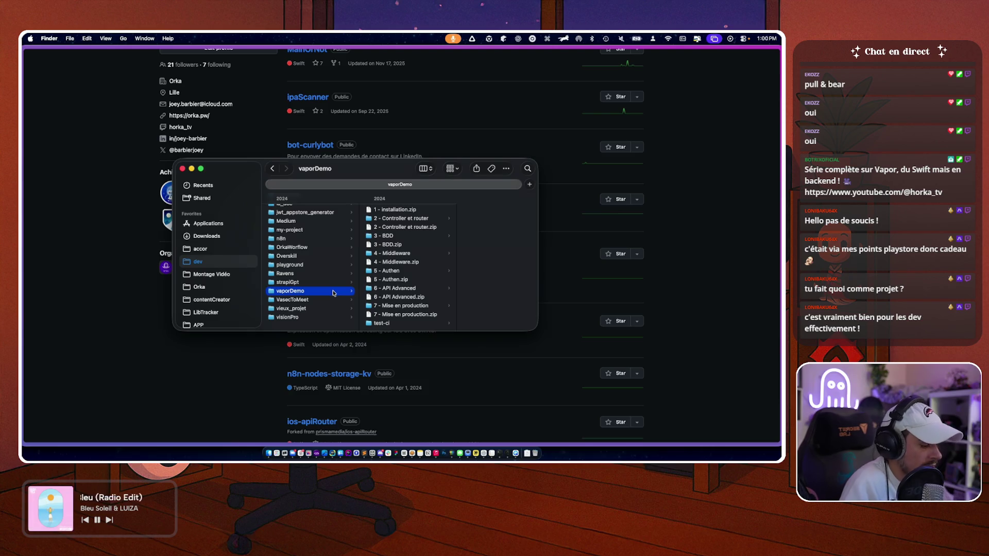
- Create a new folder named openSource inside vaporDemo
{"action": "key", "text": "shift+super+n"}
{"action": "type", "text": "gi"}
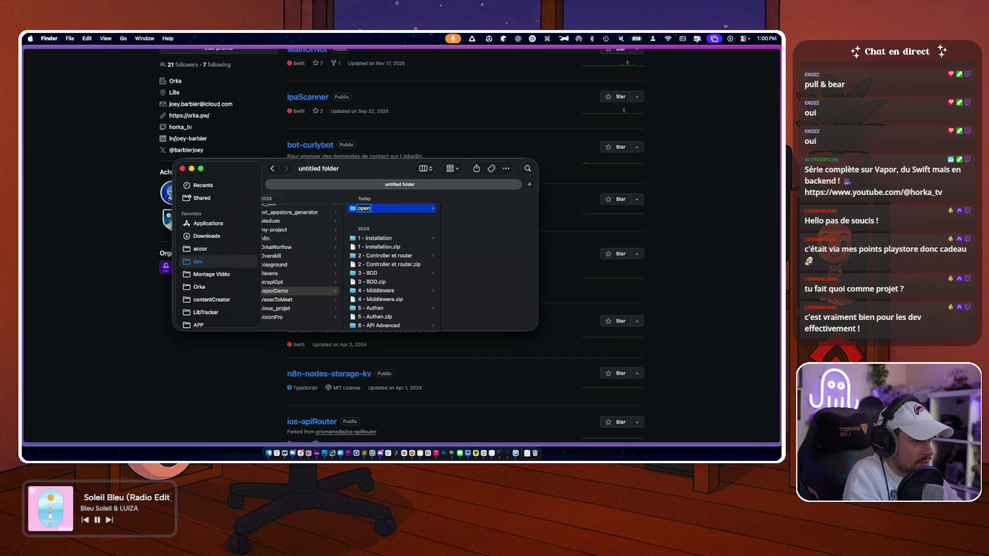
{"action": "type", "text": "e"}
{"action": "key", "text": "Return"}
- Select the seven numbered lesson folders, excluding the zips, and move them into openSource
{"action": "left_click", "coordinate": [385, 238]}
{"action": "scroll", "coordinate": [379, 273], "scroll_direction": "down", "scroll_amount": 2}
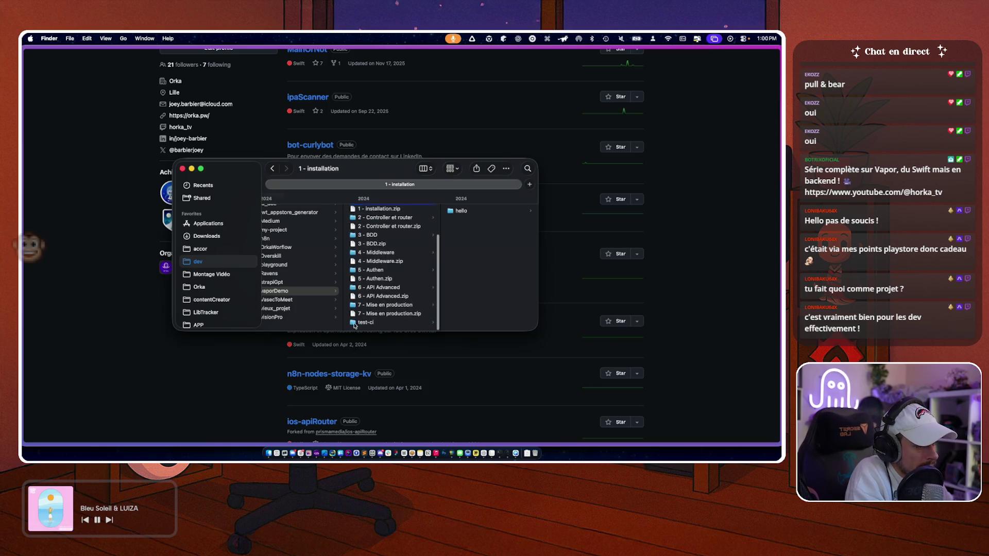
{"action": "left_click", "coordinate": [369, 316], "text": "shift"}
{"action": "scroll", "coordinate": [369, 316], "scroll_direction": "up", "scroll_amount": 1}
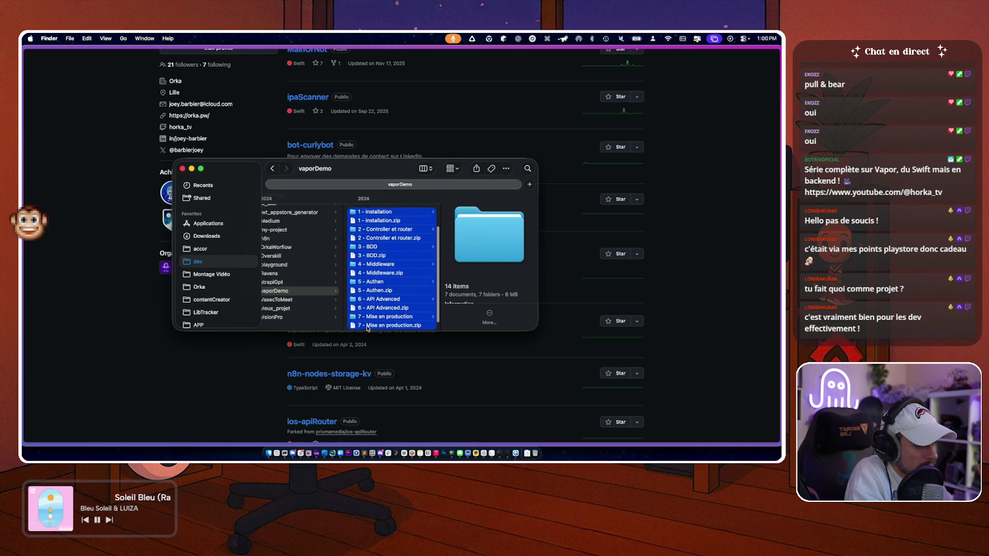
{"action": "left_click", "coordinate": [368, 325], "text": "super"}
{"action": "left_click", "coordinate": [377, 309], "text": "super"}
{"action": "left_click", "coordinate": [380, 291], "text": "super"}
{"action": "left_click", "coordinate": [381, 273], "text": "super"}
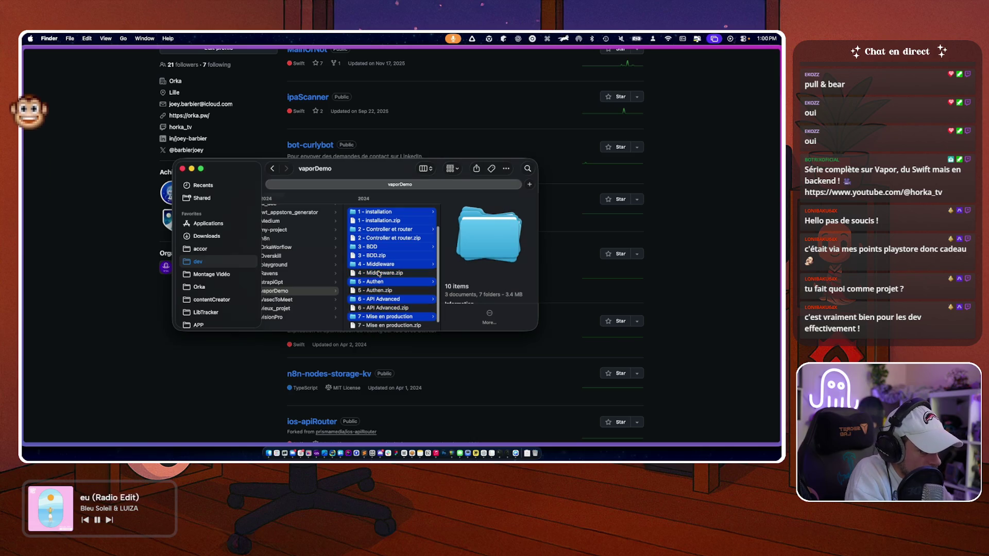
{"action": "left_click", "coordinate": [380, 256], "text": "super"}
{"action": "left_click", "coordinate": [380, 238], "text": "super"}
{"action": "left_click", "coordinate": [380, 221], "text": "super"}
{"action": "scroll", "coordinate": [373, 242], "scroll_direction": "up", "scroll_amount": 2}
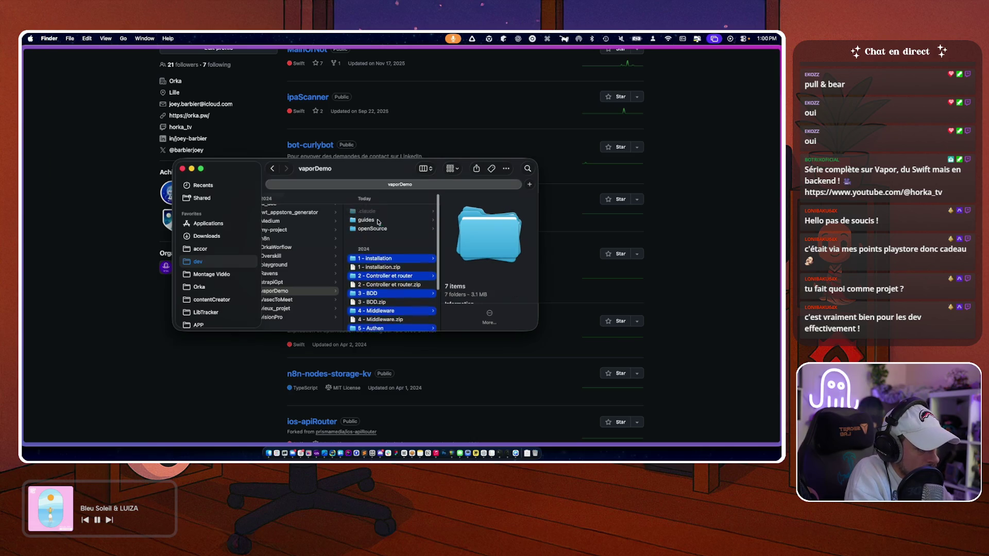
{"action": "mouse_move", "coordinate": [364, 259]}
{"action": "left_mouse_down"}
{"action": "mouse_move", "coordinate": [369, 221]}
{"action": "mouse_move", "coordinate": [382, 227]}
{"action": "left_mouse_up"}
- Inspect the moved 7 - Mise en production and 6 - API Advanced lesson projects in openSource
{"action": "left_click", "coordinate": [382, 222]}
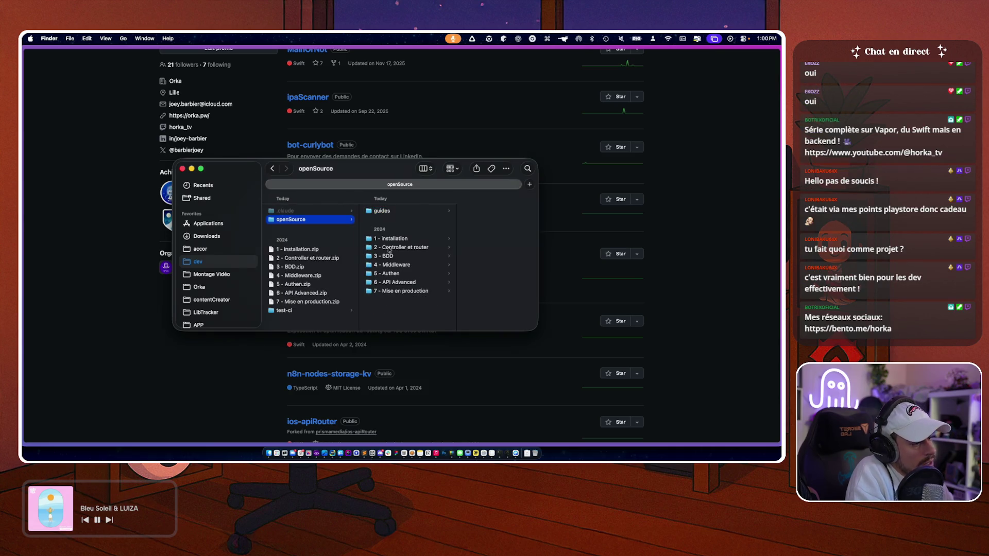
{"action": "scroll", "coordinate": [389, 323], "scroll_direction": "left", "scroll_amount": 3}
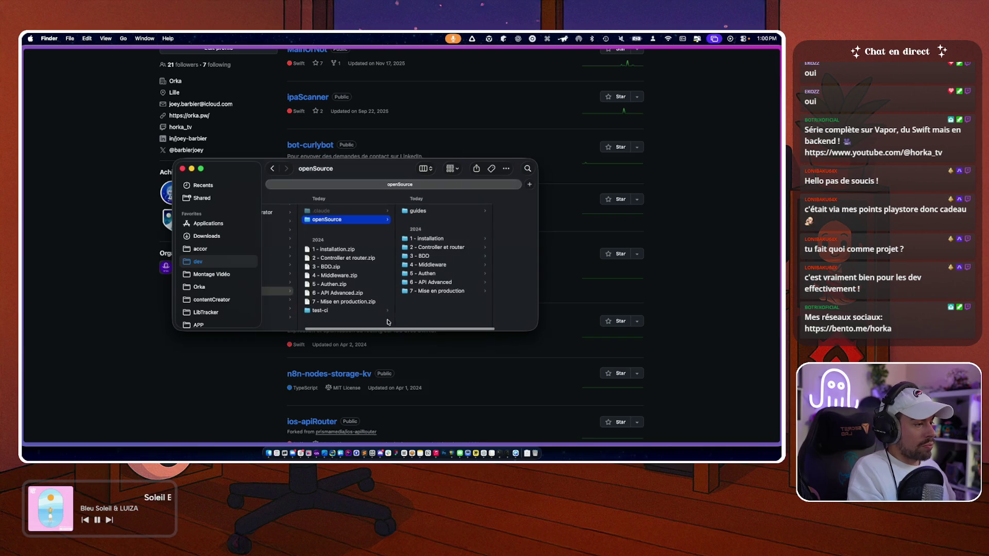
{"action": "left_click", "coordinate": [425, 242]}
{"action": "key", "text": "Down"}
{"action": "key", "text": "Down"}
{"action": "key", "text": "Down"}
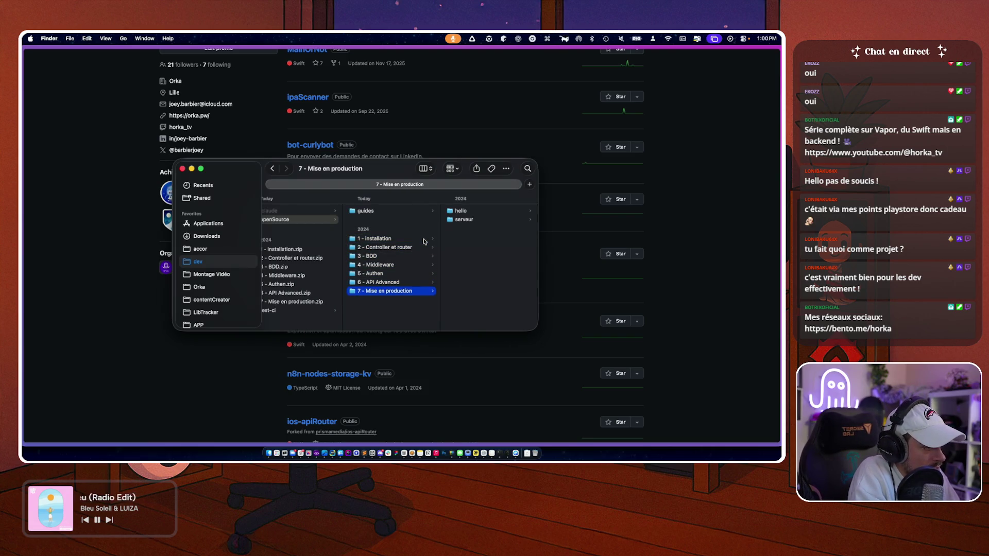
{"action": "key", "text": "Right"}
{"action": "key", "text": "Down"}
{"action": "key", "text": "Up"}
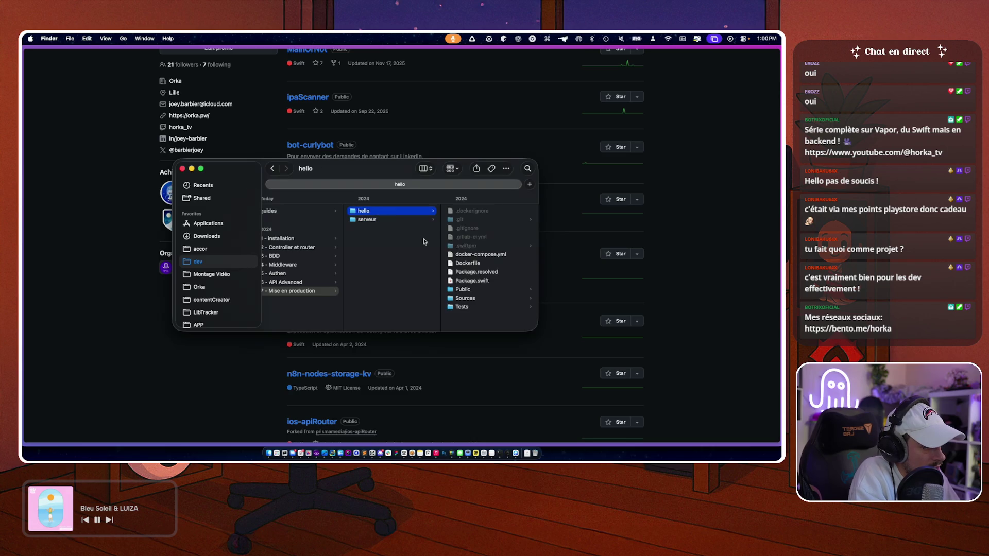
{"action": "key", "text": "Down"}
{"action": "key", "text": "Left"}
{"action": "key", "text": "Up"}
{"action": "key", "text": "Right"}
{"action": "key", "text": "Left"}
- Inspect the 5 - Authen and 4 - Middleware projects, including the hello project's git config
{"action": "key", "text": "Up"}
{"action": "key", "text": "Right"}
{"action": "key", "text": "Left"}
{"action": "key", "text": "Up"}
{"action": "key", "text": "Right"}
{"action": "key", "text": "Left"}
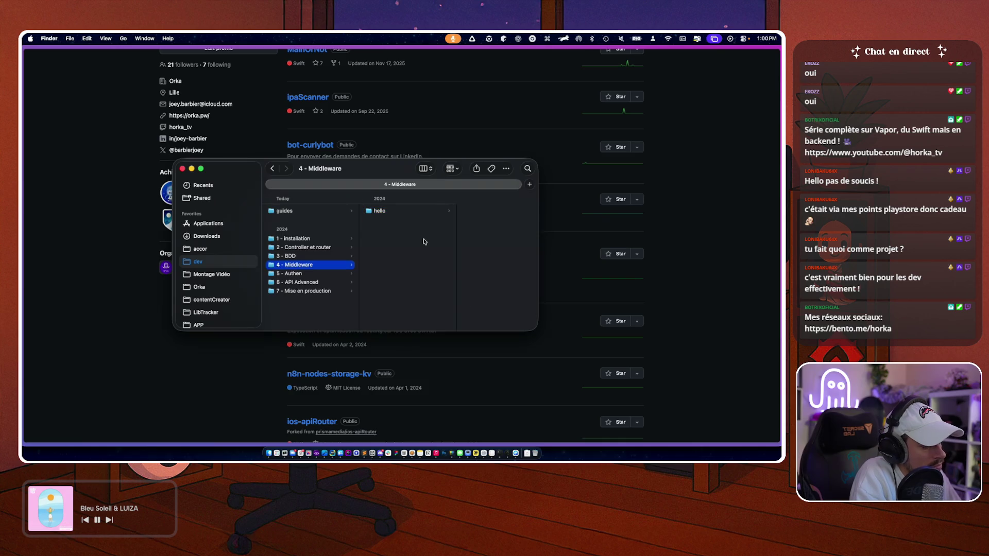
{"action": "key", "text": "Right"}
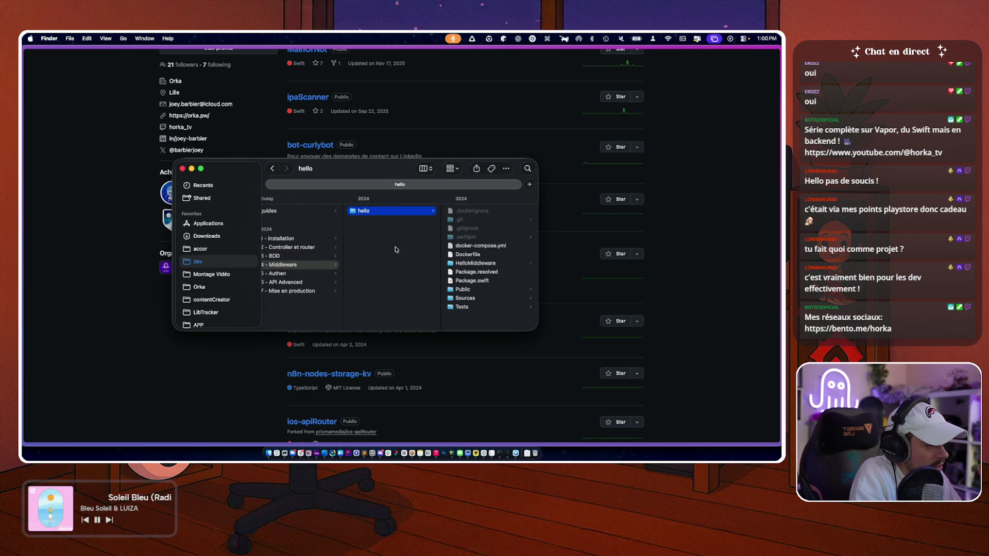
{"action": "key", "text": "Right"}
{"action": "key", "text": "Down"}
{"action": "key", "text": "Down"}
{"action": "key", "text": "Down"}
{"action": "key", "text": "Up"}
{"action": "key", "text": "Up"}
{"action": "key", "text": "Up"}
{"action": "key", "text": "Up"}
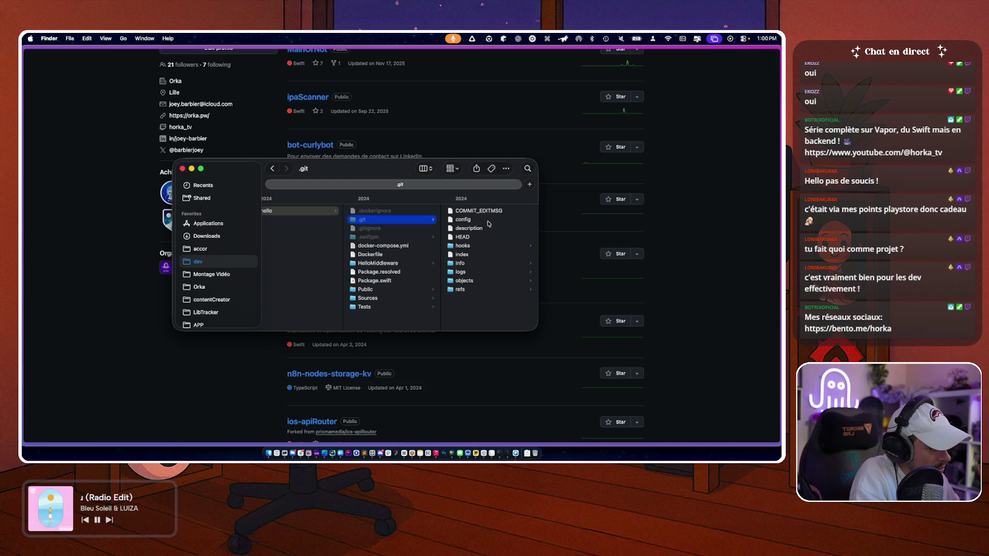
{"action": "left_click", "coordinate": [462, 220]}
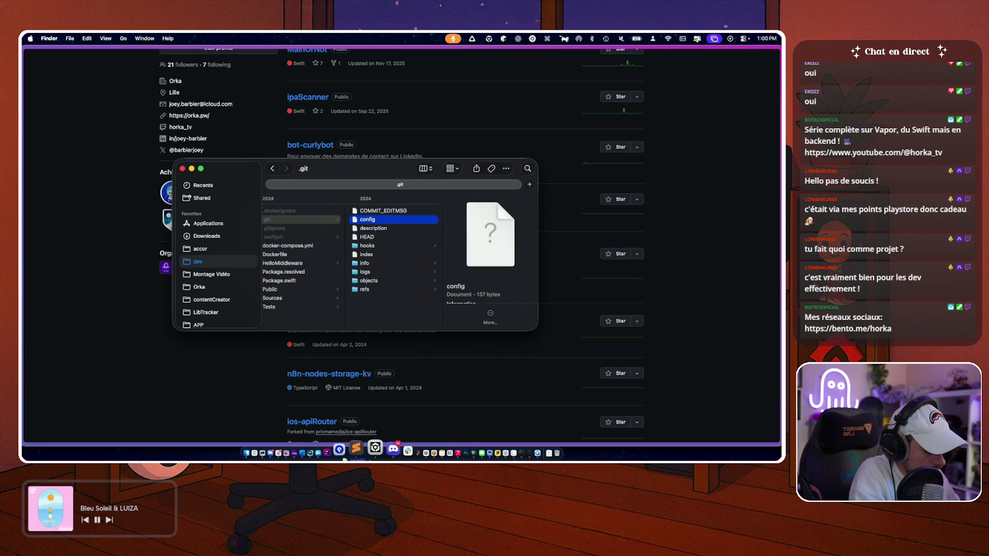
{"action": "left_click", "coordinate": [397, 453]}
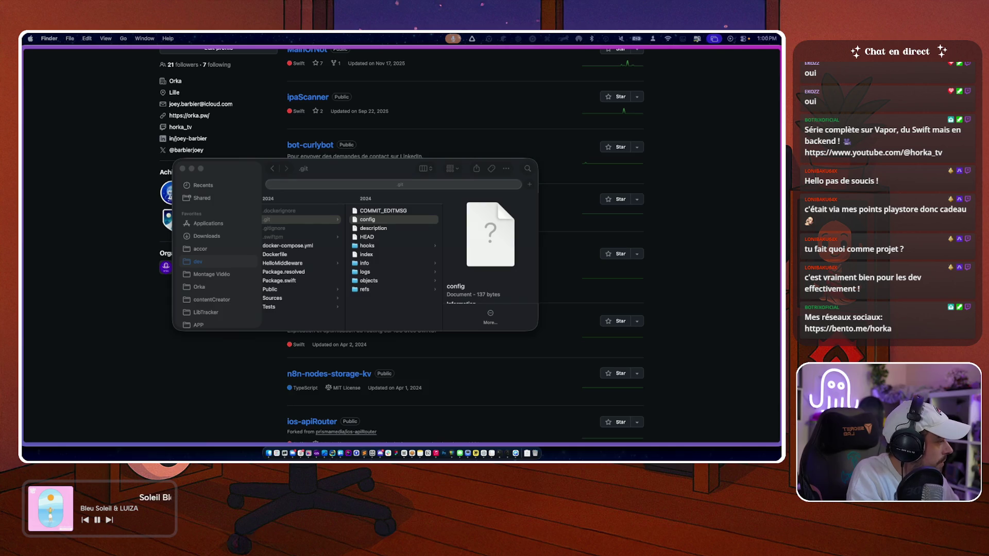
{"action": "scroll", "coordinate": [355, 270], "scroll_direction": "left", "scroll_amount": 10}
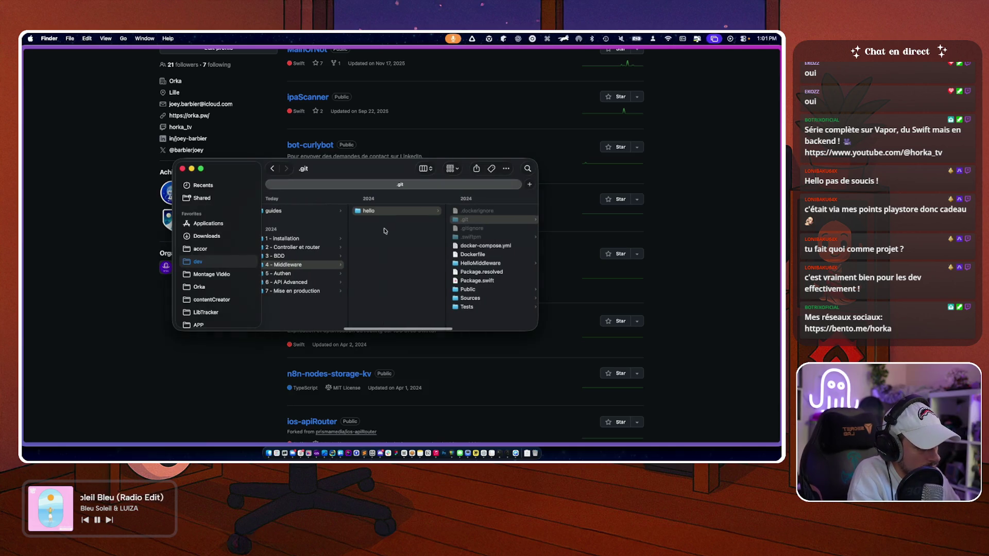
{"action": "scroll", "coordinate": [318, 276], "scroll_direction": "left", "scroll_amount": 5}
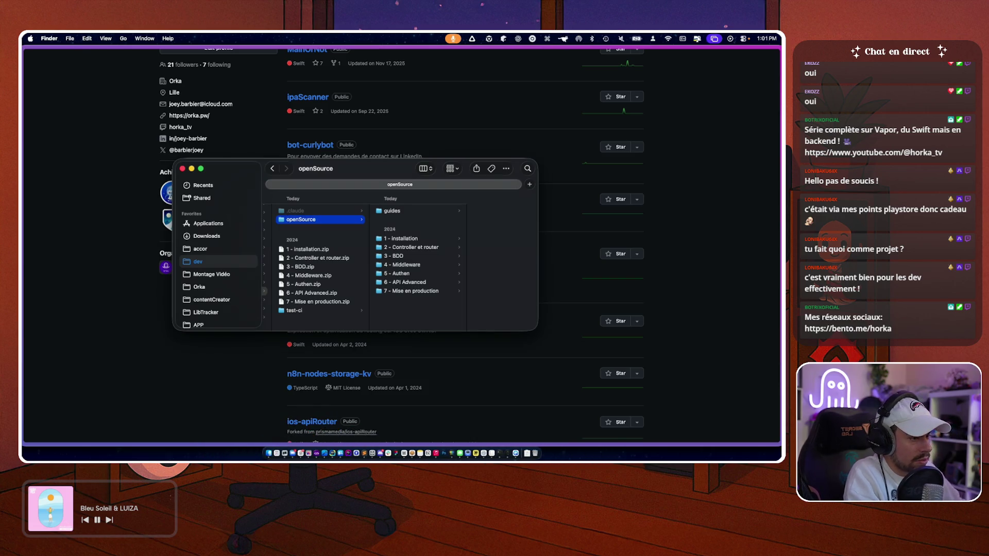
{"action": "left_click", "coordinate": [214, 383]}
- Scroll through the GitHub repositories page, briefly searching it
{"action": "scroll", "coordinate": [215, 383], "scroll_direction": "down", "scroll_amount": 10}
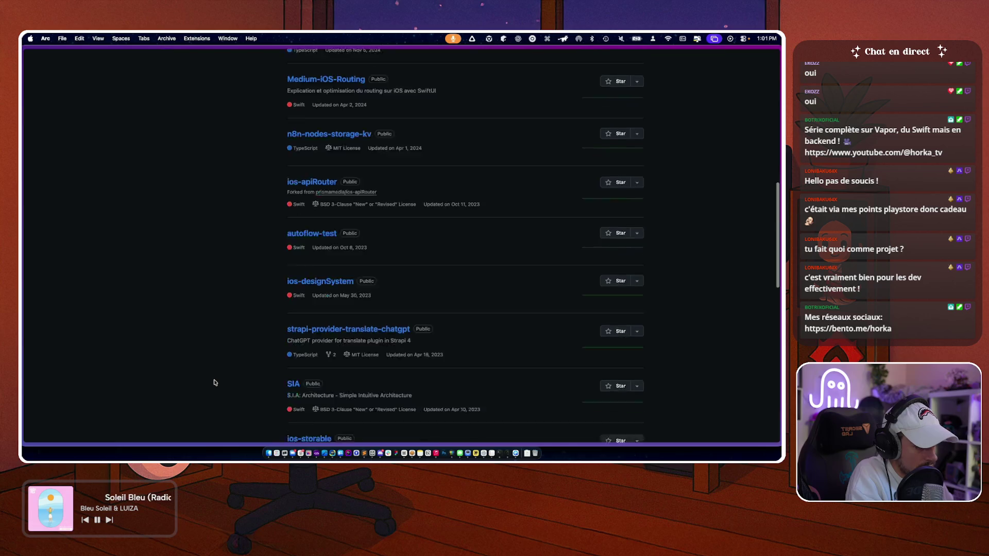
{"action": "scroll", "coordinate": [215, 382], "scroll_direction": "down", "scroll_amount": 7}
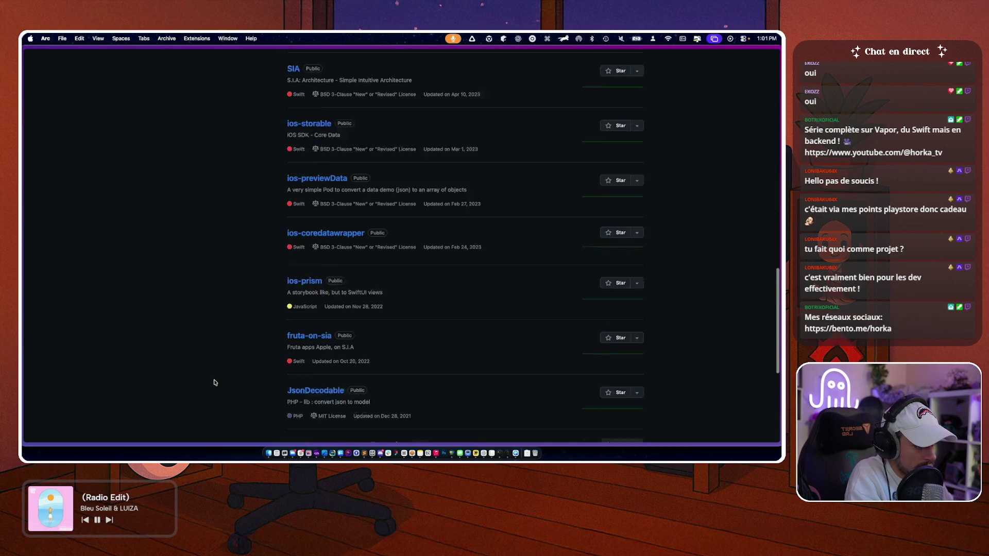
{"action": "key", "text": "super+f"}
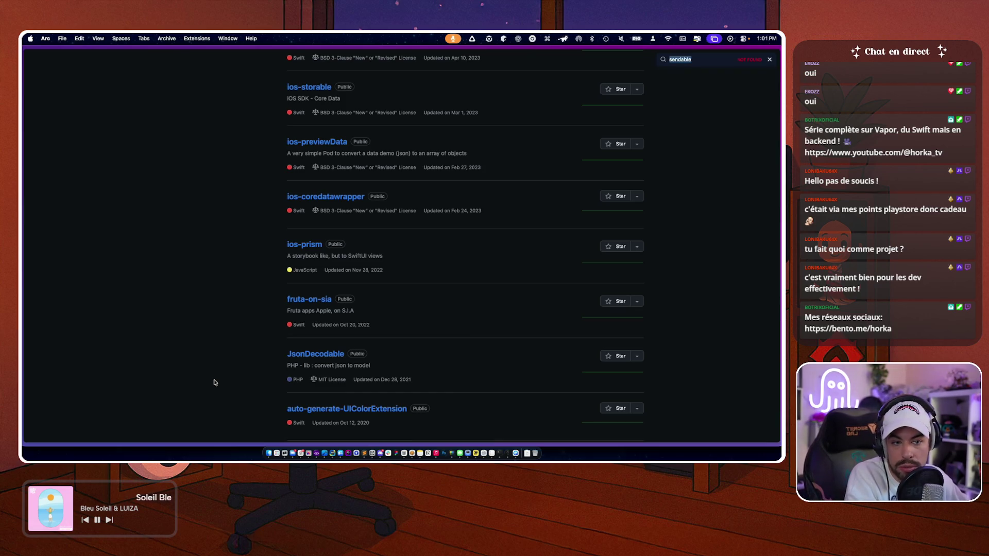
{"action": "key", "text": "BackSpace"}
{"action": "type", "text": "vapor"}
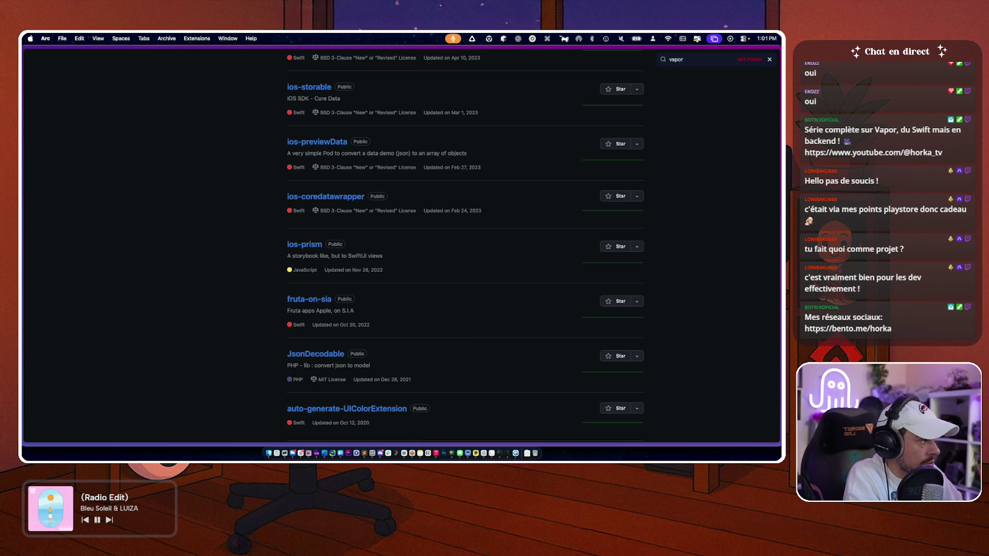
{"action": "key", "text": "Escape"}
{"action": "scroll", "coordinate": [199, 347], "scroll_direction": "down", "scroll_amount": 5}
{"action": "scroll", "coordinate": [201, 345], "scroll_direction": "up", "scroll_amount": 10}
{"action": "scroll", "coordinate": [204, 345], "scroll_direction": "up", "scroll_amount": 10}
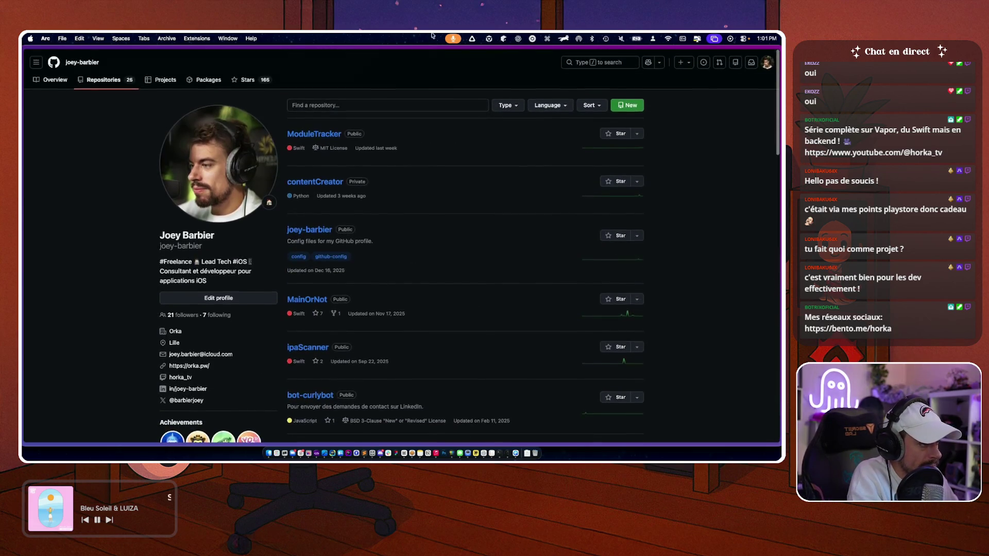
- Start a new repository named 'vapor-tuto-youtube' with an empty description, and begin a Claude message
{"action": "left_click", "coordinate": [634, 105]}
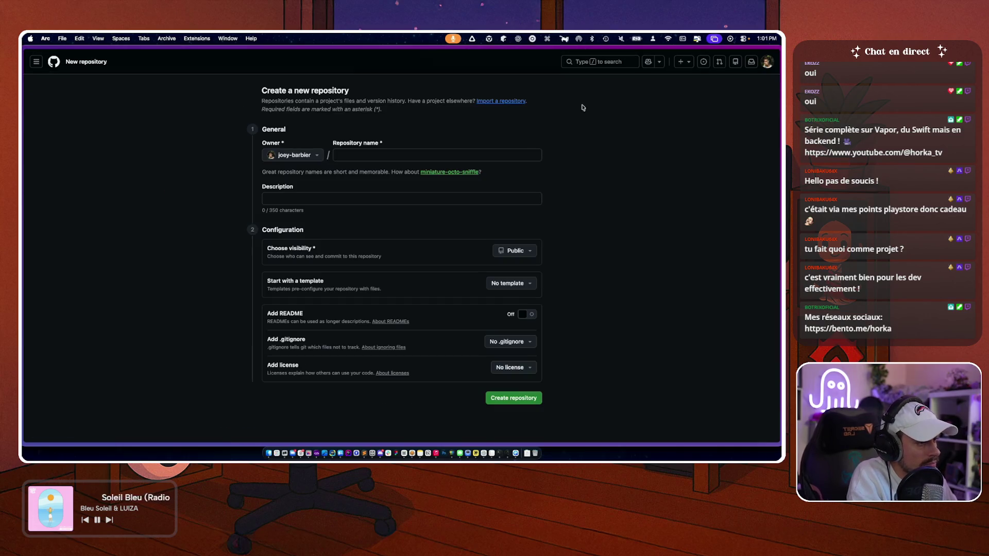
{"action": "type", "text": "vapor-tuto"}
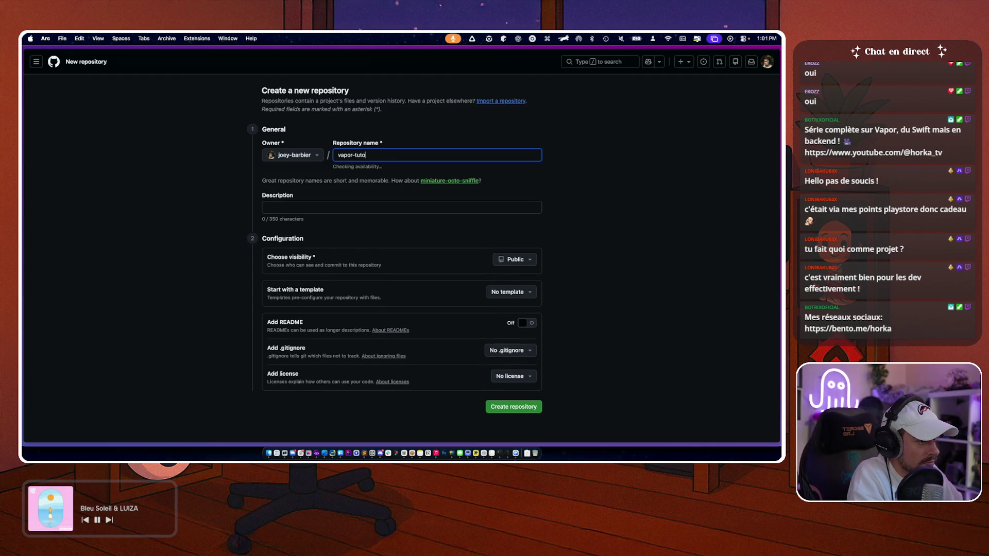
{"action": "type", "text": "-youtube"}
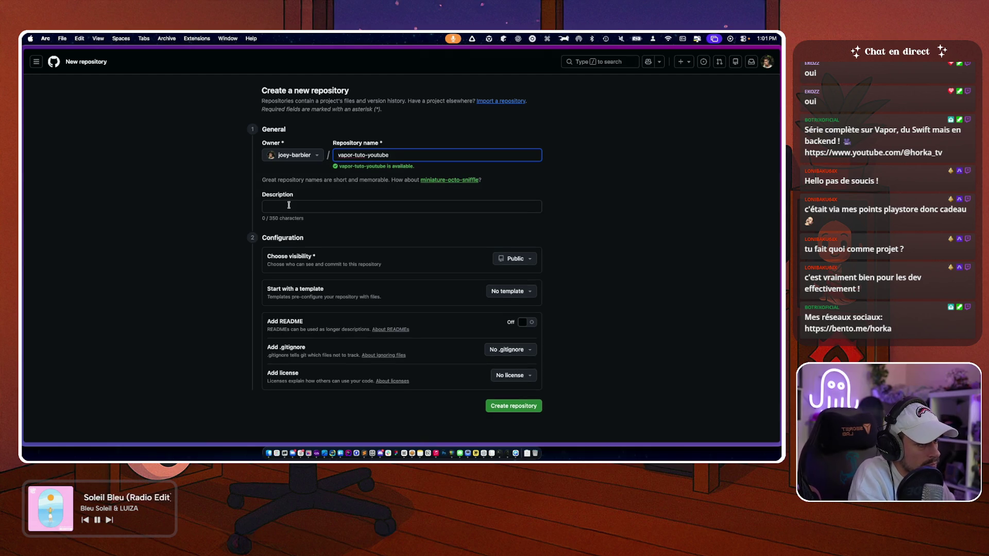
{"action": "left_click", "coordinate": [287, 202]}
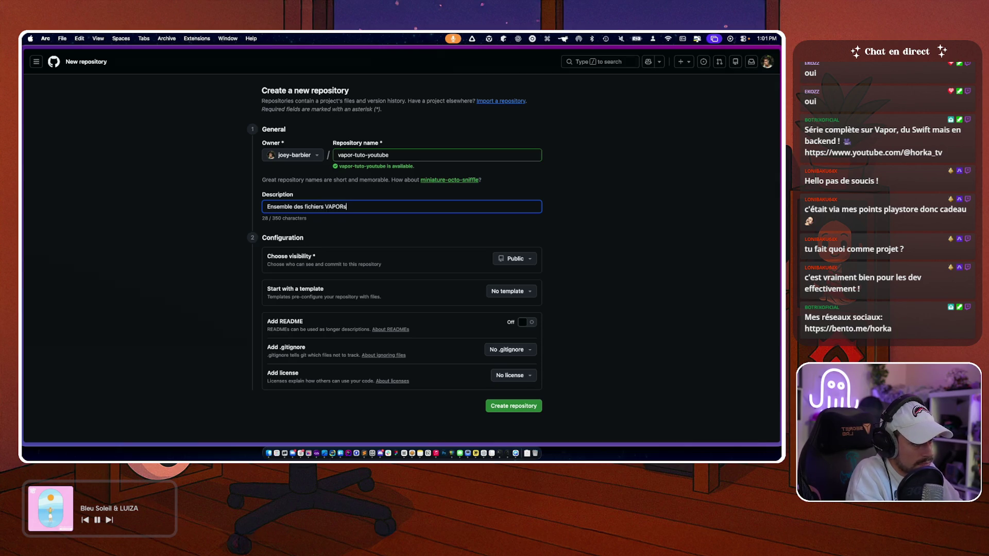
{"action": "type", "text": "ossie"}
{"action": "key", "text": "alt+BackSpace"}
{"action": "type", "text": "apitres"}
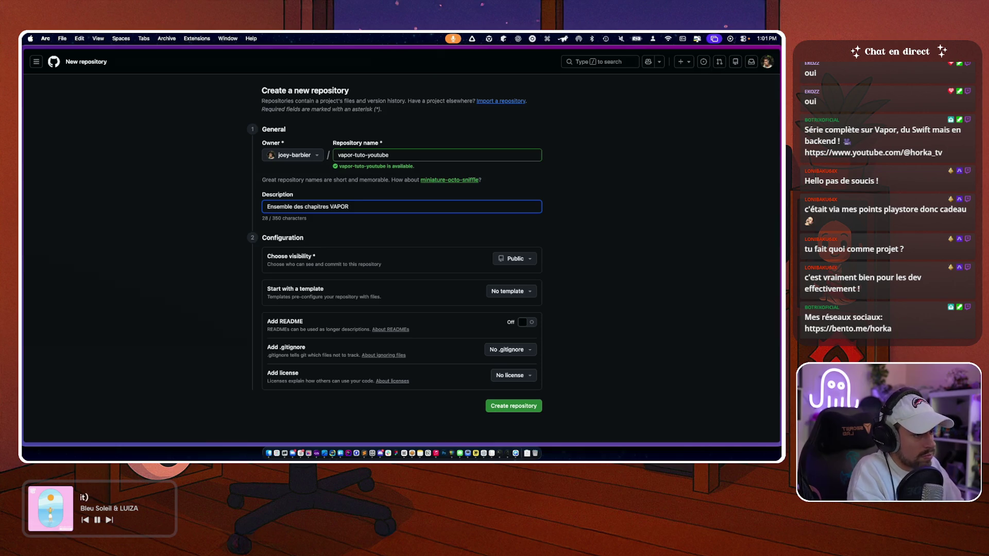
{"action": "key", "text": "super+BackSpace"}
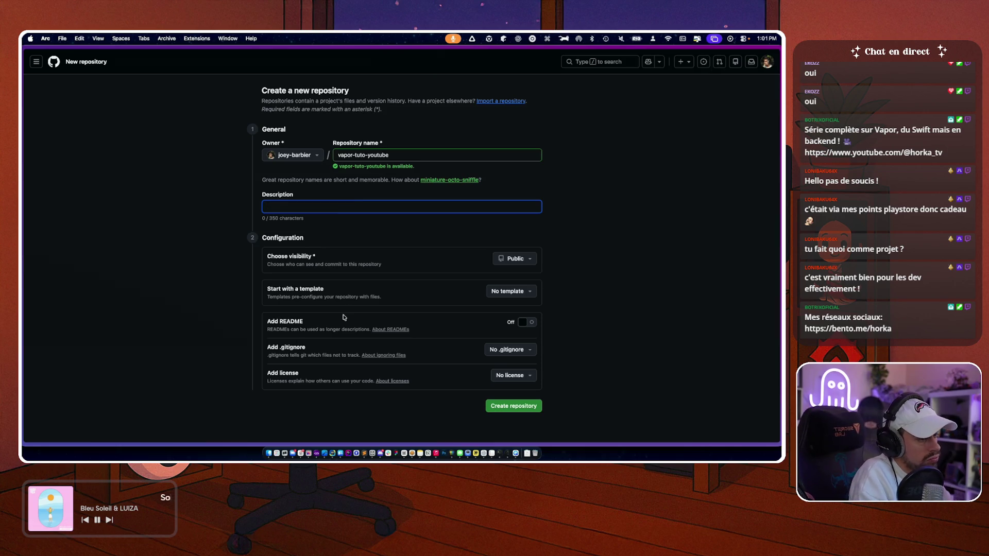
{"action": "left_click", "coordinate": [285, 452]}
{"action": "type", "text": "j'; ai"}
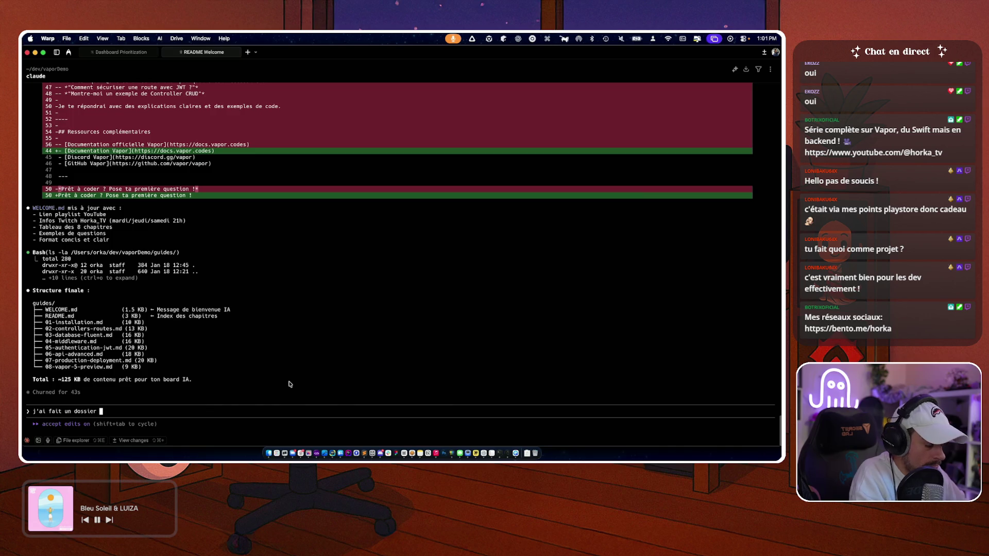
- Ask Claude to write a description for the openSource repository
{"action": "key", "text": "BackSpace"}
{"action": "key", "text": "BackSpace"}
{"action": "key", "text": "BackSpace"}
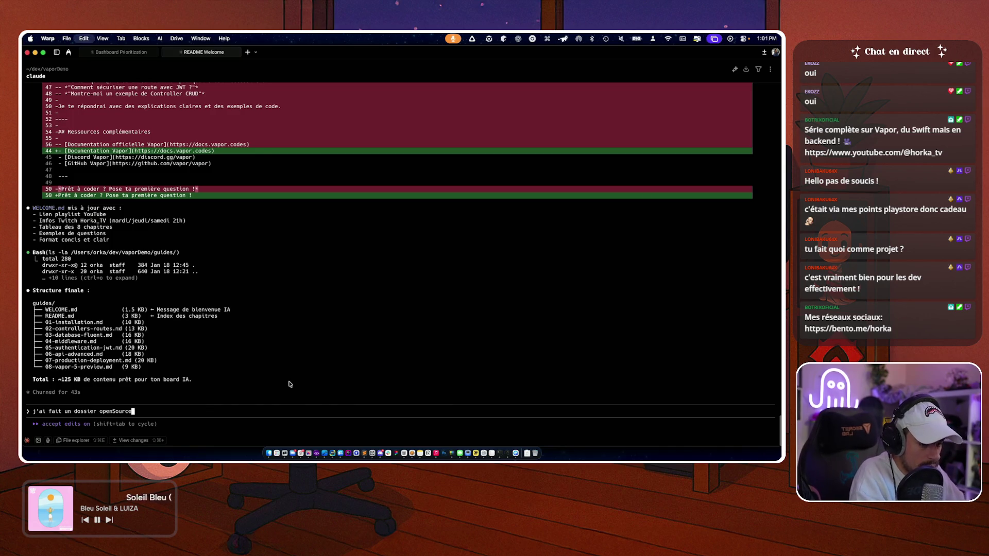
{"action": "type", "text": "openSource"}
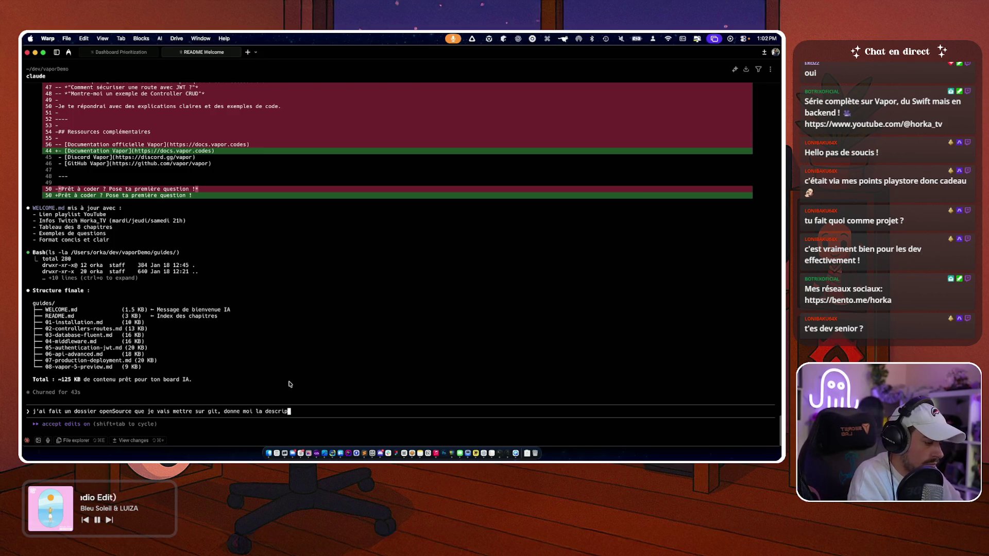
{"action": "type", "text": "tion du repo"}
{"action": "key", "text": "Return"}
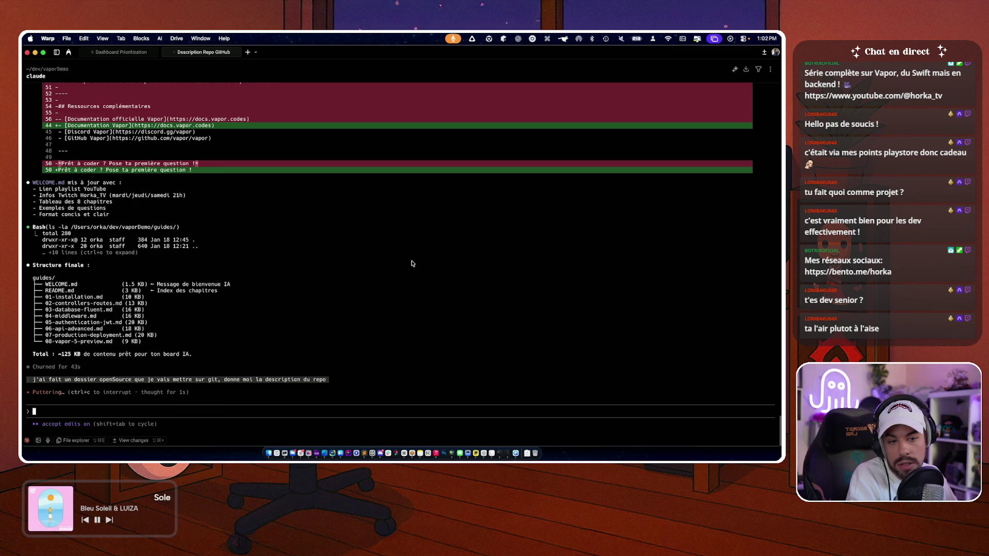
- Copy Claude's one-line repository description into the GitHub Description field
{"action": "key", "text": "super+Tab"}
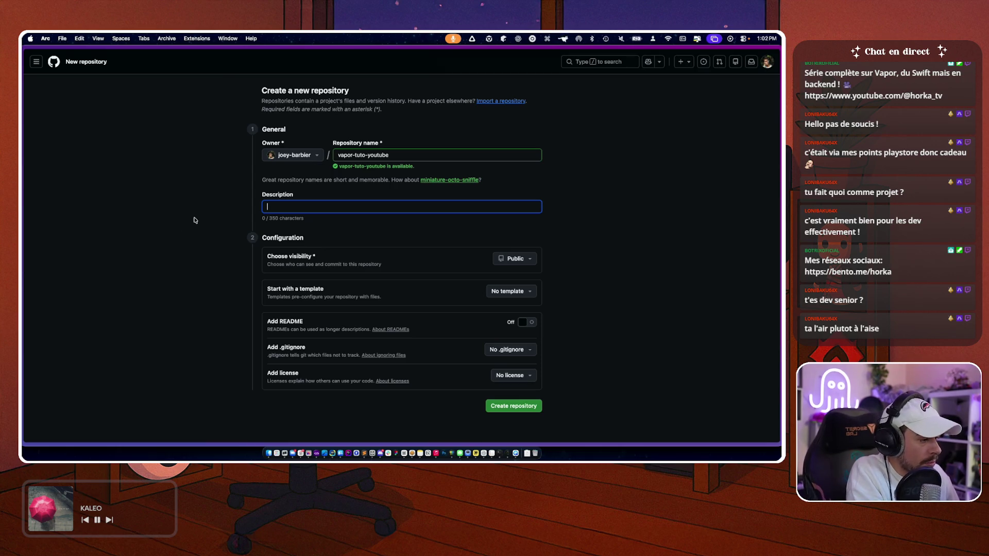
{"action": "key", "text": "super+Tab"}
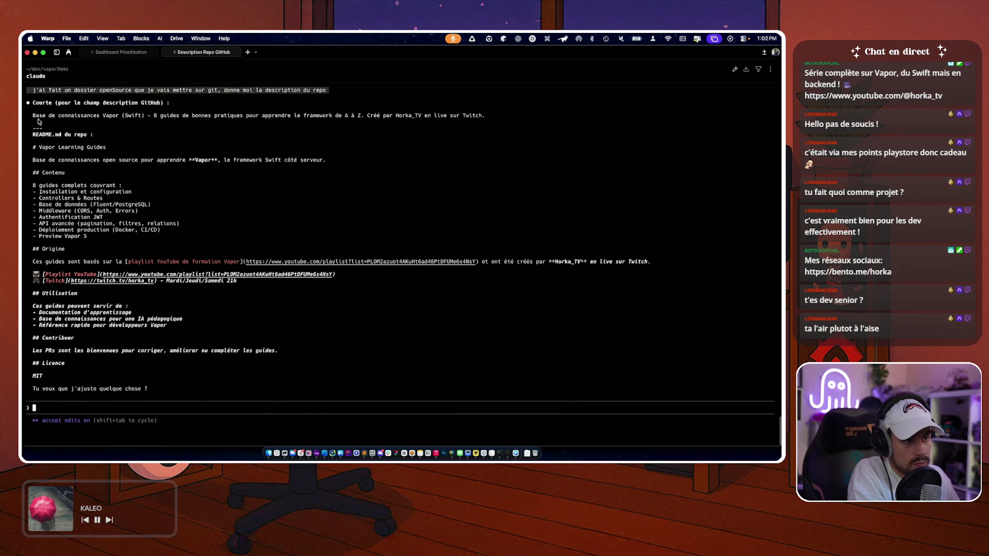
{"action": "left_click_drag", "start_coordinate": [34, 117], "coordinate": [485, 119]}
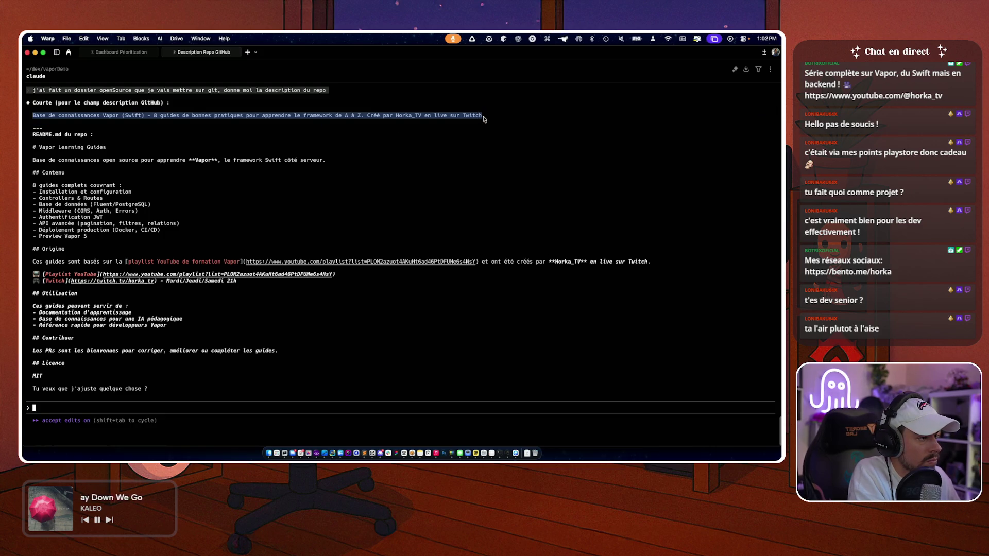
{"action": "key", "text": "super+c"}
{"action": "key", "text": "super+Tab"}
{"action": "left_click", "coordinate": [334, 207]}
- Paste Claude's description with a trailing period and create the vapor-tuto-youtube repository
{"action": "key", "text": "super+v"}
{"action": "type", "text": "."}
{"action": "key", "text": "super+Left"}
{"action": "key", "text": "super+Right"}
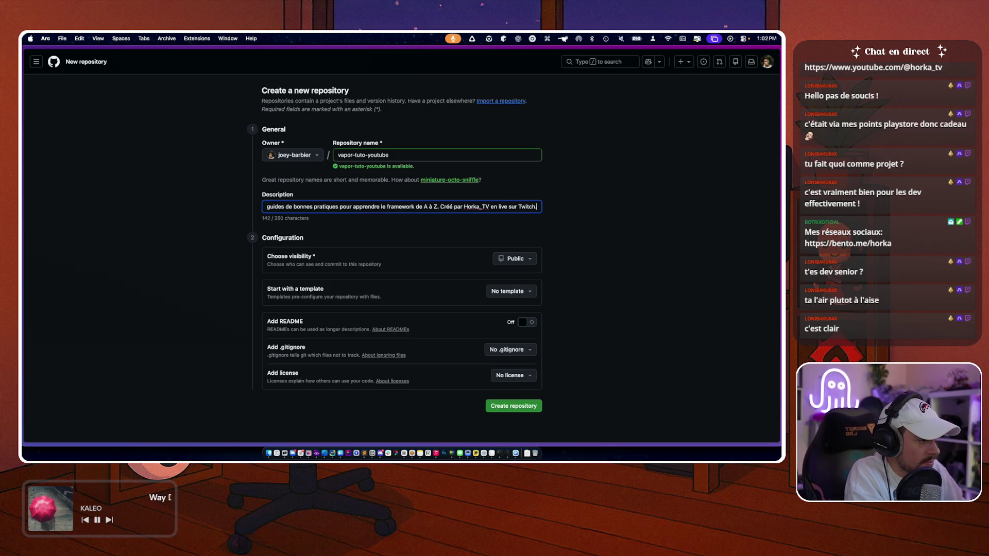
{"action": "scroll", "coordinate": [136, 291], "scroll_direction": "down", "scroll_amount": 2}
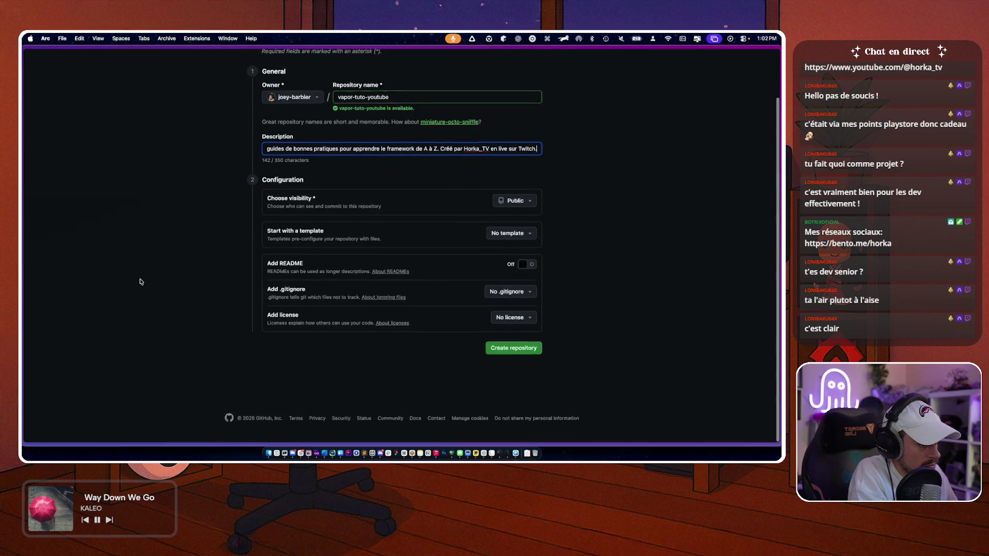
{"action": "left_click", "coordinate": [518, 352]}
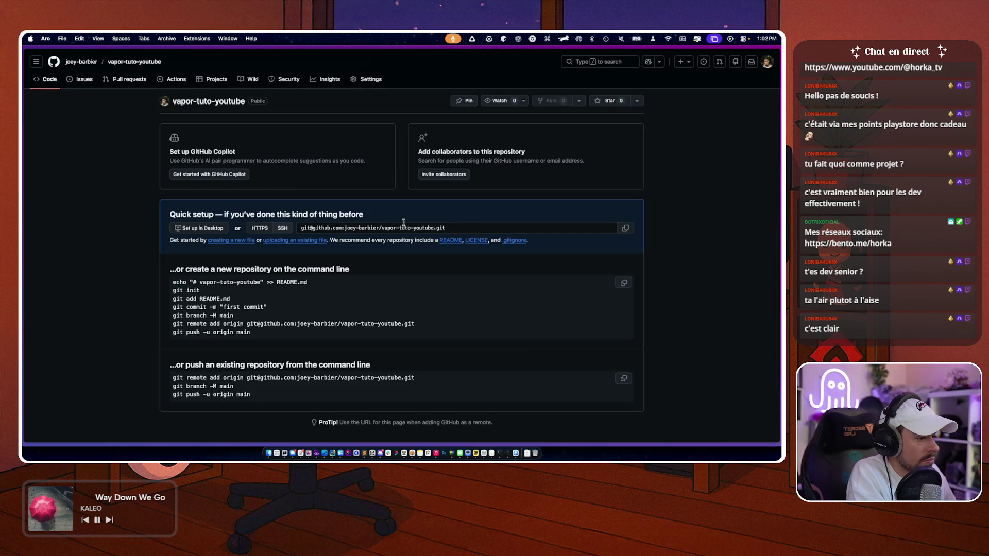
{"action": "key", "text": "super+Tab"}
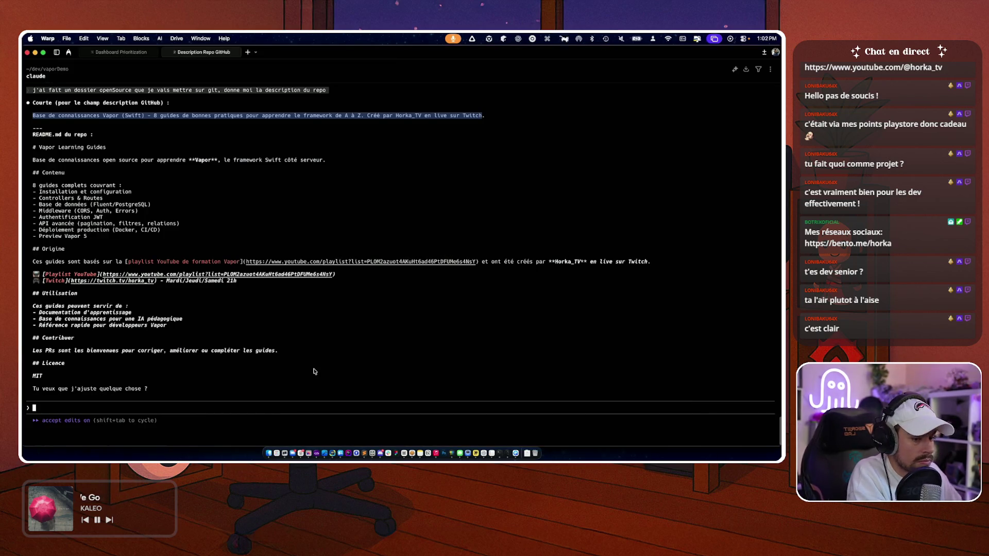
- Send Claude the new repo's SSH address, to be set up inside openSource, not above it
{"action": "type", "text": "voilà le r"}
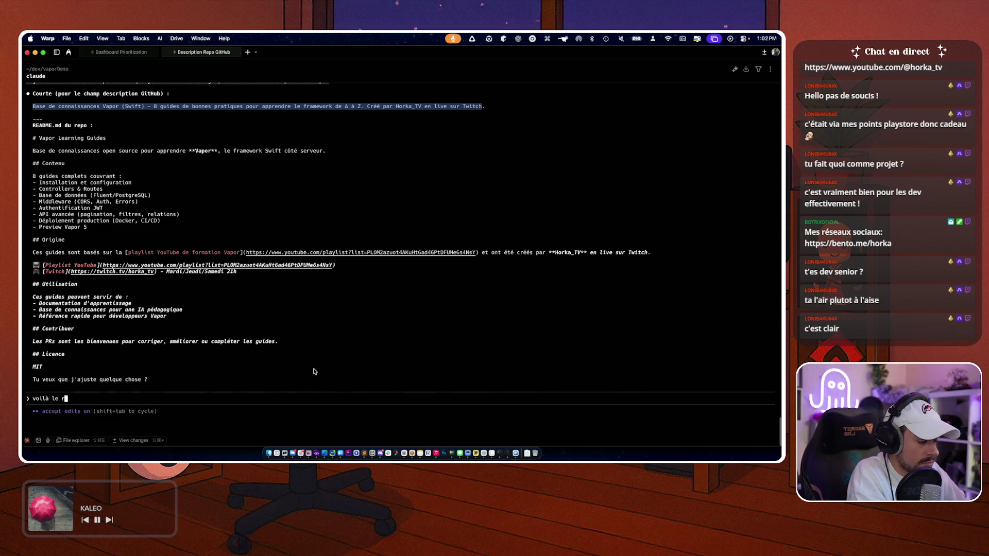
{"action": "type", "text": "epo:"}
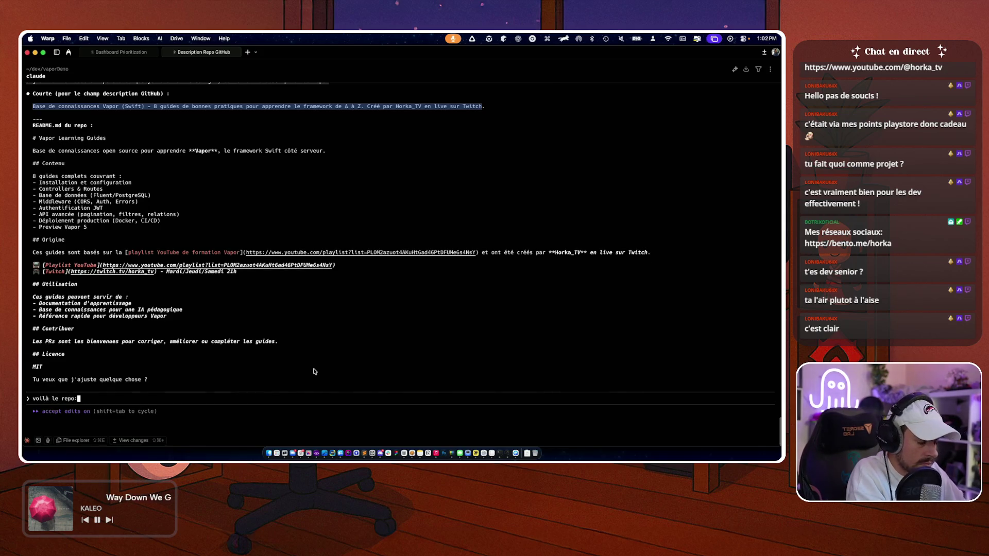
{"action": "key", "text": "super+v"}
{"action": "type", "text": "à mettre dans "}
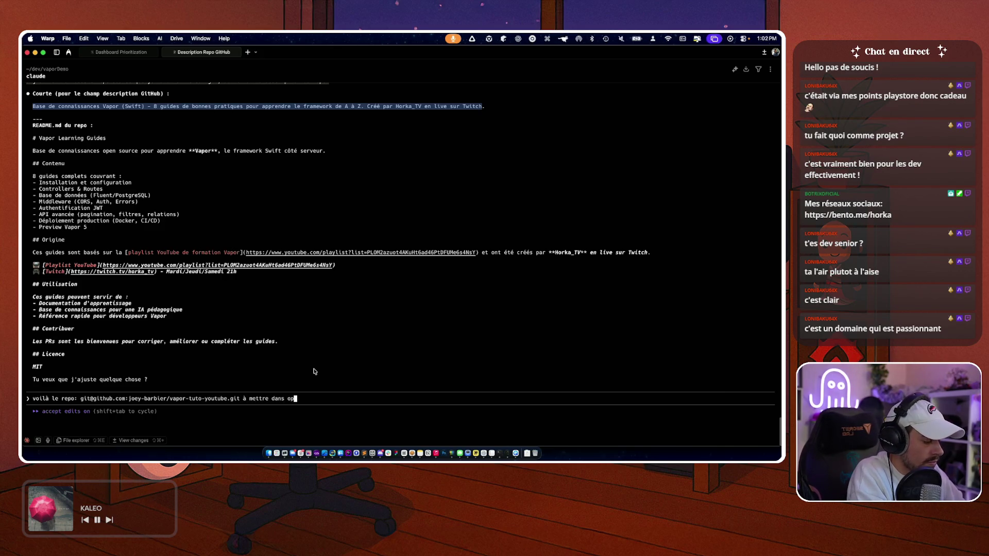
{"action": "type", "text": "openSource surtout "}
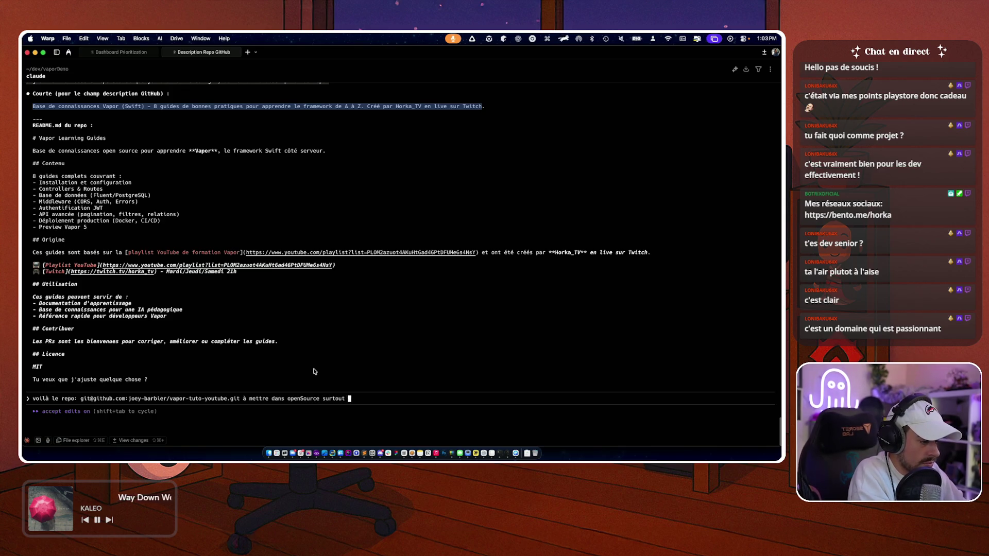
{"action": "type", "text": "pas au dessuss"}
{"action": "key", "text": "Return"}
{"action": "key", "text": "super+Tab"}
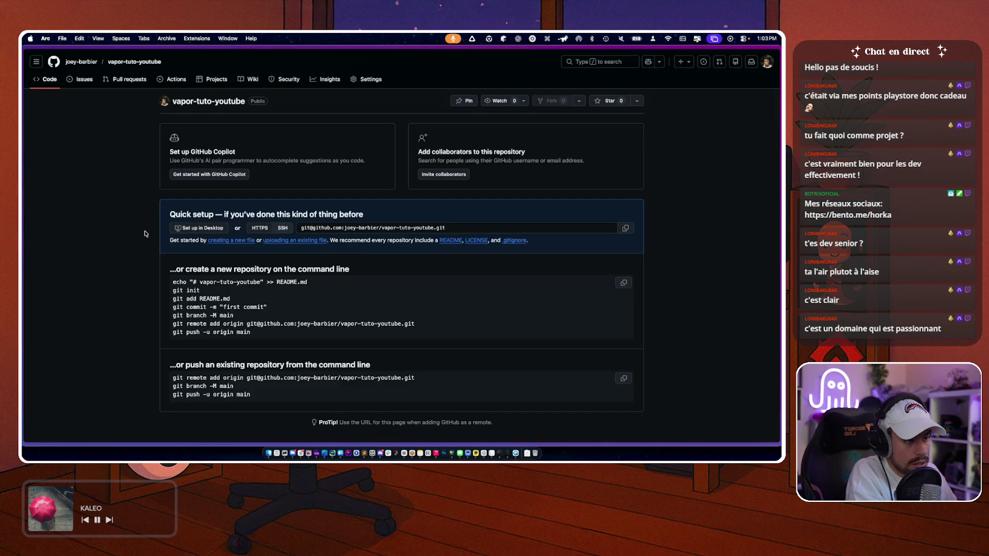
{"action": "key", "text": "super+Tab"}
{"action": "key", "text": "super+Tab"}
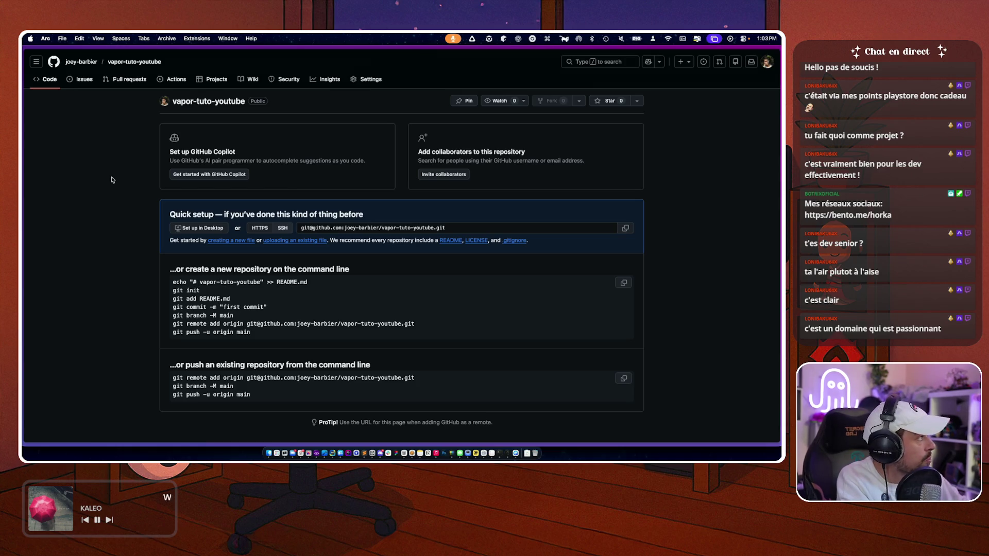
{"action": "key", "text": "super+Tab"}
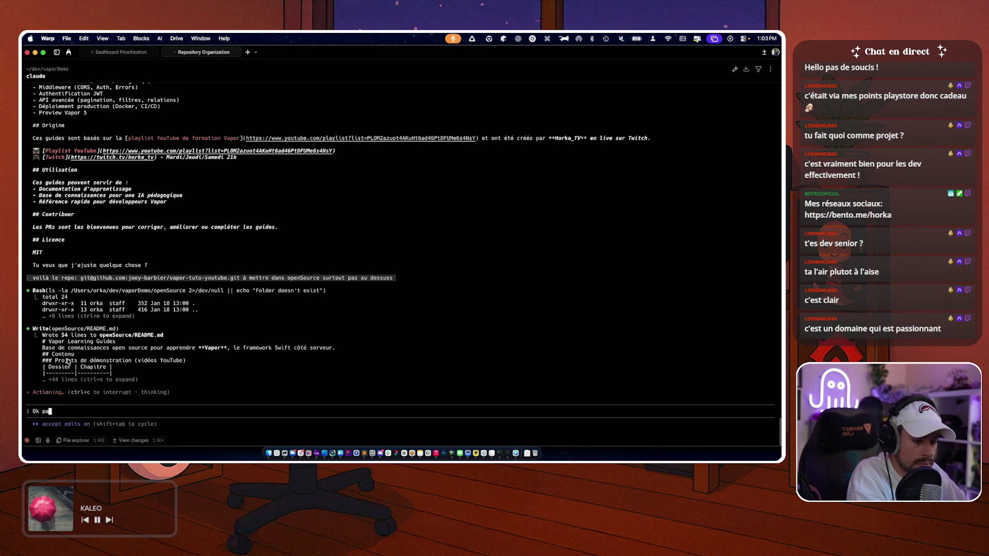
- Approve Claude's one-time git init with the GitHub remote in openSource
{"action": "type", "text": "t tu peux rajouter le l"}
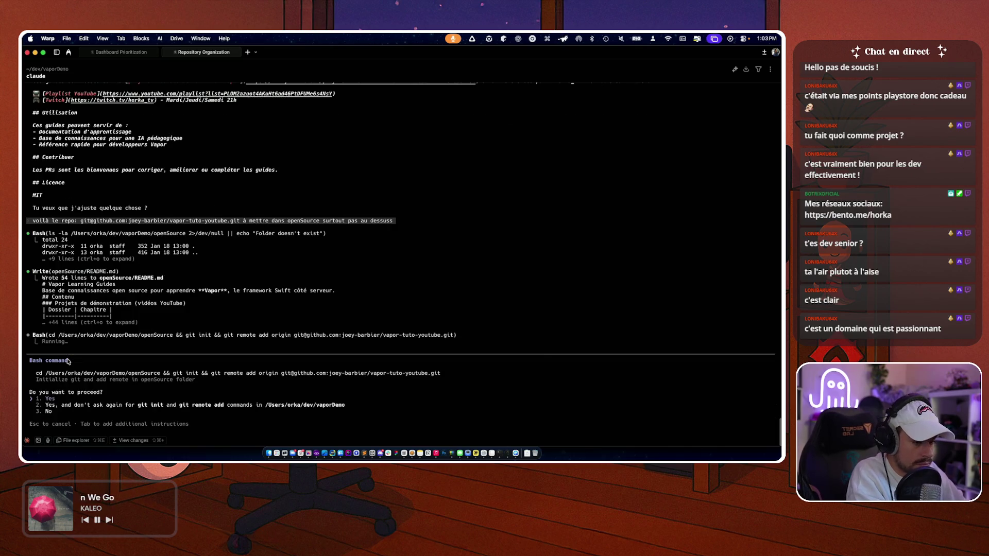
{"action": "key", "text": "Down"}
{"action": "key", "text": "Up"}
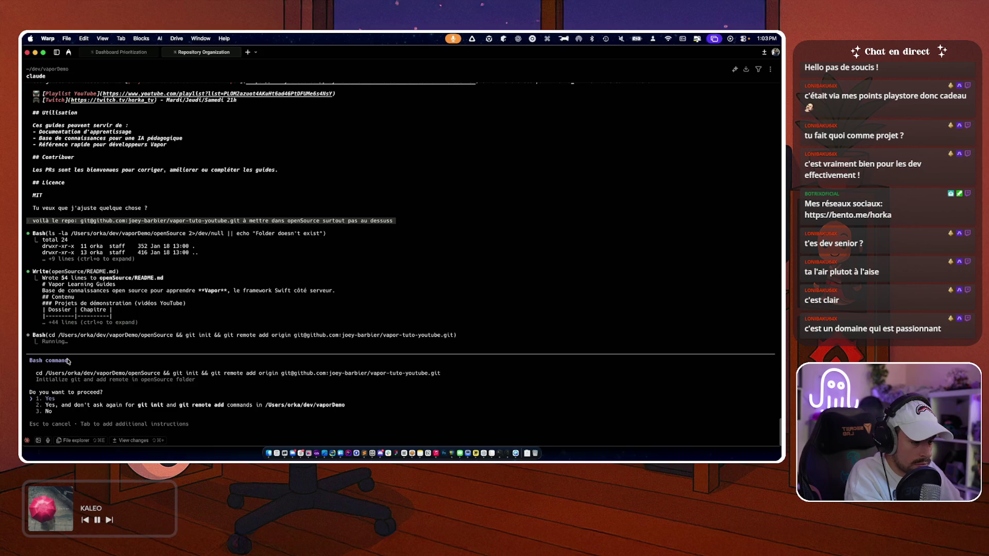
{"action": "key", "text": "Return"}
{"action": "type", "text": "prof partriculier:"}
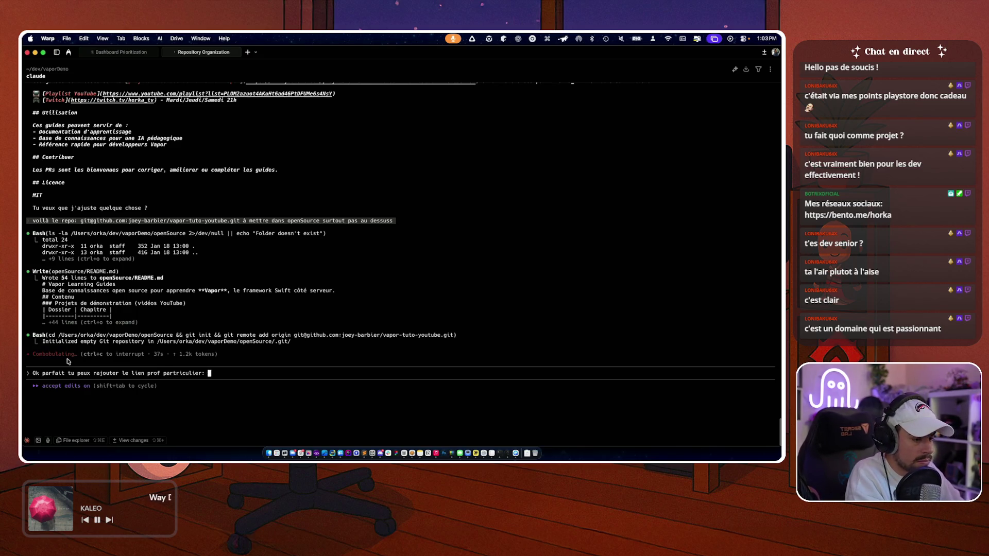
{"action": "key", "text": "super+Tab"}
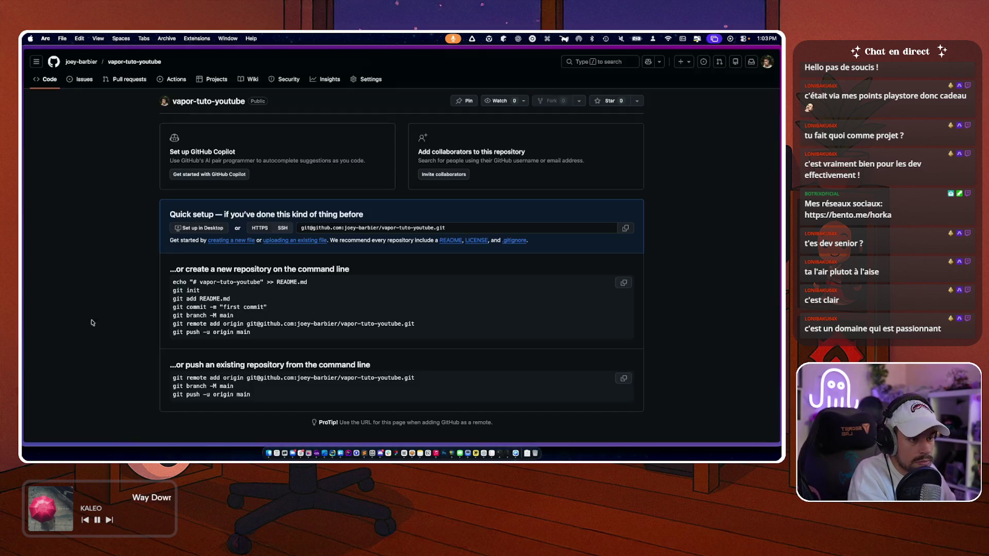
{"action": "mouse_move", "coordinate": [23, 221]}
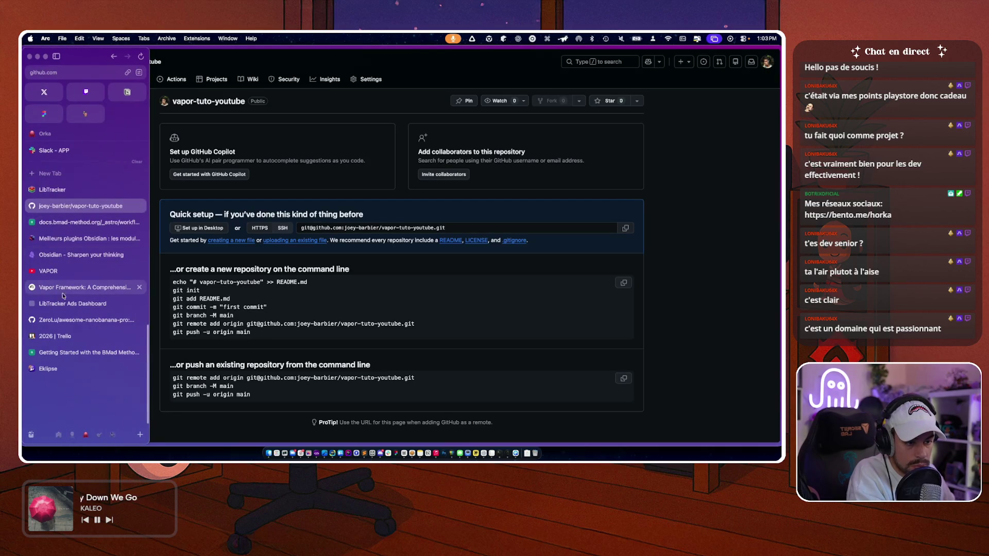
- Copy the Vapor Framework notebook's share link and send it to Claude in Warp
{"action": "left_click", "coordinate": [77, 288]}
{"action": "left_click", "coordinate": [660, 61]}
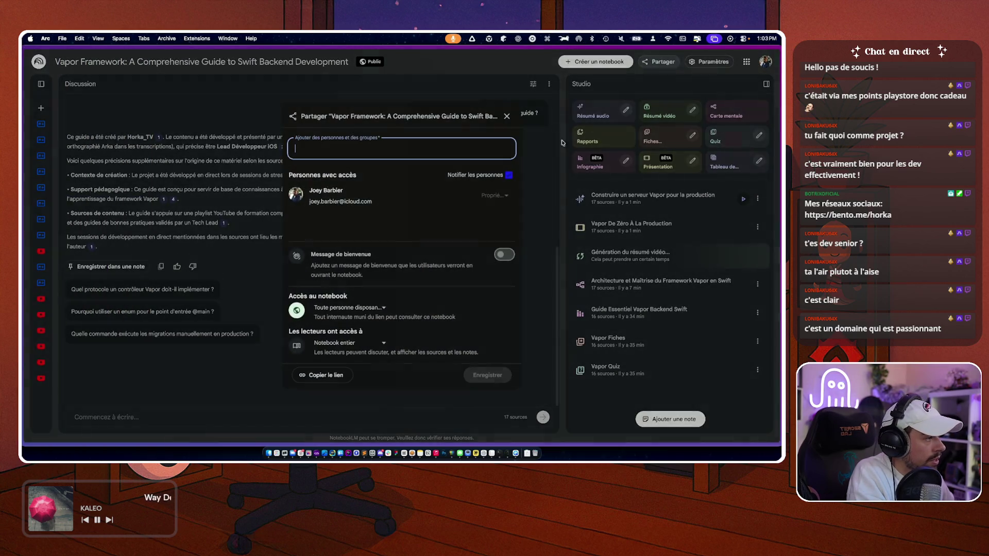
{"action": "left_click", "coordinate": [325, 376]}
{"action": "key", "text": "super+Tab"}
{"action": "key", "text": "super+v"}
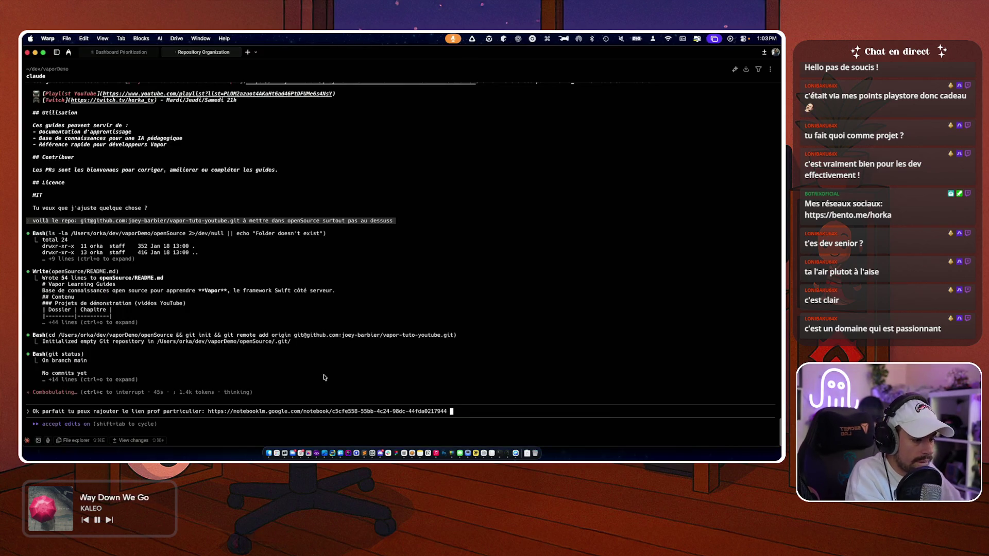
{"action": "key", "text": "Return"}
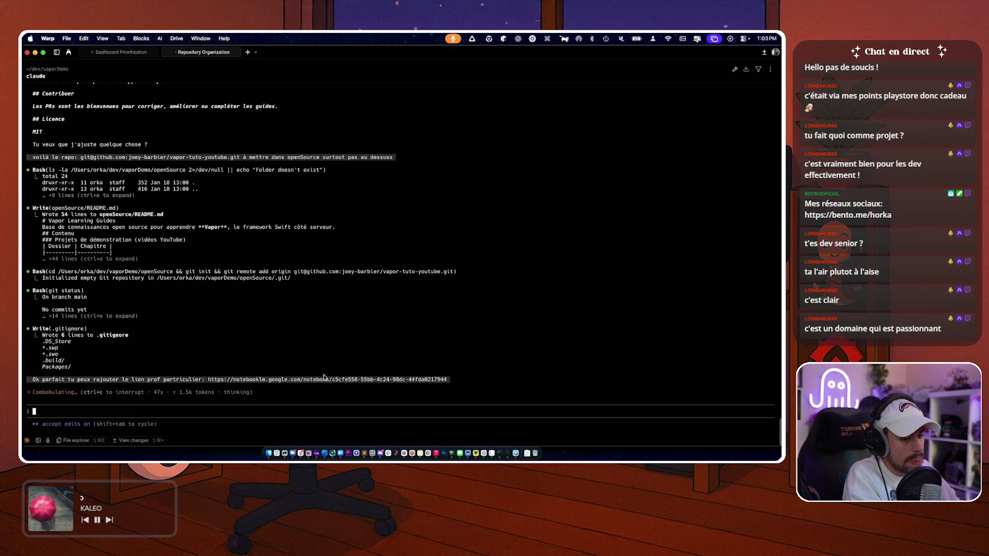
{"action": "key", "text": "super+Tab"}
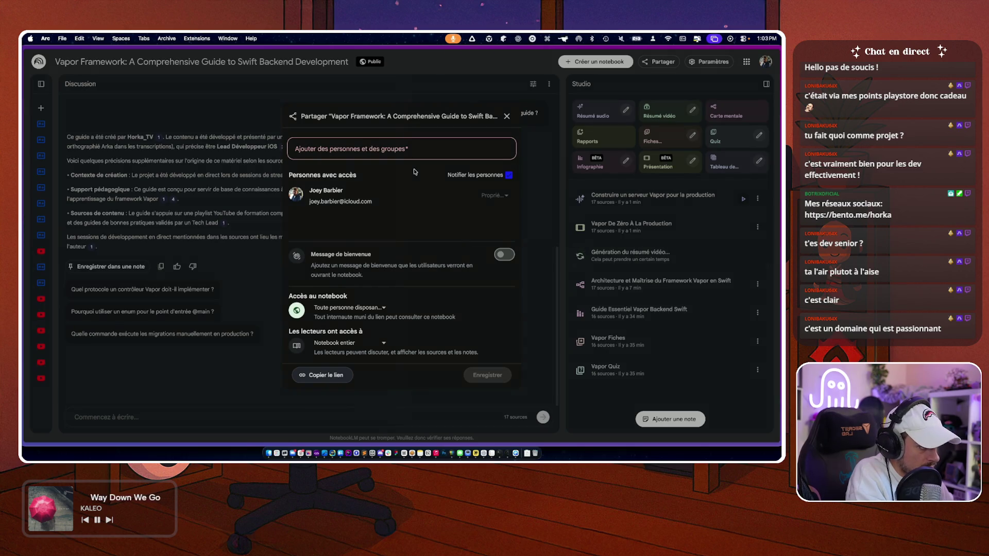
- Restrict the notebook's reader access to the discussion only and save the sharing settings
{"action": "left_click_drag", "start_coordinate": [310, 252], "coordinate": [390, 284]}
{"action": "left_click", "coordinate": [390, 284]}
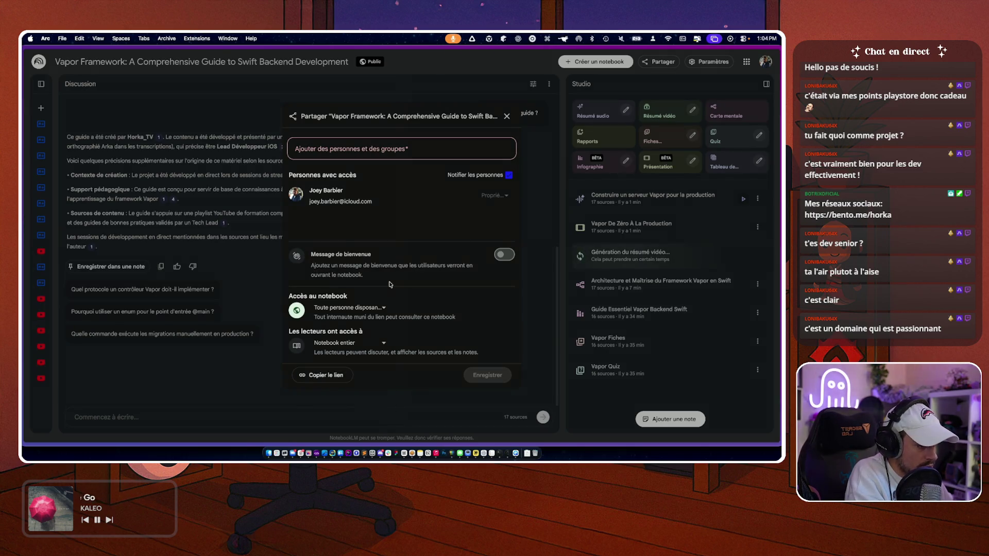
{"action": "left_click", "coordinate": [333, 343]}
{"action": "left_click", "coordinate": [331, 380]}
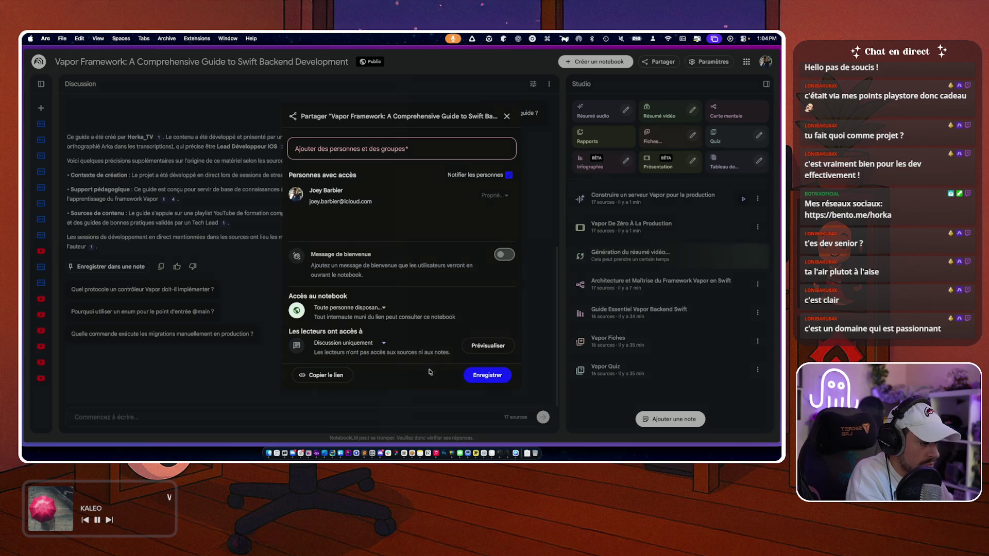
{"action": "left_click", "coordinate": [484, 376]}
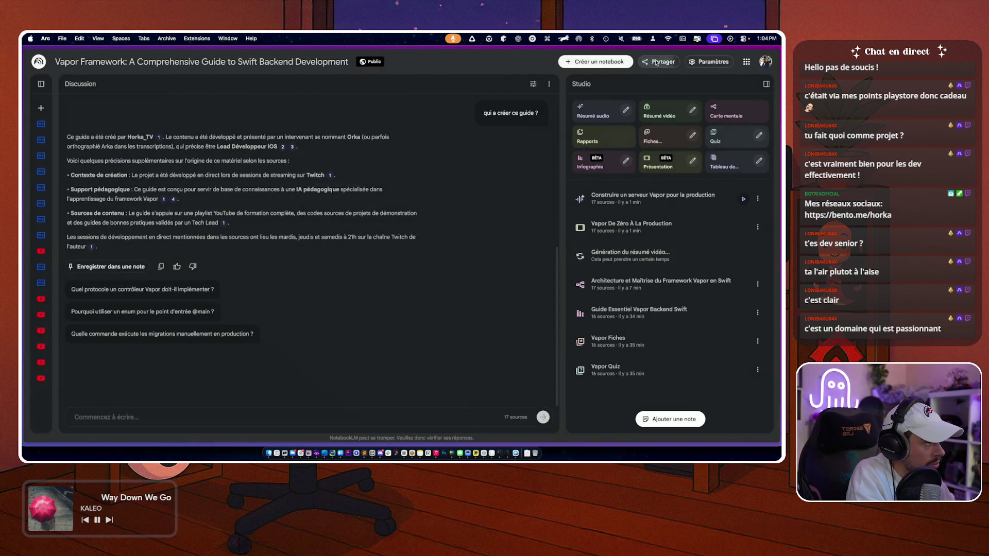
- Copy the notebook's public link and load it in a new browser tab
{"action": "left_click", "coordinate": [658, 61]}
{"action": "triple_click", "coordinate": [298, 332]}
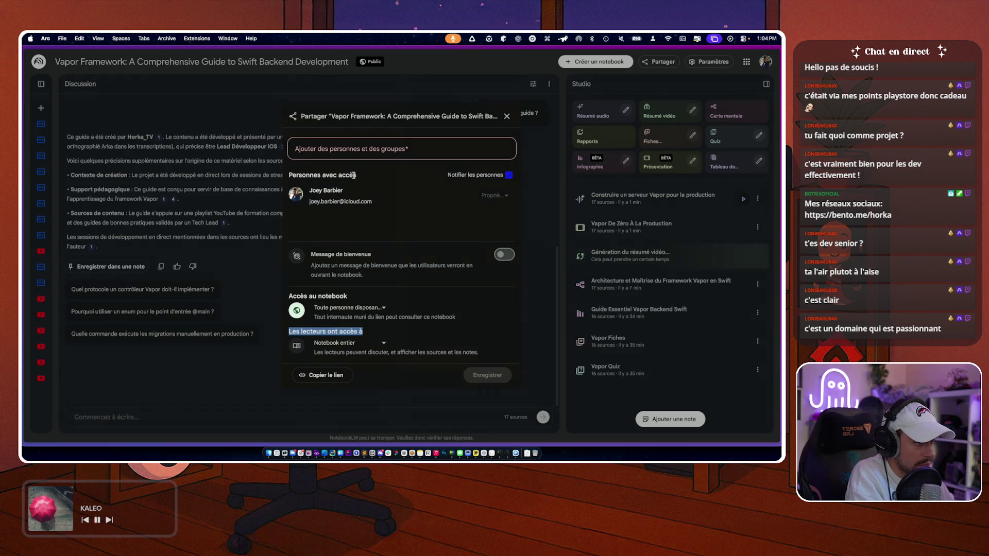
{"action": "left_click", "coordinate": [338, 309]}
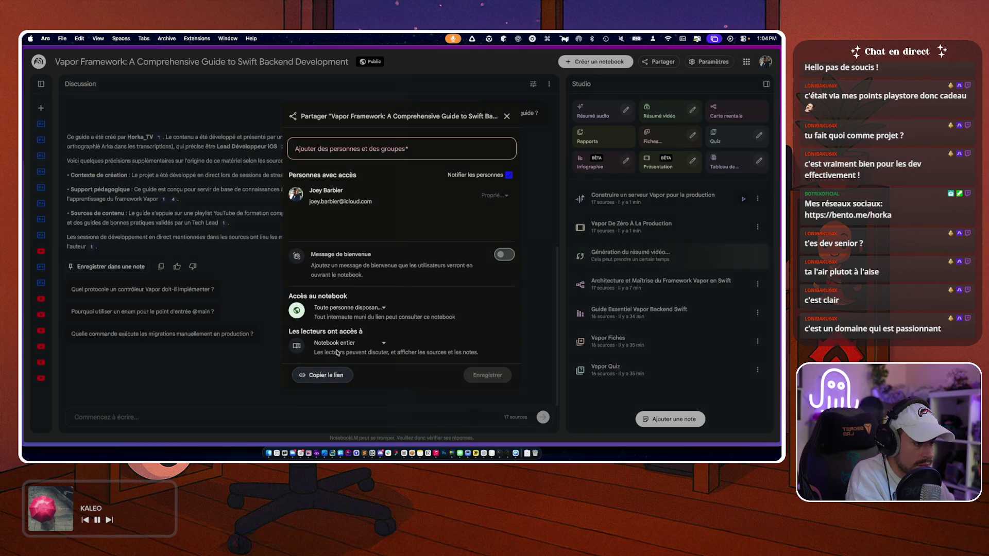
{"action": "key", "text": "super+shift+n"}
{"action": "key", "text": "super+v"}
{"action": "key", "text": "Return"}
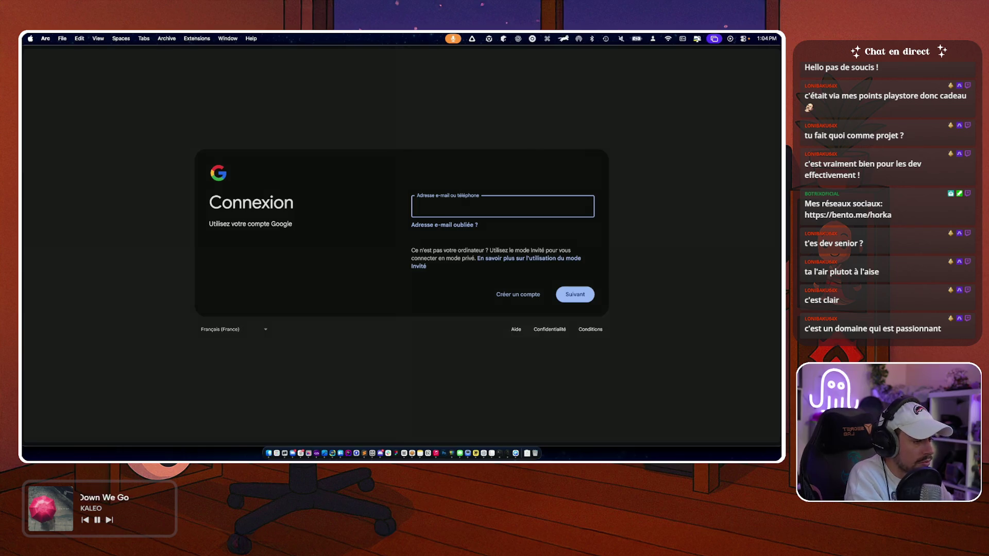
{"action": "key", "text": "super+w"}
{"action": "key", "text": "super+s"}
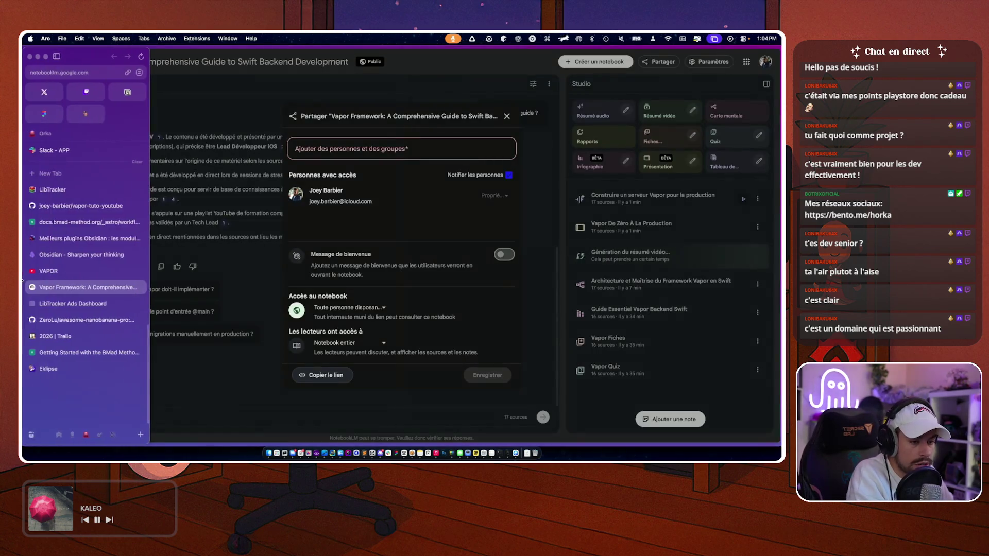
{"action": "key", "text": "ctrl+Tab"}
{"action": "key", "text": "super+t"}
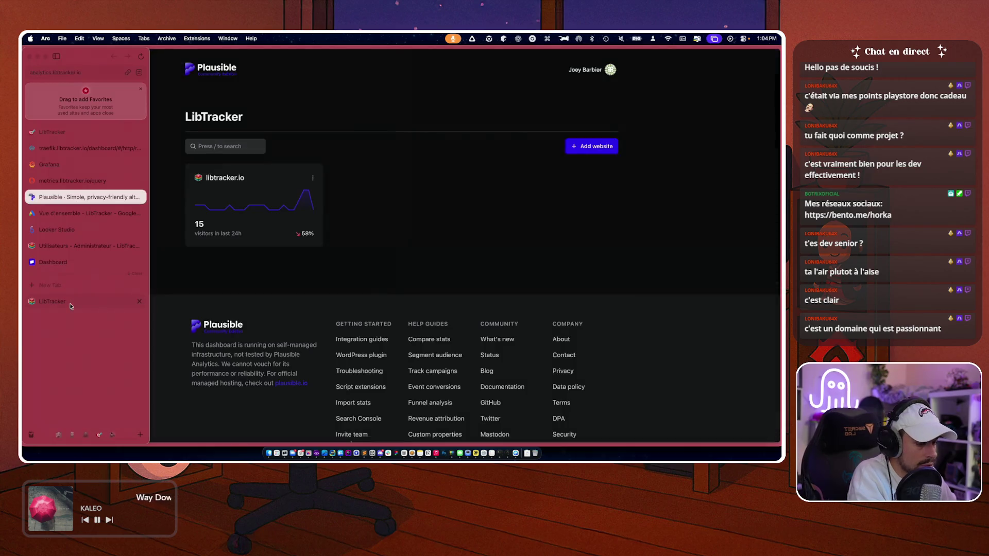
{"action": "key", "text": "super+v"}
{"action": "key", "text": "Return"}
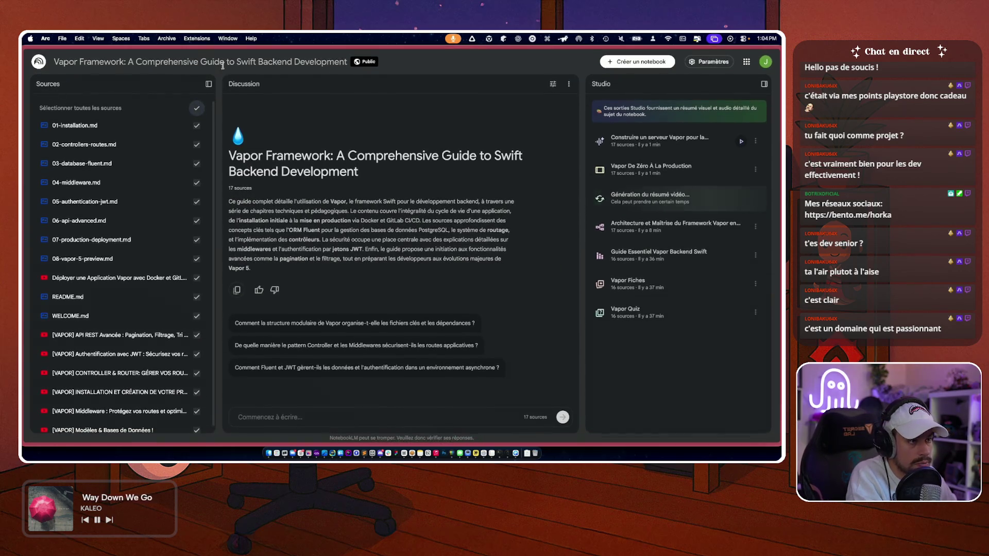
{"action": "left_click", "coordinate": [208, 83]}
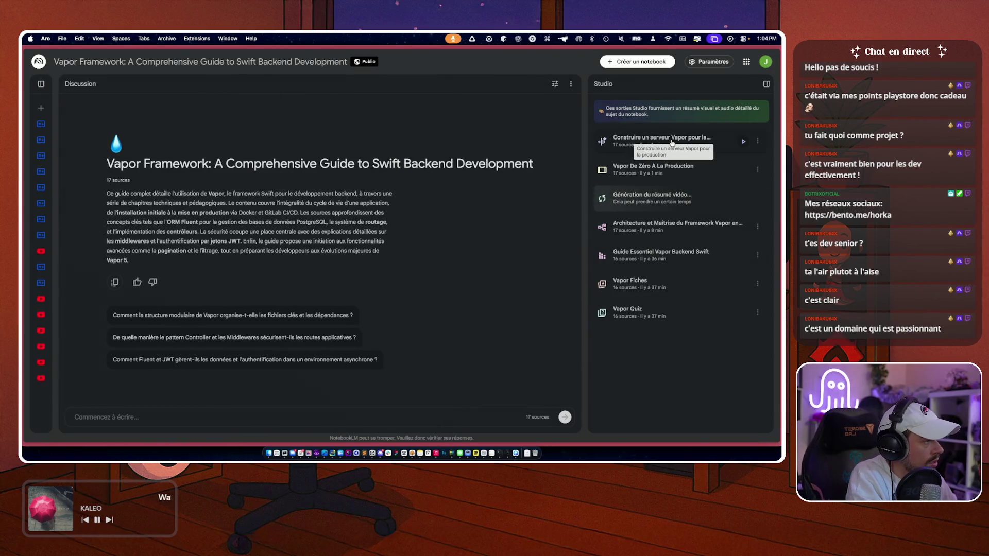
- Open the 'Vapor De Zéro À La Production' deck in a wider view, browse all slides, then widen Discussion
{"action": "left_click", "coordinate": [651, 176]}
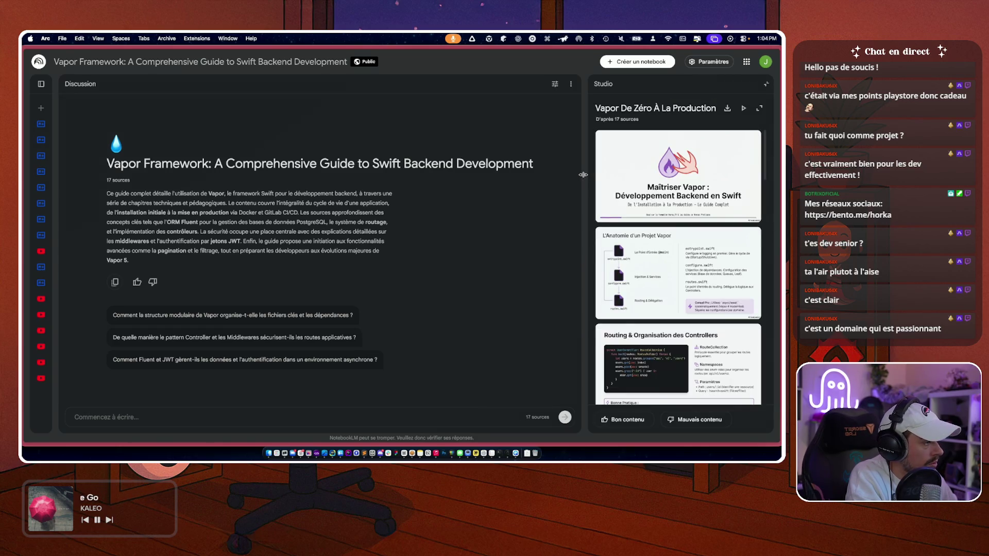
{"action": "left_click_drag", "start_coordinate": [588, 177], "coordinate": [370, 199]}
{"action": "scroll", "coordinate": [394, 256], "scroll_direction": "down", "scroll_amount": 2}
{"action": "scroll", "coordinate": [394, 256], "scroll_direction": "down", "scroll_amount": 2}
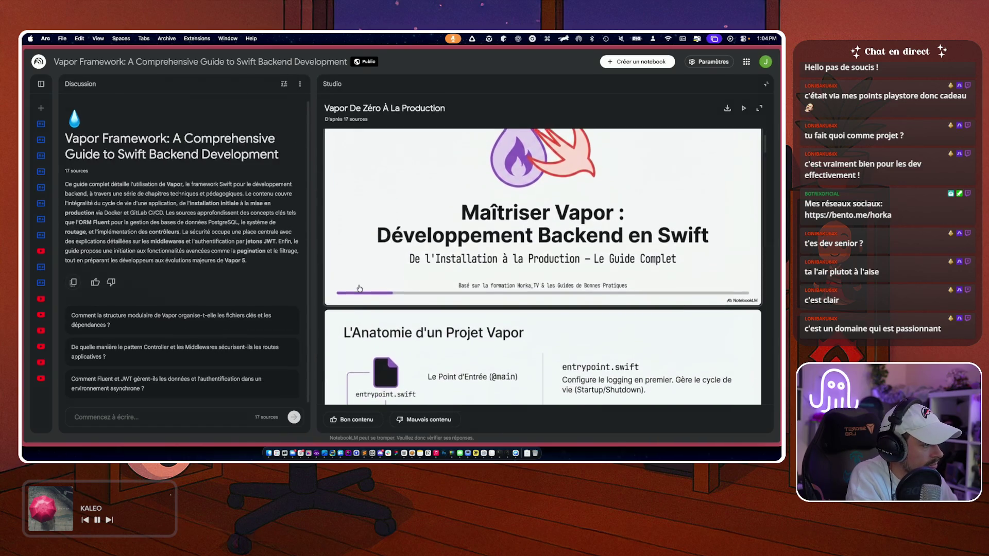
{"action": "scroll", "coordinate": [533, 295], "scroll_direction": "down", "scroll_amount": 4}
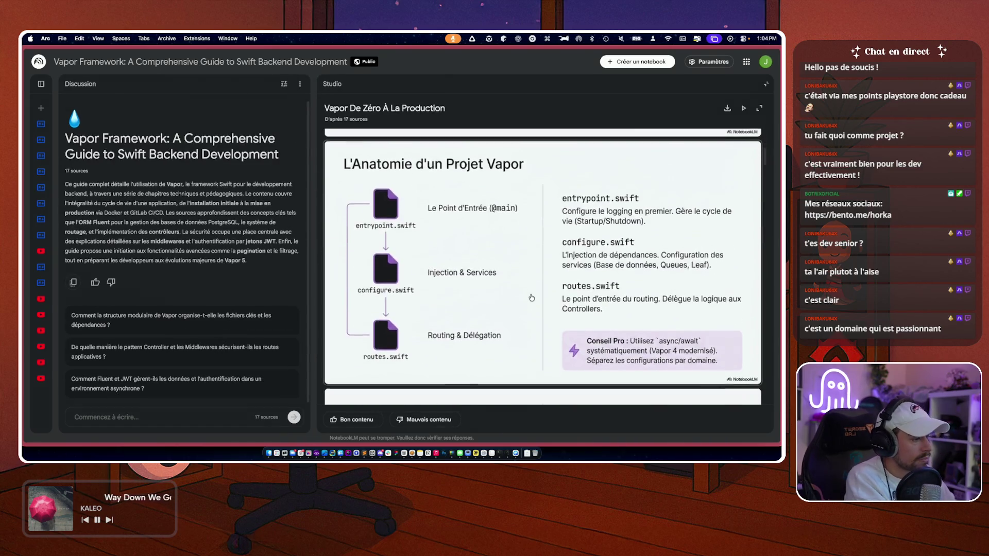
{"action": "scroll", "coordinate": [532, 297], "scroll_direction": "down", "scroll_amount": 1}
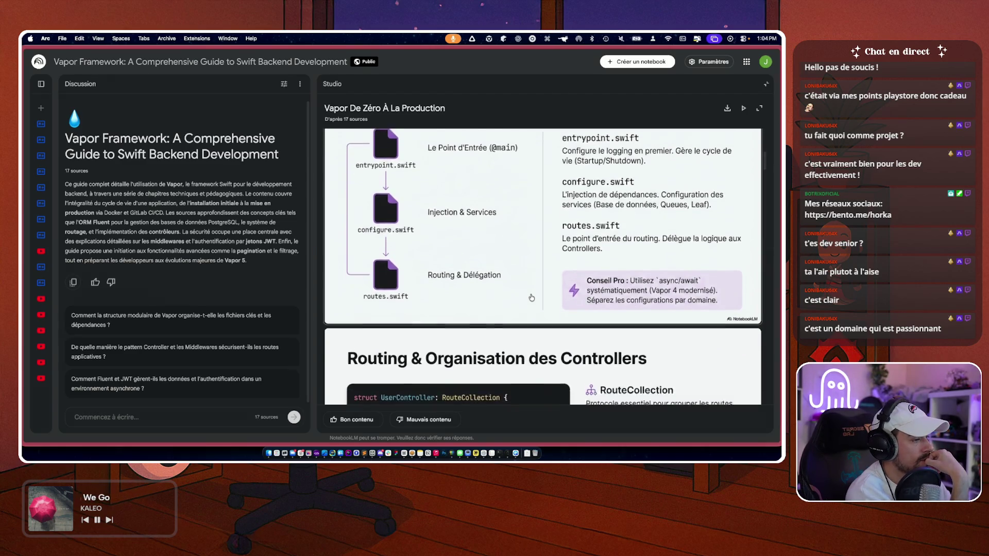
{"action": "scroll", "coordinate": [395, 299], "scroll_direction": "down", "scroll_amount": 3}
{"action": "scroll", "coordinate": [394, 298], "scroll_direction": "down", "scroll_amount": 1}
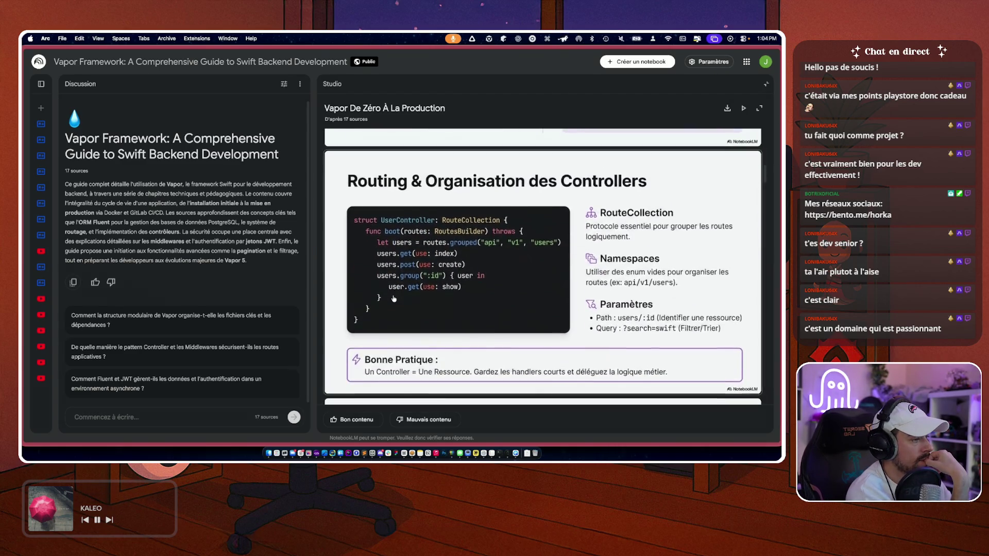
{"action": "scroll", "coordinate": [340, 297], "scroll_direction": "down", "scroll_amount": 6}
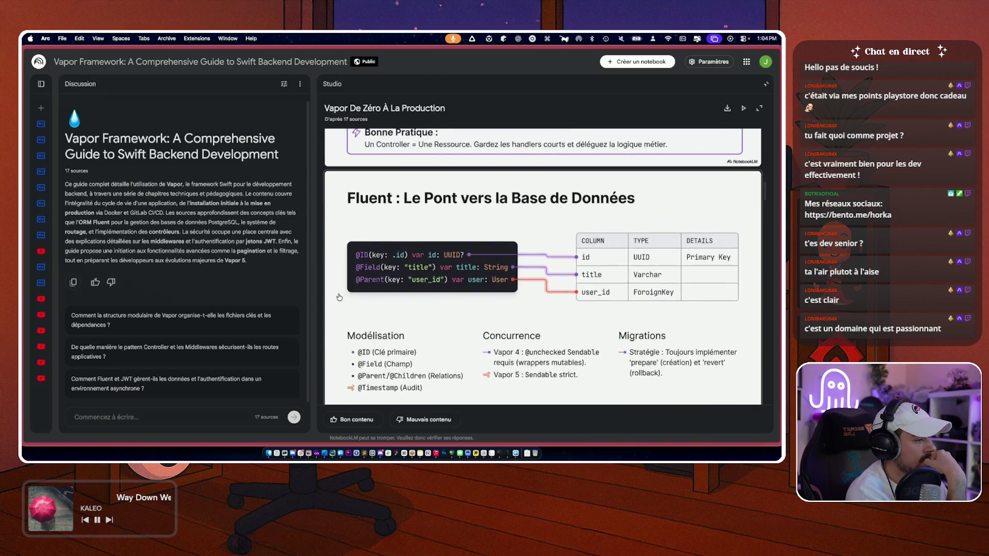
{"action": "scroll", "coordinate": [340, 298], "scroll_direction": "down", "scroll_amount": 2}
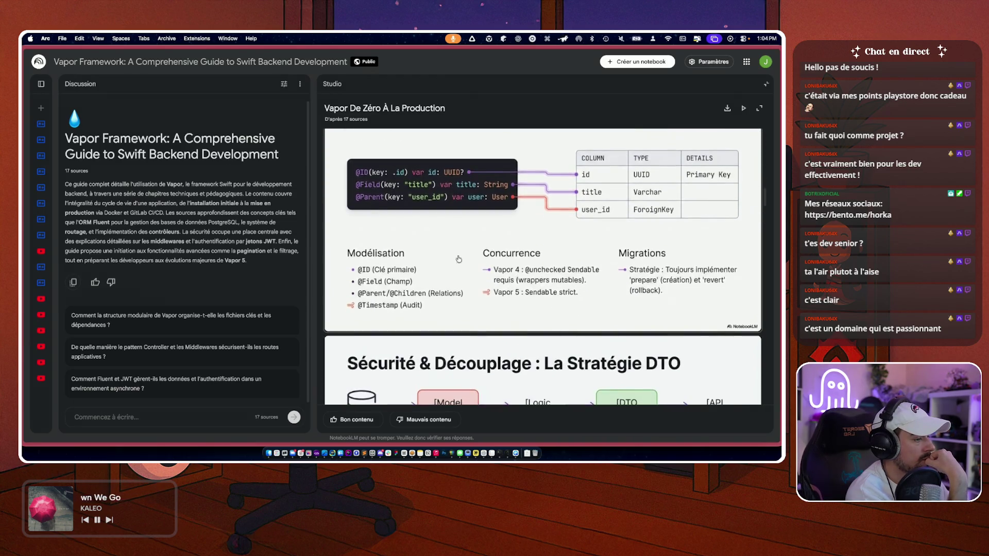
{"action": "scroll", "coordinate": [520, 265], "scroll_direction": "down", "scroll_amount": 6}
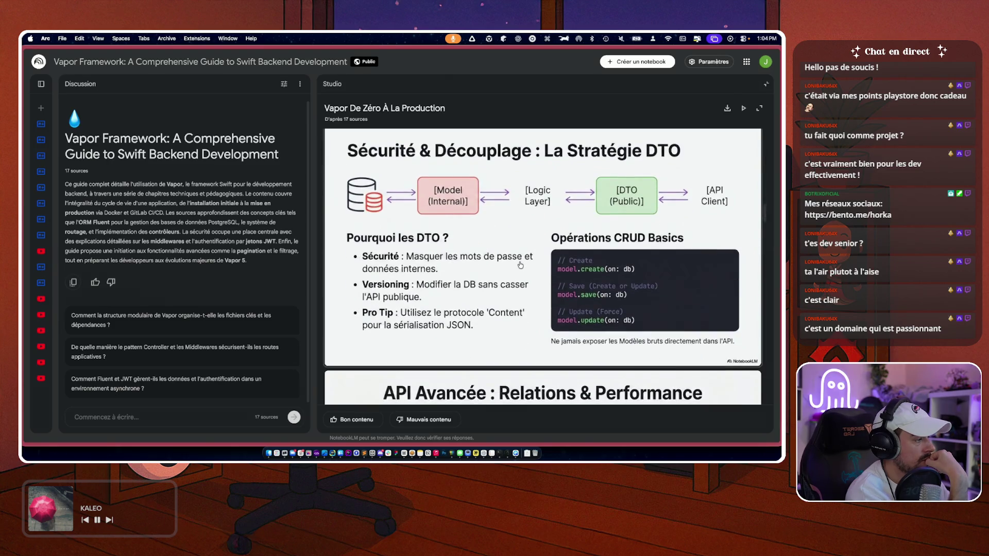
{"action": "scroll", "coordinate": [540, 248], "scroll_direction": "down", "scroll_amount": 3}
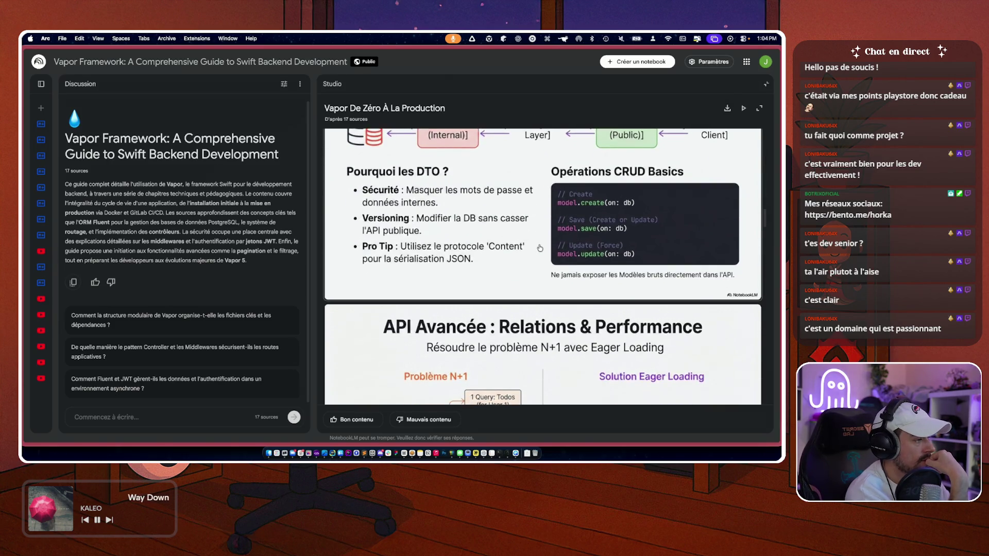
{"action": "scroll", "coordinate": [540, 247], "scroll_direction": "down", "scroll_amount": 3}
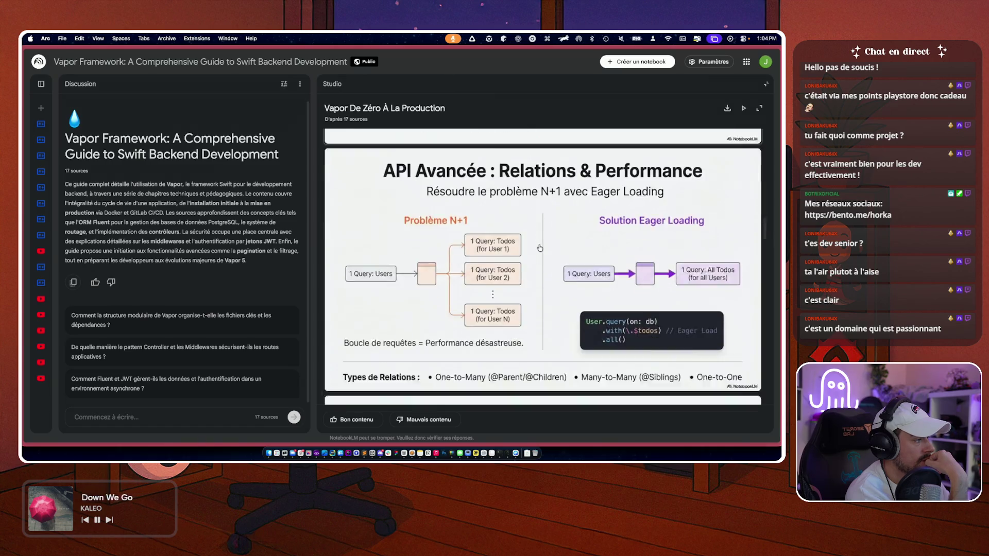
{"action": "scroll", "coordinate": [540, 248], "scroll_direction": "down", "scroll_amount": 4}
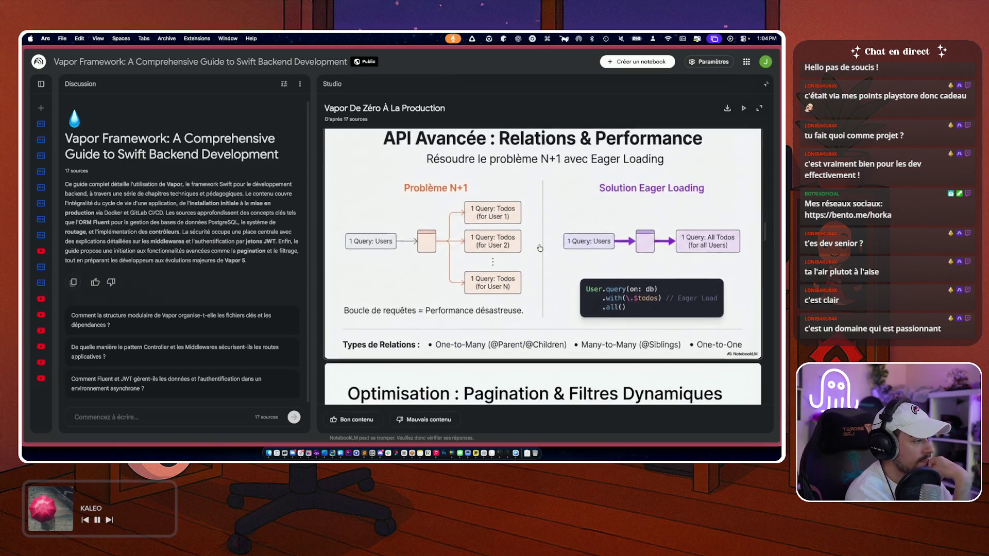
{"action": "scroll", "coordinate": [540, 248], "scroll_direction": "down", "scroll_amount": 8}
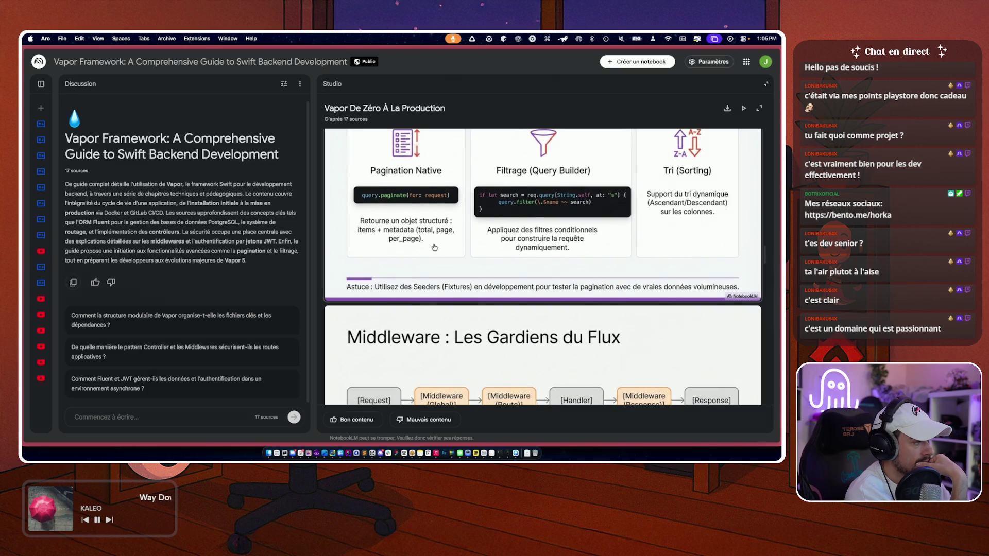
{"action": "scroll", "coordinate": [434, 247], "scroll_direction": "down", "scroll_amount": 6}
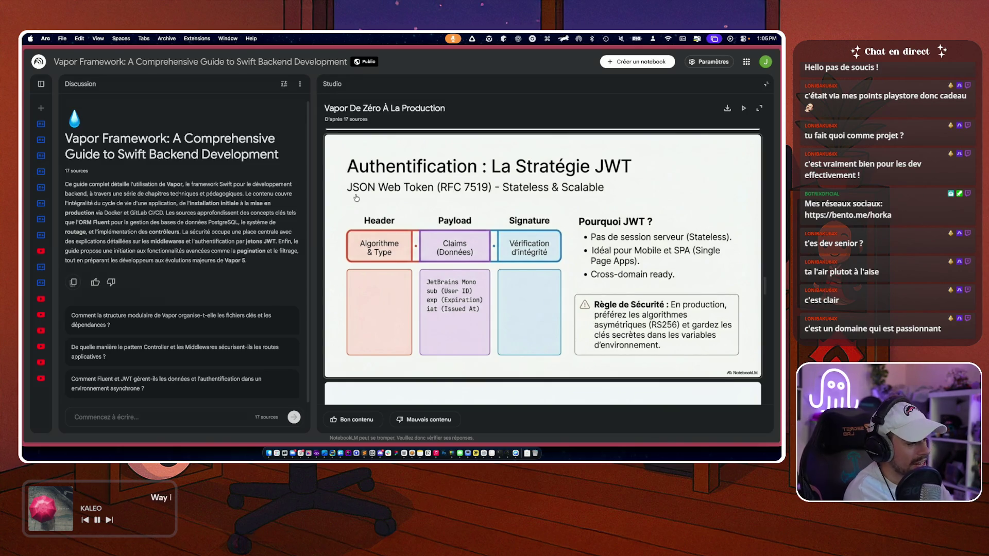
{"action": "scroll", "coordinate": [356, 197], "scroll_direction": "down", "scroll_amount": 7}
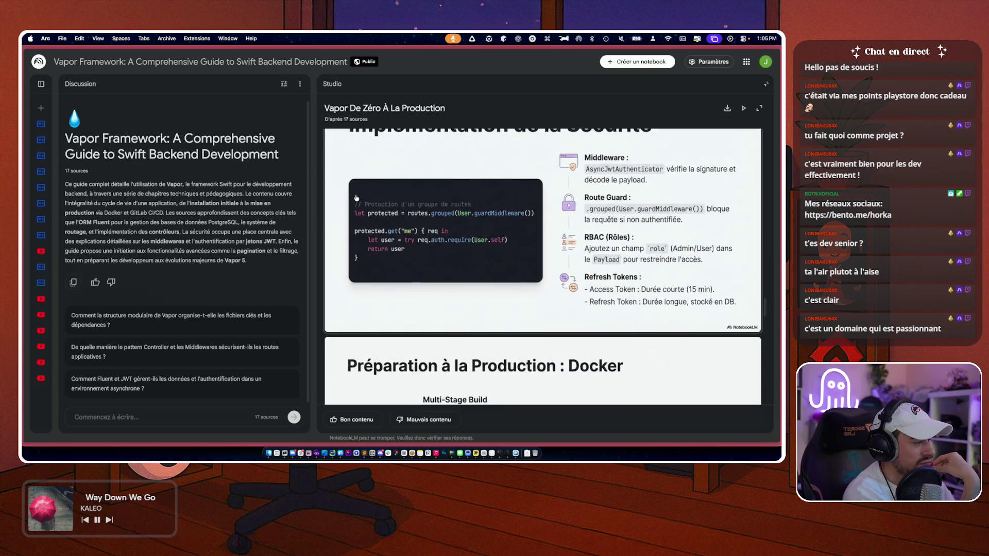
{"action": "scroll", "coordinate": [356, 198], "scroll_direction": "down", "scroll_amount": 3}
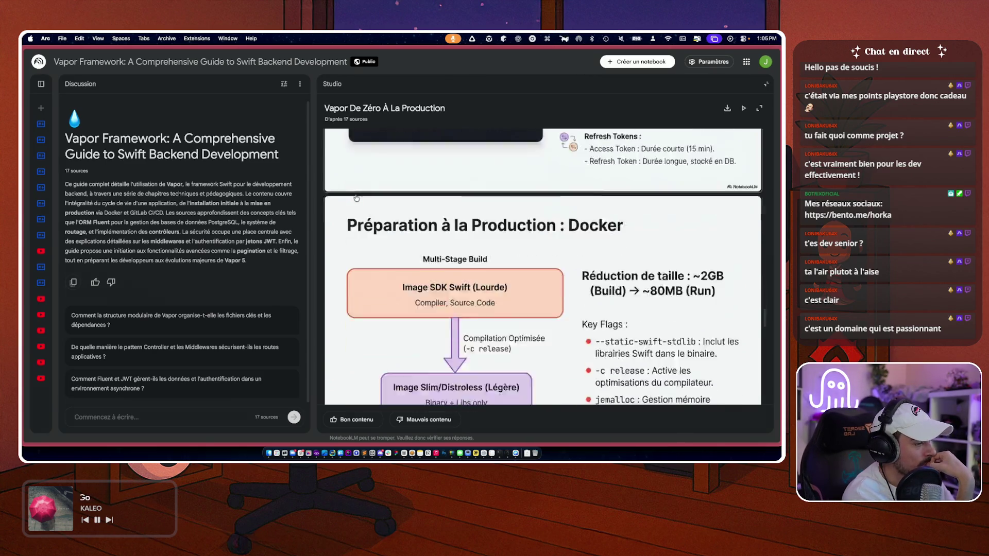
{"action": "scroll", "coordinate": [356, 198], "scroll_direction": "down", "scroll_amount": 12}
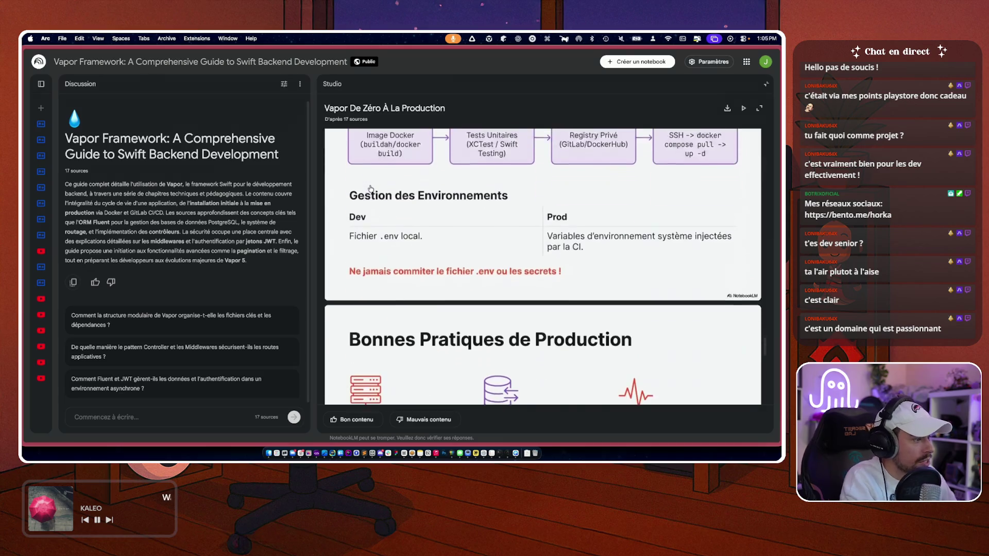
{"action": "scroll", "coordinate": [371, 189], "scroll_direction": "down", "scroll_amount": 2}
{"action": "scroll", "coordinate": [452, 271], "scroll_direction": "up", "scroll_amount": 1}
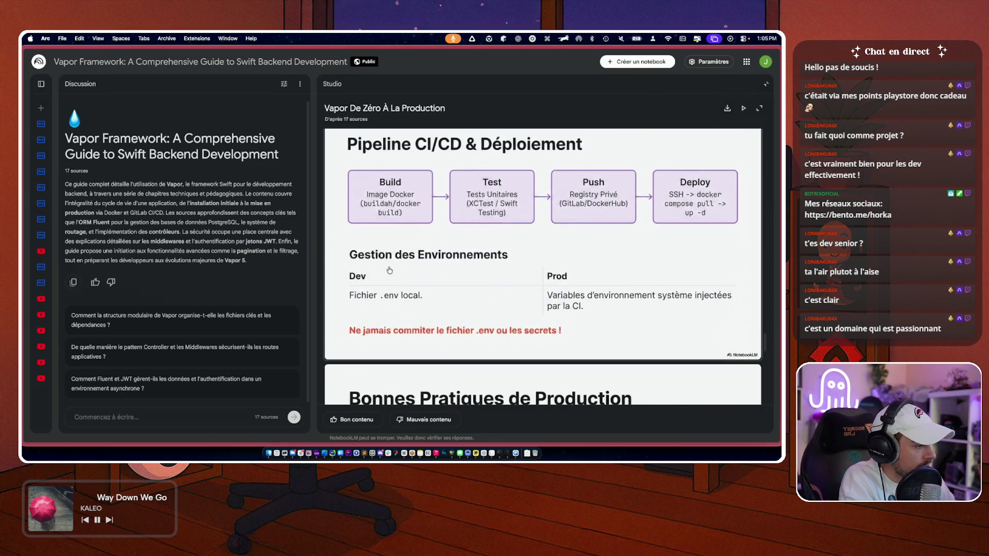
{"action": "scroll", "coordinate": [419, 292], "scroll_direction": "down", "scroll_amount": 15}
{"action": "scroll", "coordinate": [419, 292], "scroll_direction": "up", "scroll_amount": 20}
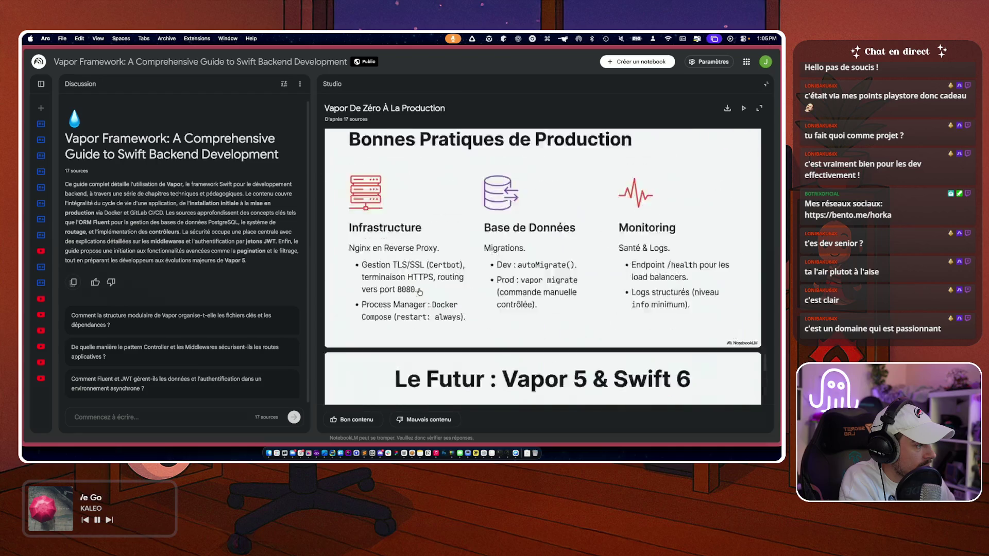
{"action": "mouse_move", "coordinate": [308, 164]}
{"action": "left_mouse_down"}
{"action": "mouse_move", "coordinate": [721, 154]}
{"action": "mouse_move", "coordinate": [466, 140]}
{"action": "left_mouse_up"}
- Close the slide deck, return to Warp, and start an approving reply 'Ok paait un' to Claude Code
{"action": "left_click", "coordinate": [766, 84]}
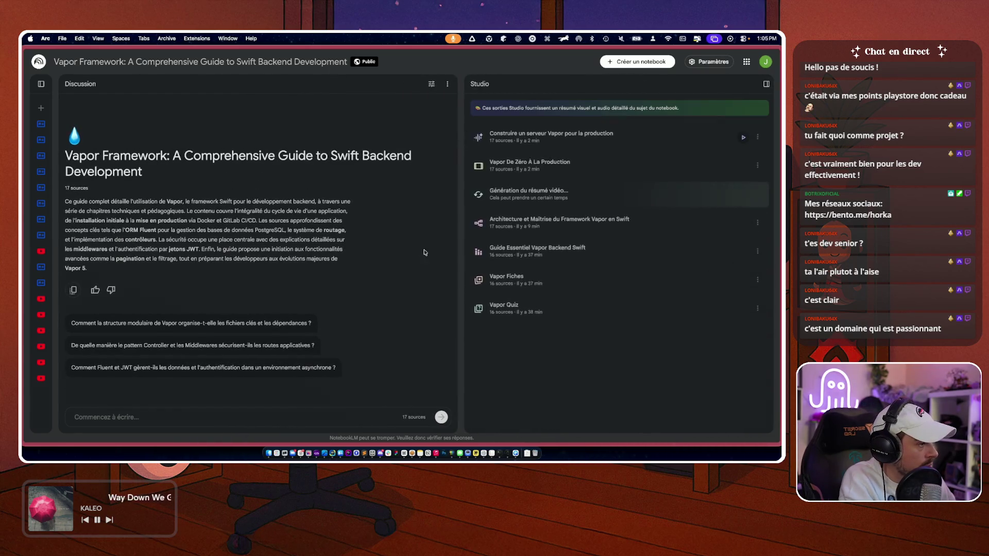
{"action": "key", "text": "super+Tab"}
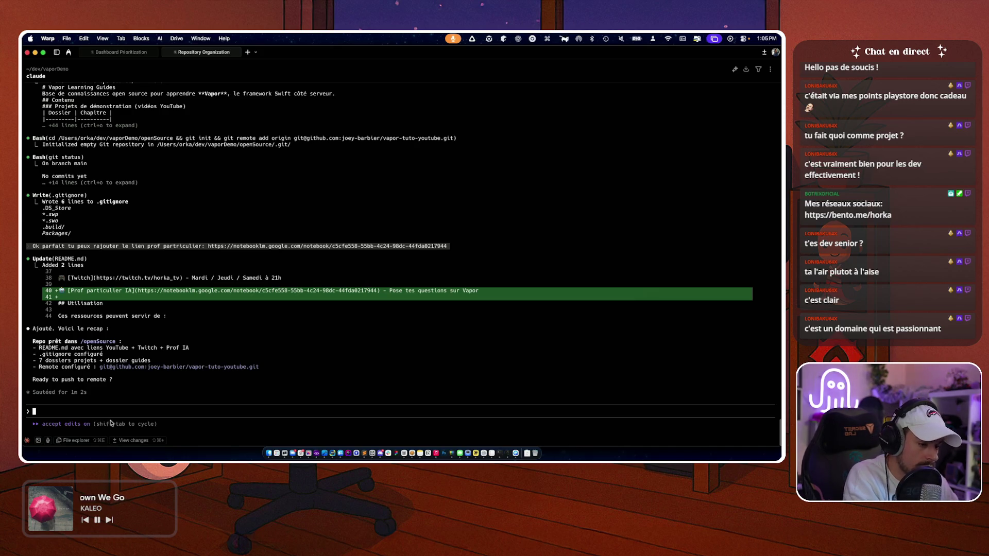
{"action": "type", "text": "Ok parfait"}
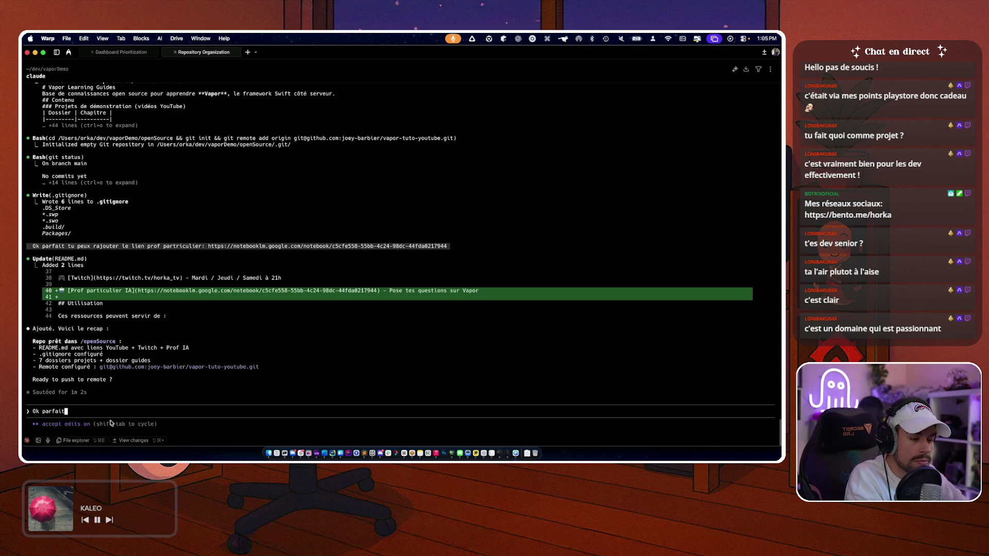